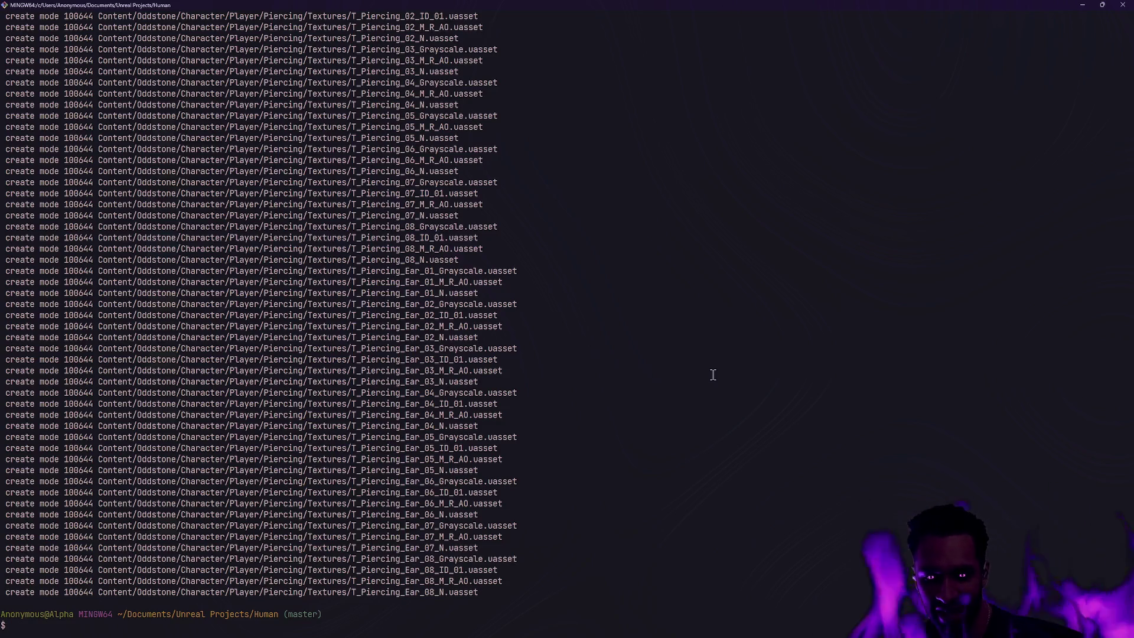
# Step: Clear the Git Bash terminal with clear and return to the Unreal Editor
pyautogui.write('clear')
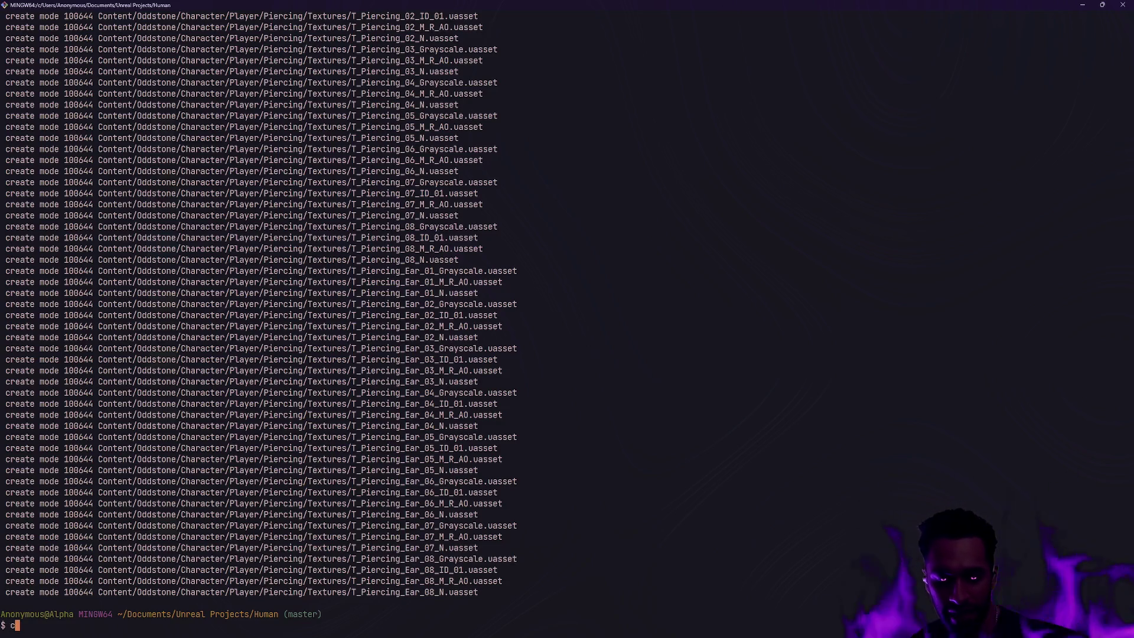
pyautogui.press('Return')
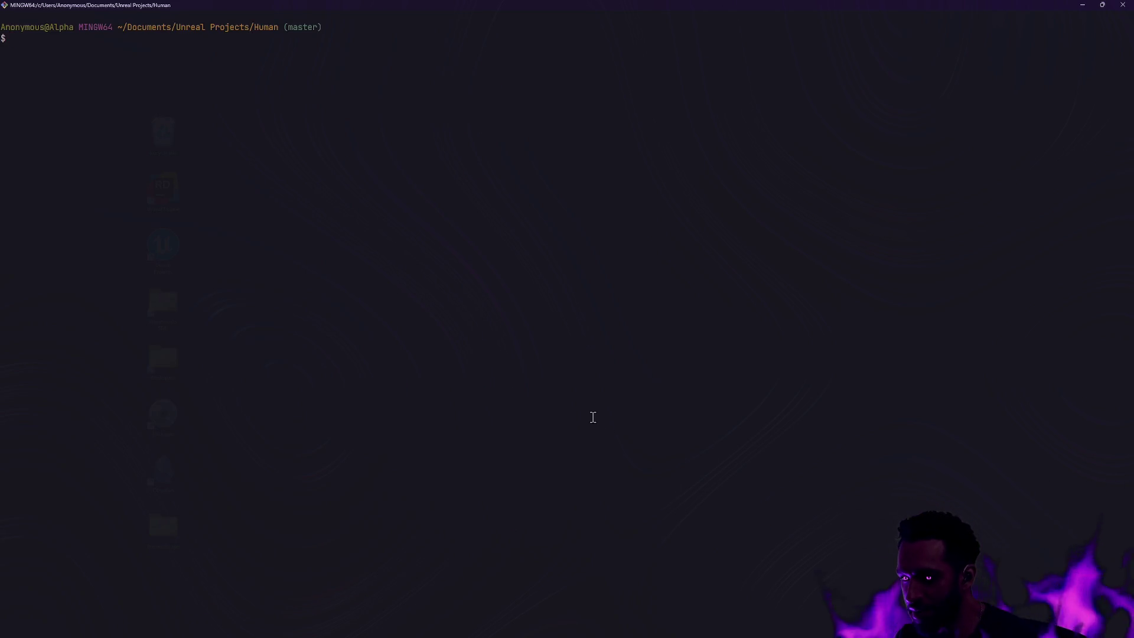
pyautogui.hotkey('alt', 'Tab')
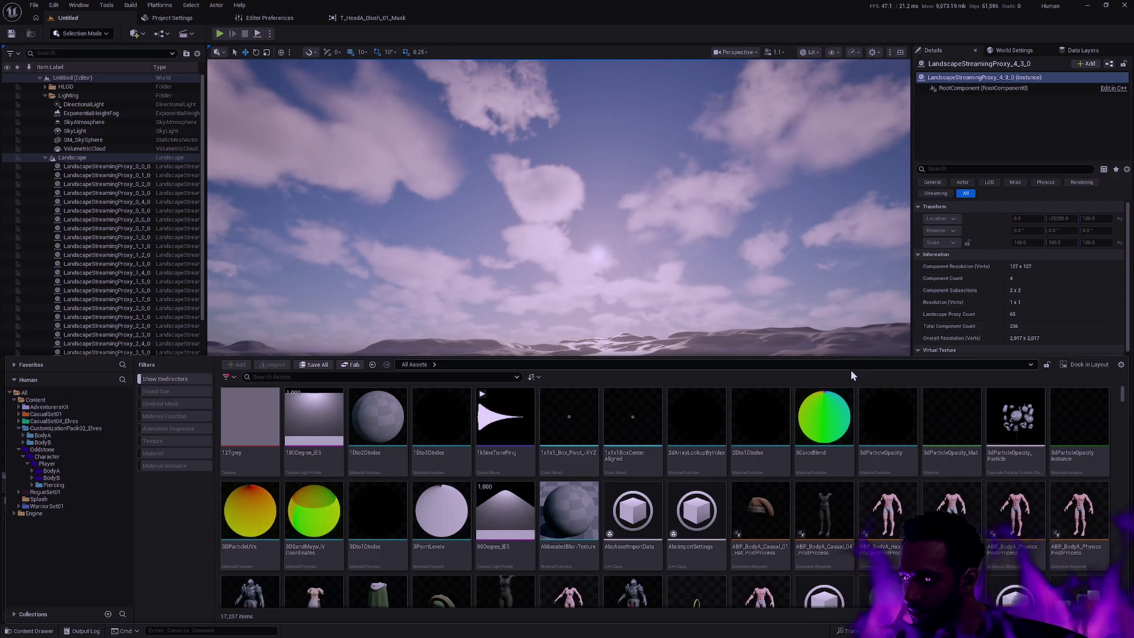
# Step: Enlarge the asset area slightly and expand the Elves pack's BodyA folder
pyautogui.moveTo(860, 357); pyautogui.dragTo(860, 355)
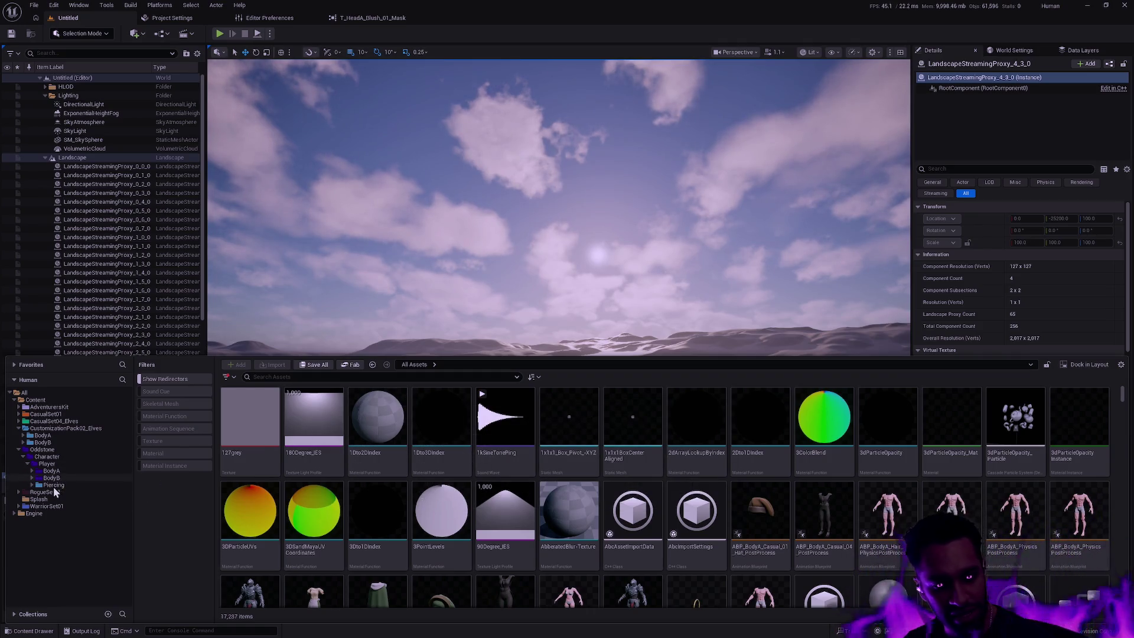
pyautogui.rightClick(53, 487)
pyautogui.press('Escape')
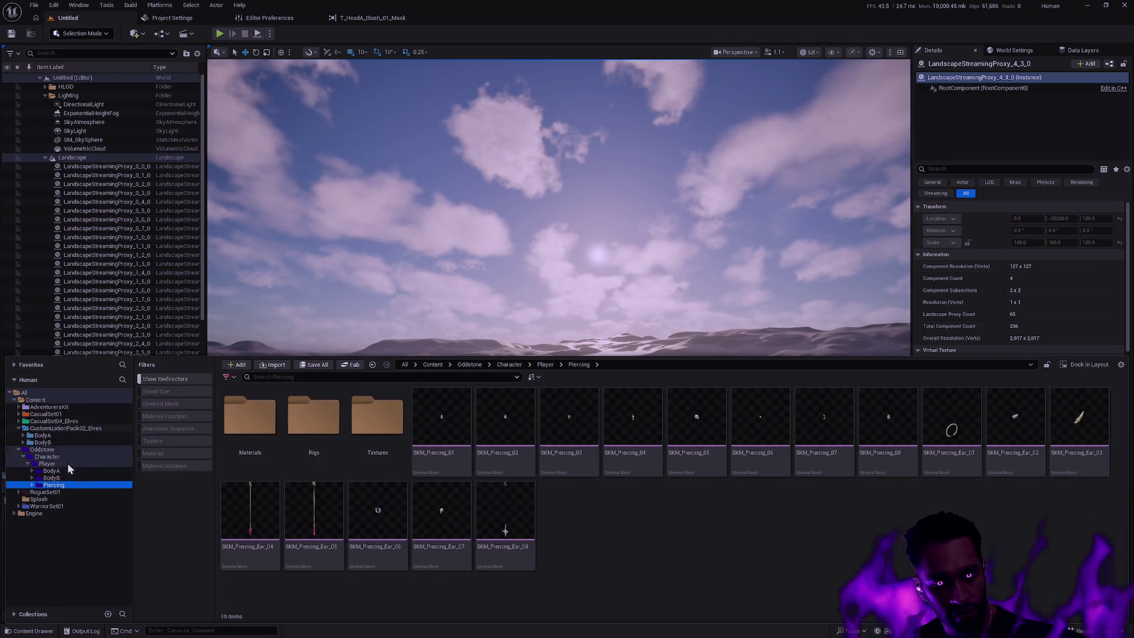
pyautogui.click(56, 437)
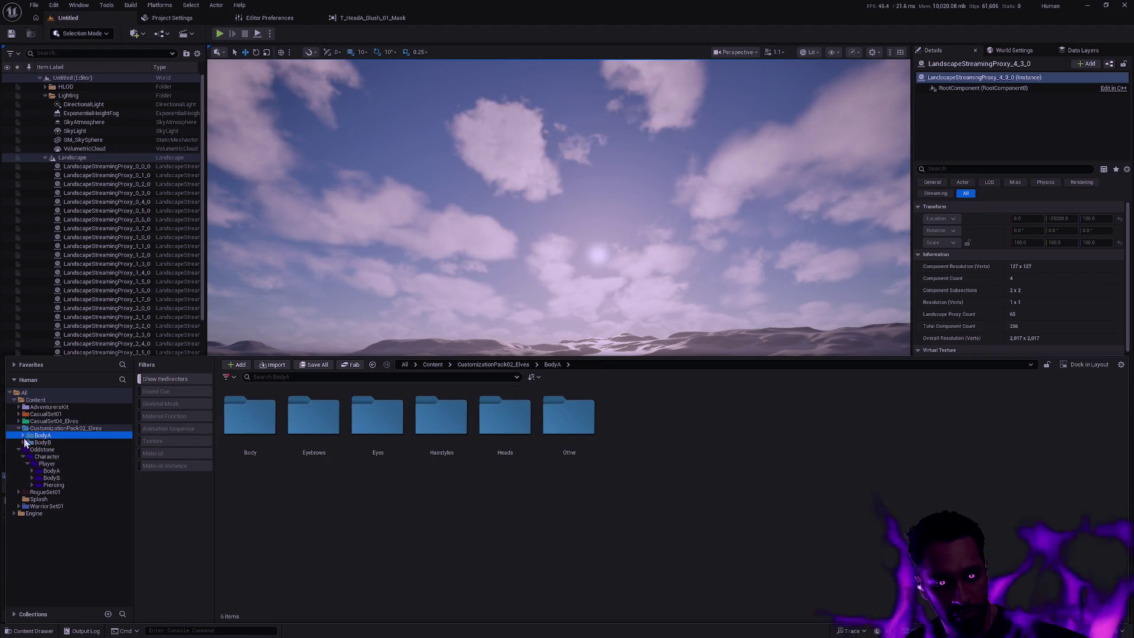
pyautogui.click(23, 436)
# Step: Select BodyA's six subfolders, Body through Other, and drag them onto Oddstone's Player/BodyA
pyautogui.click(66, 443)
pyautogui.keyDown('shift'); pyautogui.click(58, 476); pyautogui.keyUp('shift')
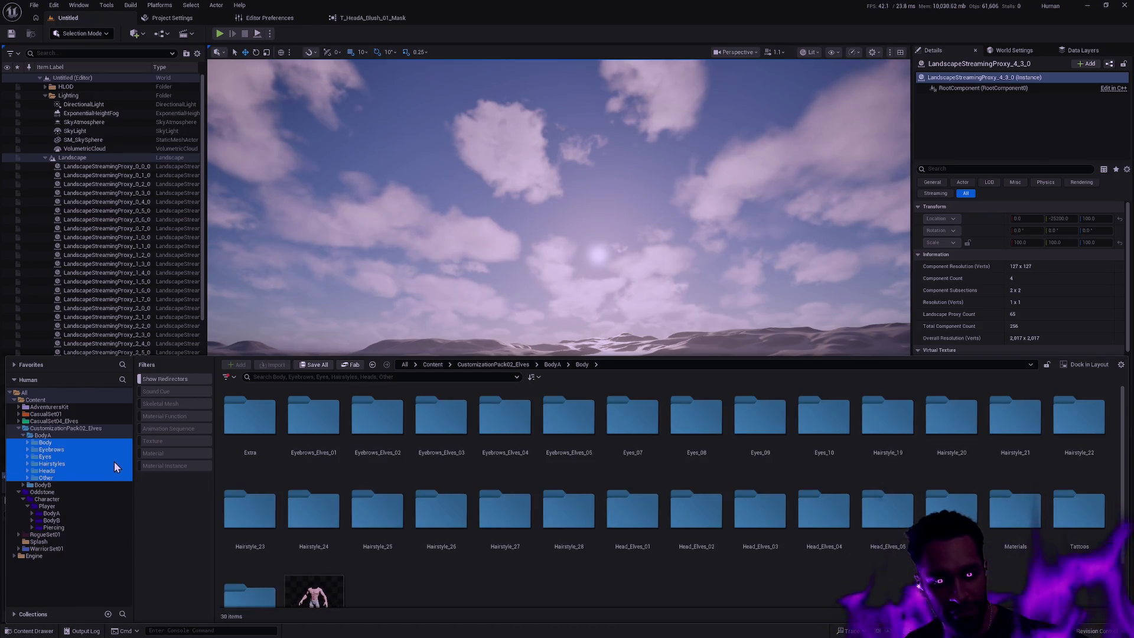
pyautogui.click(53, 444)
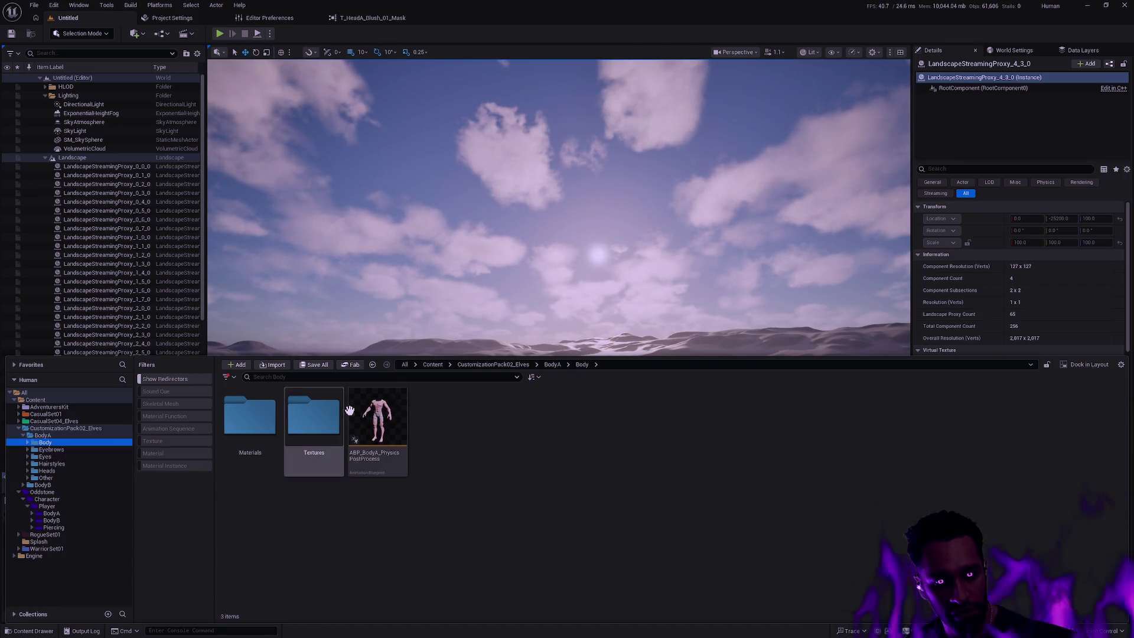
pyautogui.keyDown('shift'); pyautogui.click(60, 478); pyautogui.keyUp('shift')
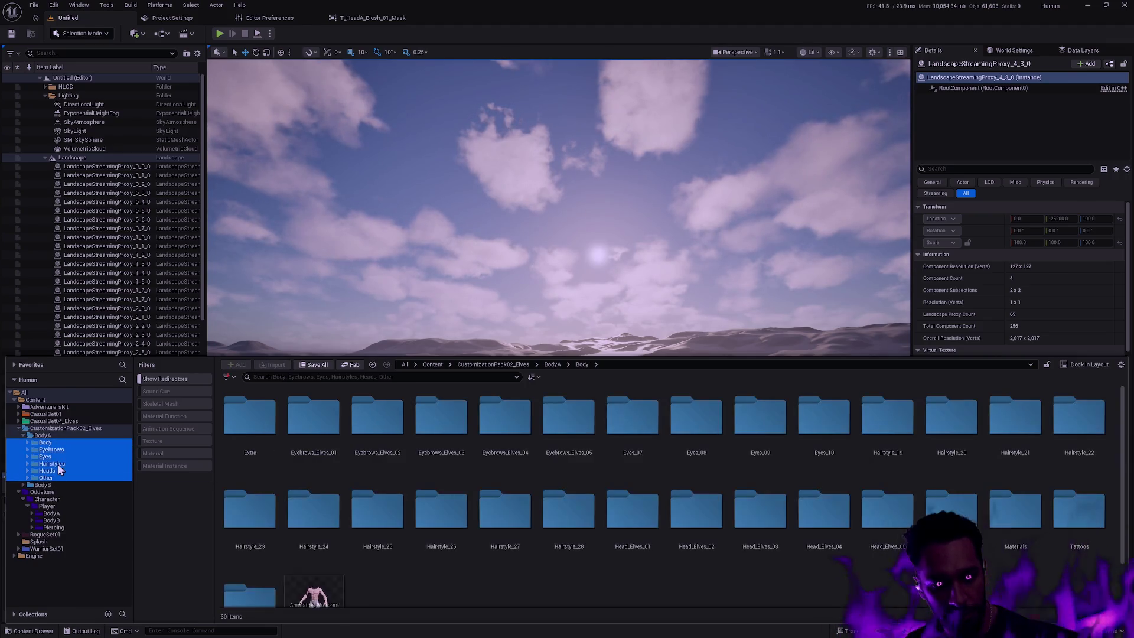
pyautogui.moveTo(57, 464); pyautogui.dragTo(67, 513)
# Step: Move the folders into Player/BodyA, accepting each load prompt (50, 123, 58 assets)
pyautogui.click(99, 531)
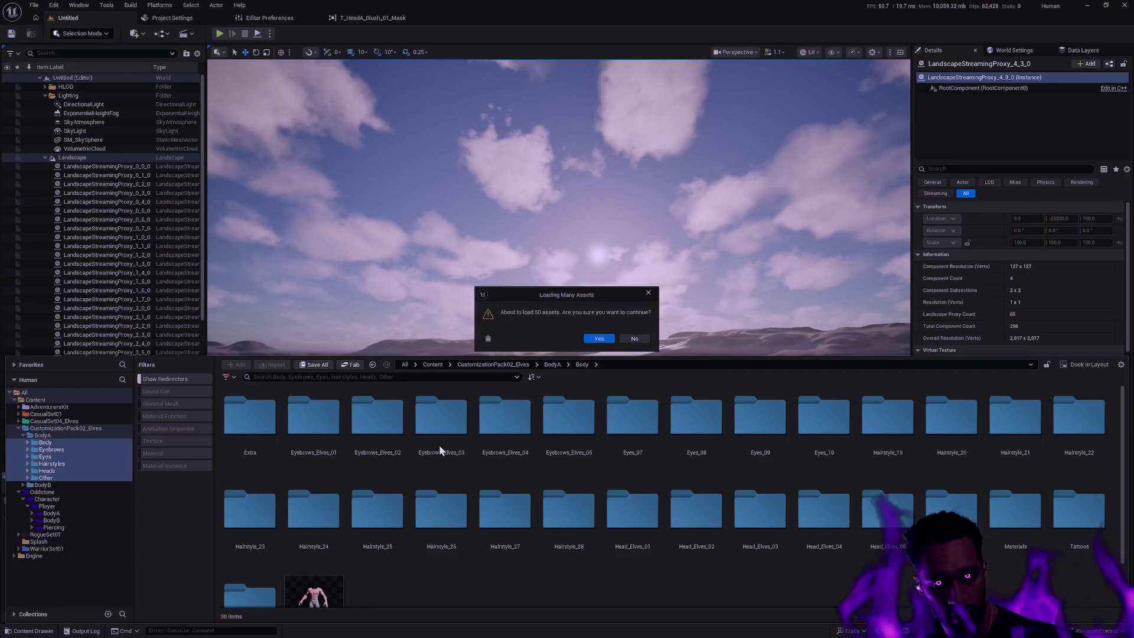
pyautogui.click(599, 339)
pyautogui.click(601, 339)
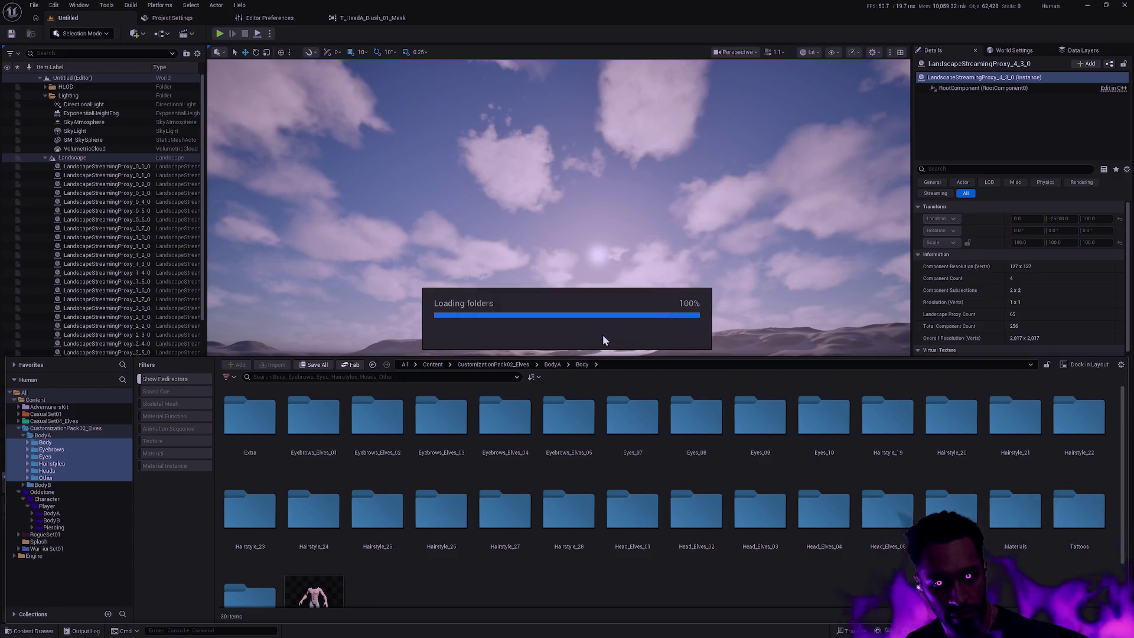
pyautogui.click(602, 338)
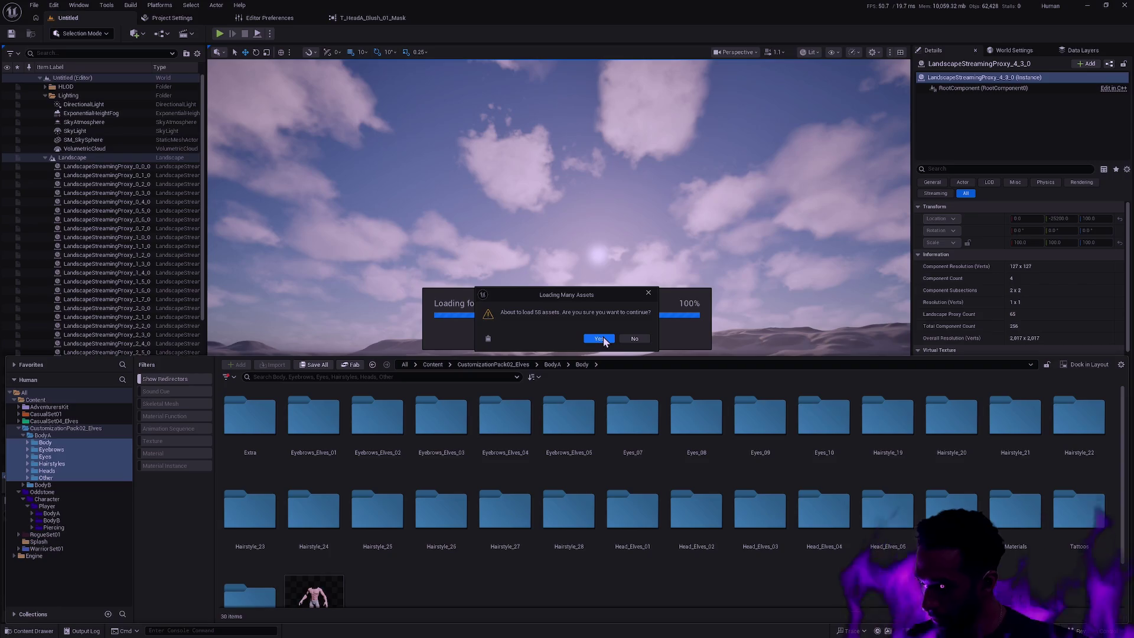
pyautogui.click(604, 340)
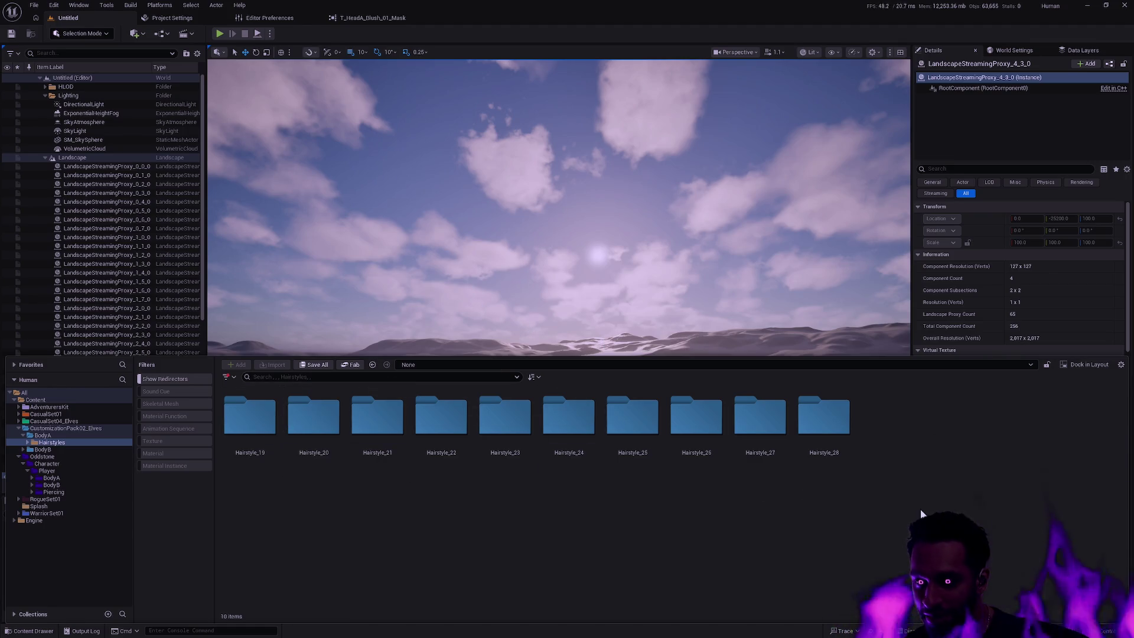
# Step: Inspect the leftover Hairstyles folder by opening Hairstyle_20
pyautogui.click(45, 443)
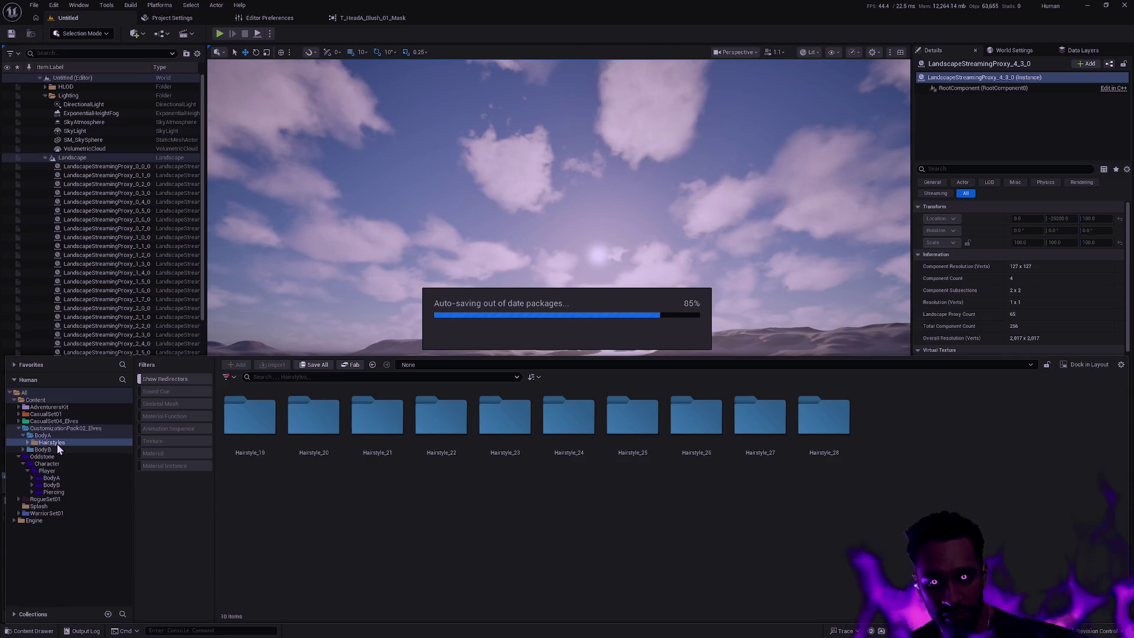
pyautogui.click(243, 407)
pyautogui.doubleClick(313, 416)
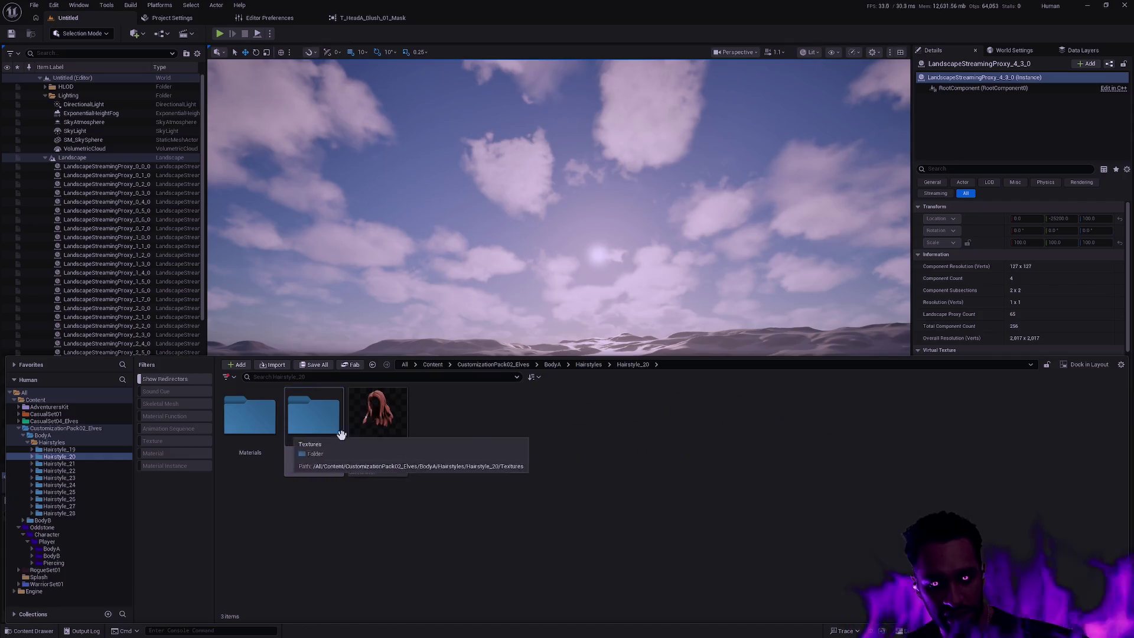
# Step: Delete the leftover Elves BodyA folder along with its remaining assets
pyautogui.click(68, 429)
pyautogui.click(68, 434)
pyautogui.press('Delete')
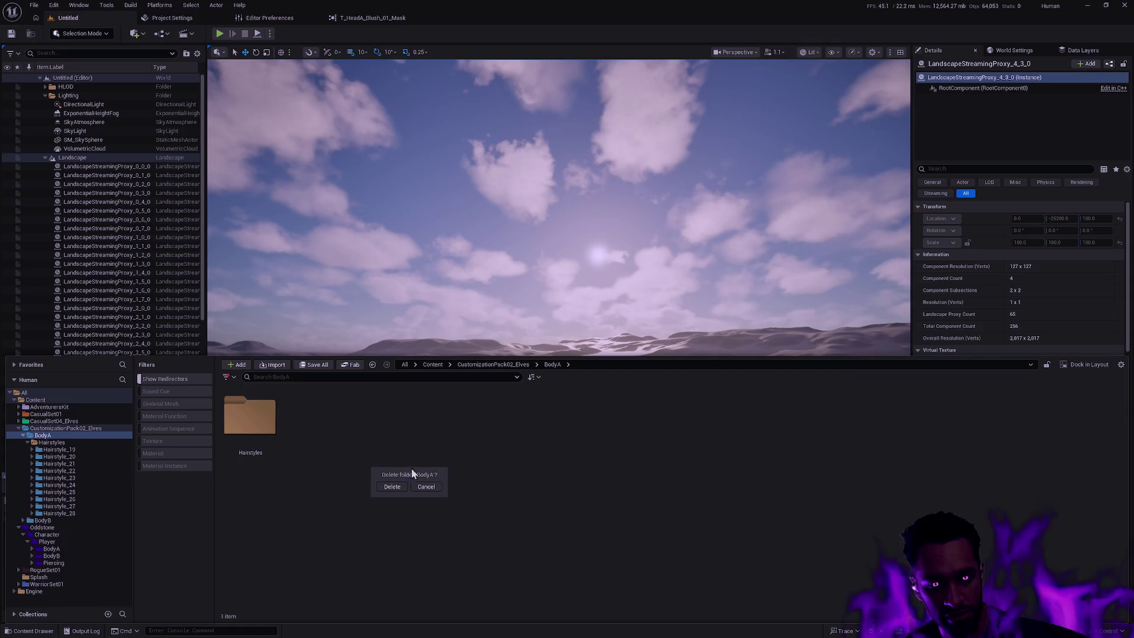
pyautogui.click(400, 490)
pyautogui.click(502, 466)
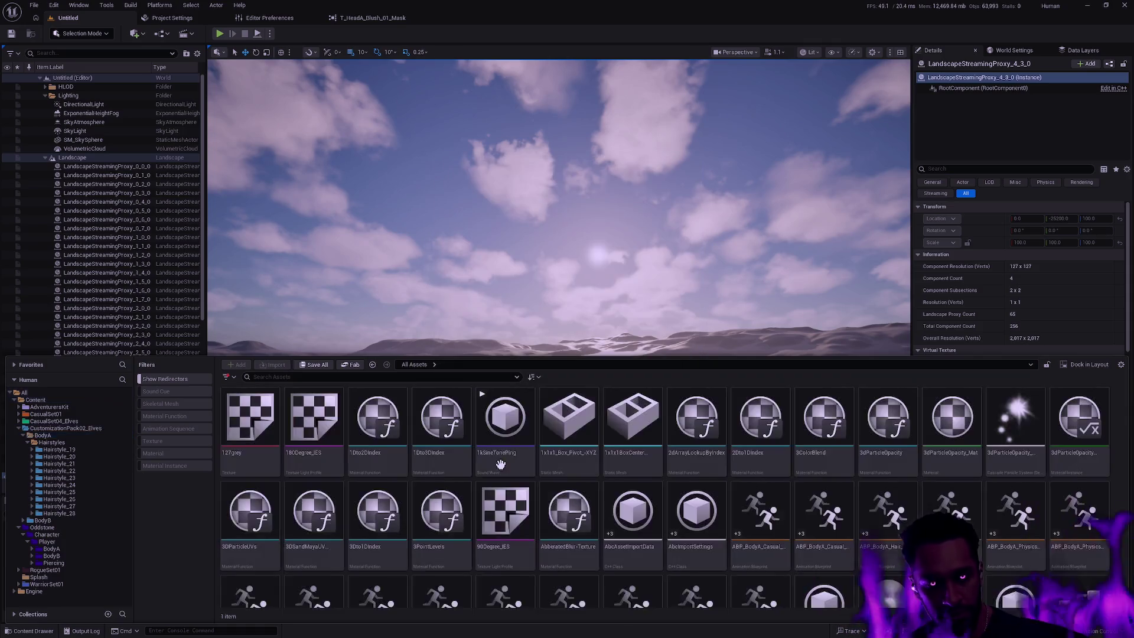
pyautogui.click(23, 434)
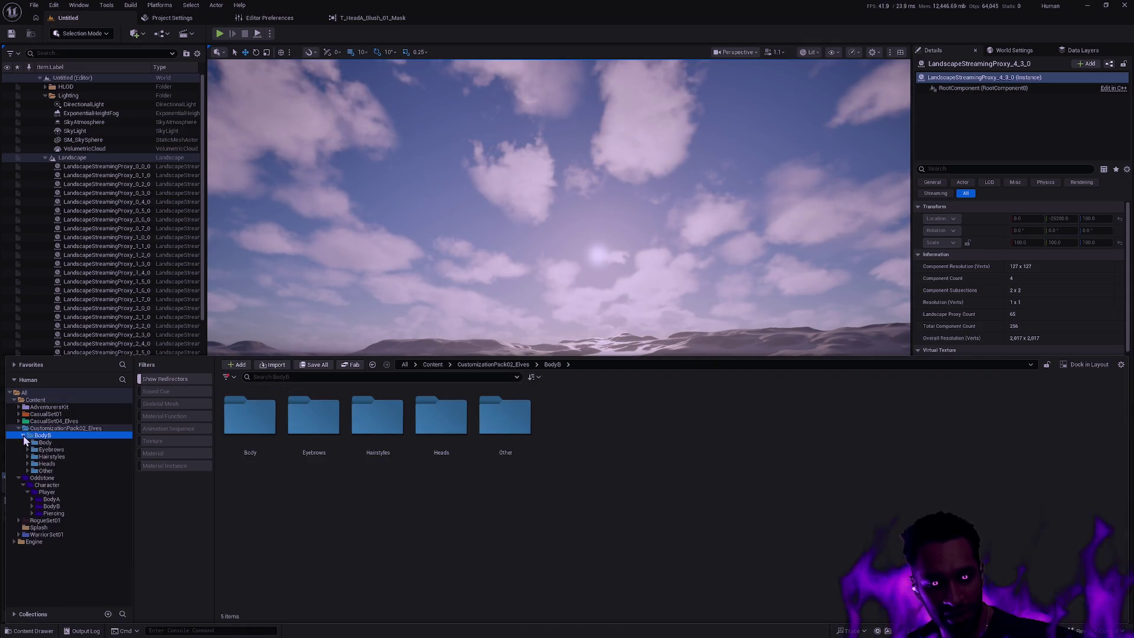
# Step: Move BodyB's Body through Other subfolders into Oddstone's Player/BodyB, accepting both load prompts
pyautogui.click(65, 441)
pyautogui.keyDown('shift'); pyautogui.click(59, 471); pyautogui.keyUp('shift')
pyautogui.moveTo(48, 442); pyautogui.dragTo(72, 508)
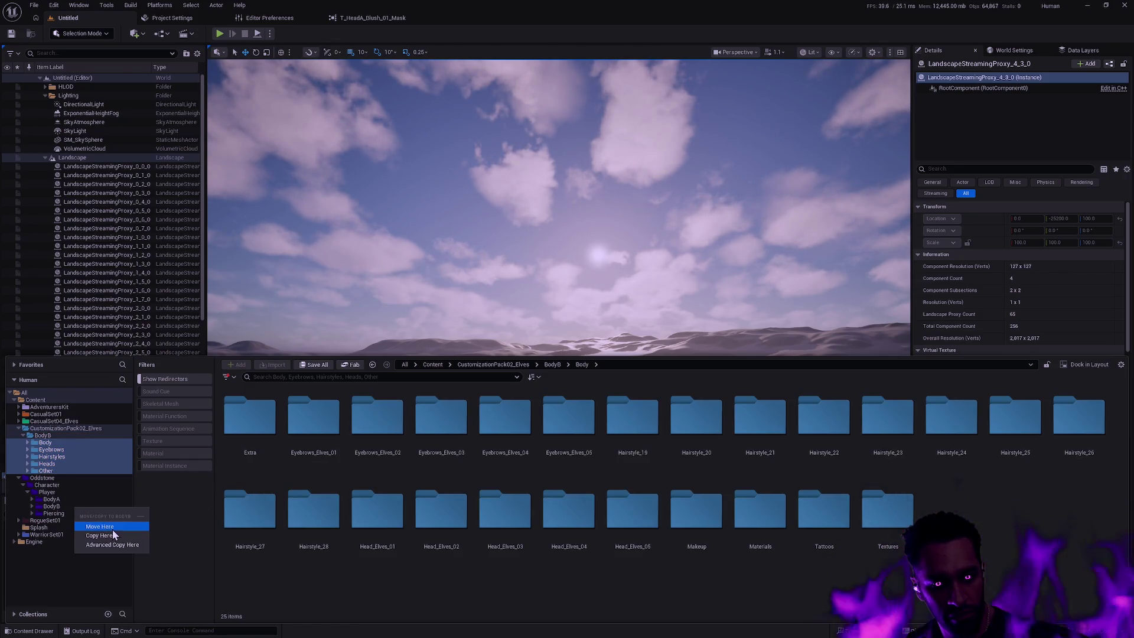
pyautogui.click(100, 535)
pyautogui.click(603, 337)
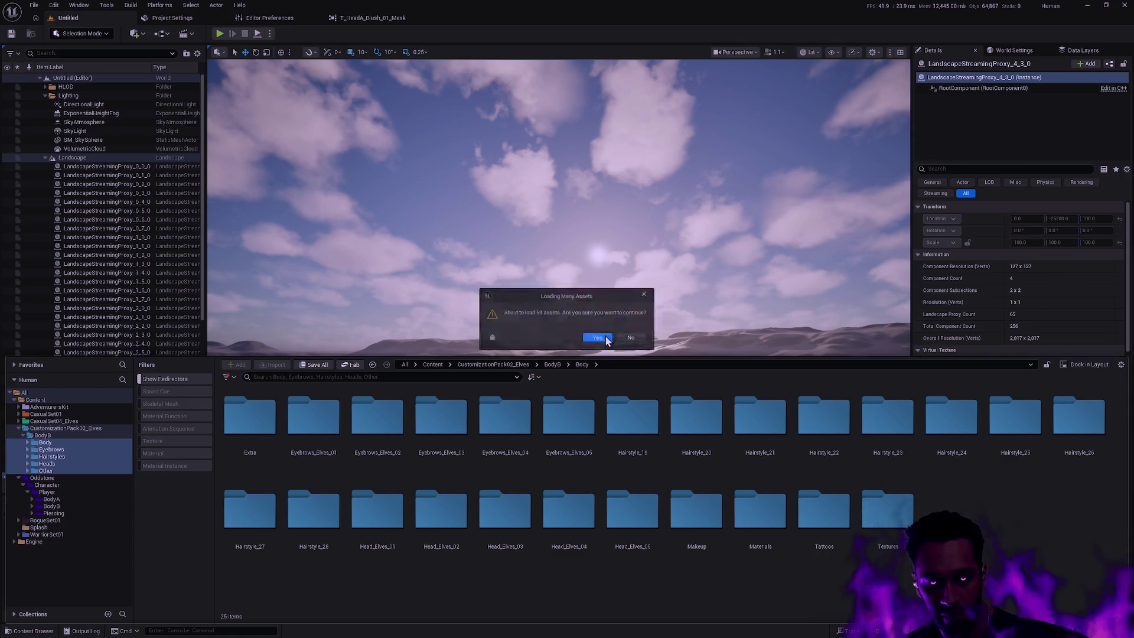
pyautogui.click(603, 338)
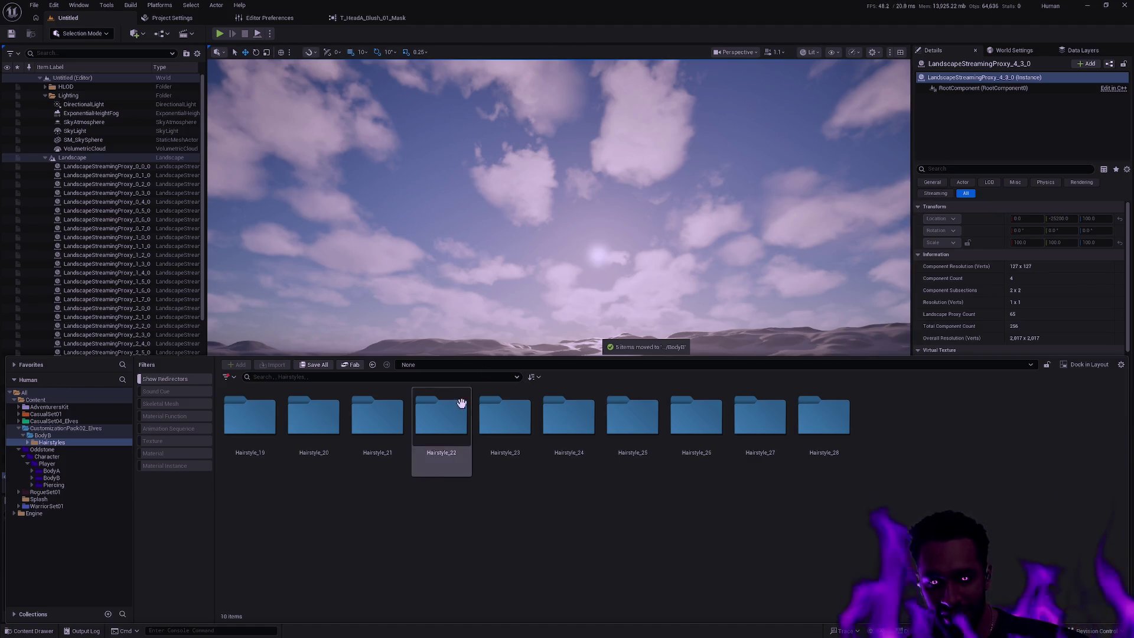
# Step: Delete the emptied Elves BodyB folder and its leftover HairstyleB assets, then focus Git Bash
pyautogui.click(53, 436)
pyautogui.press('Delete')
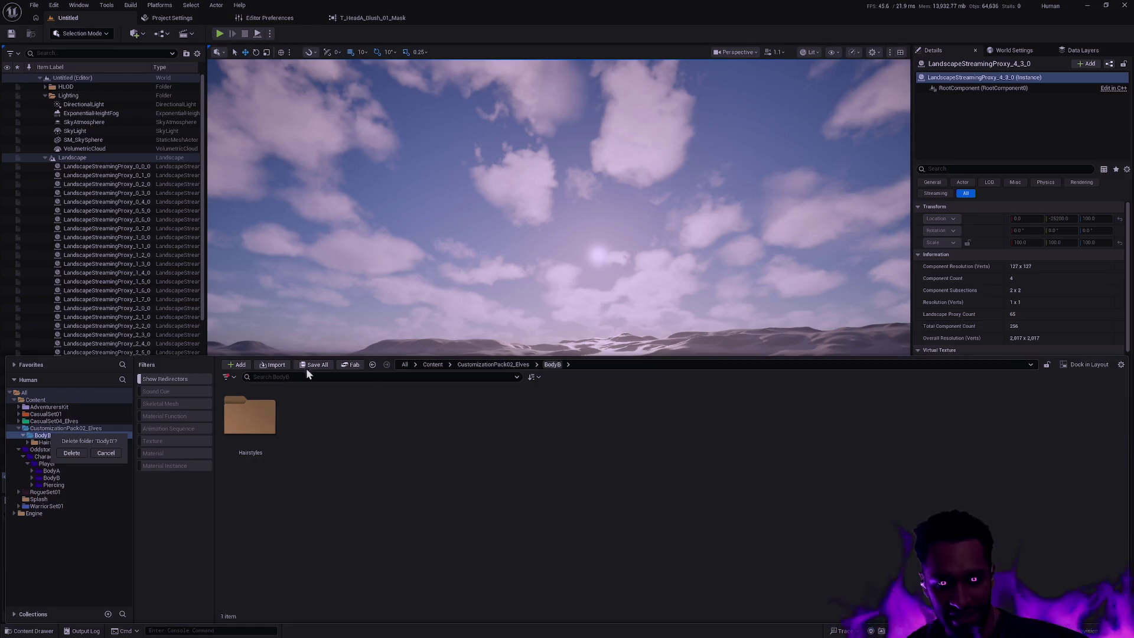
pyautogui.click(73, 451)
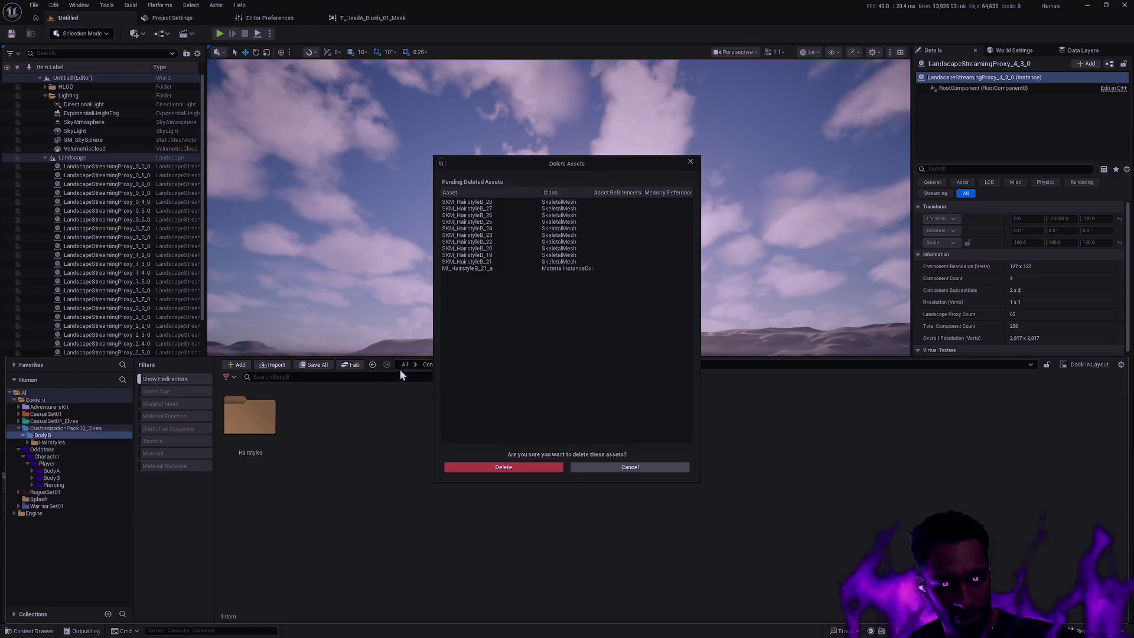
pyautogui.click(513, 471)
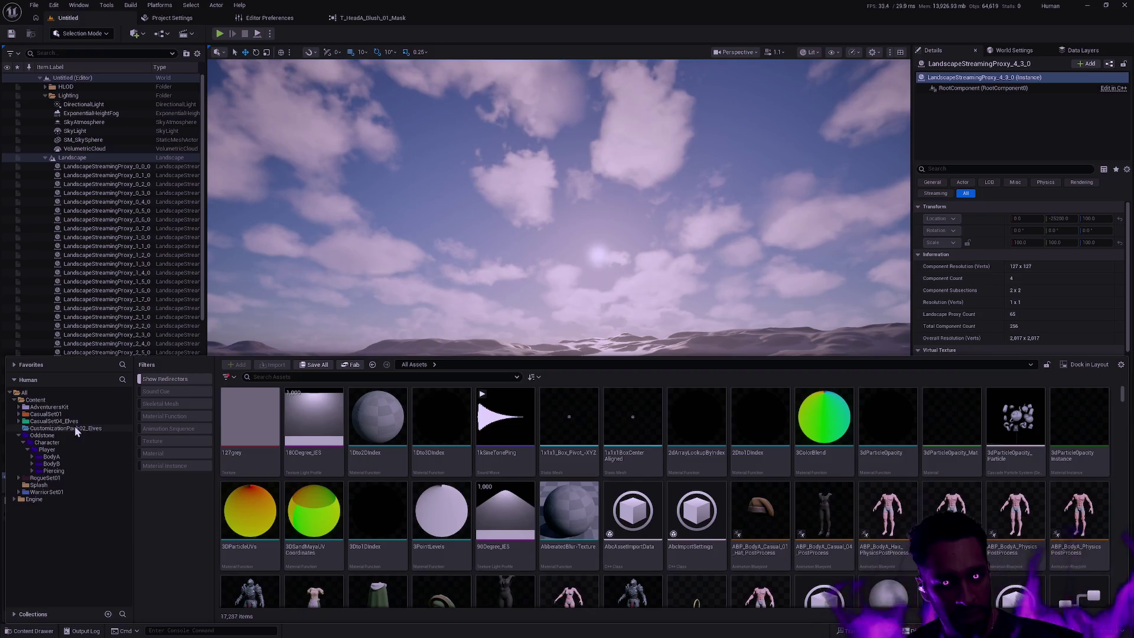
pyautogui.click(74, 427)
pyautogui.press('Delete')
pyautogui.click(155, 433)
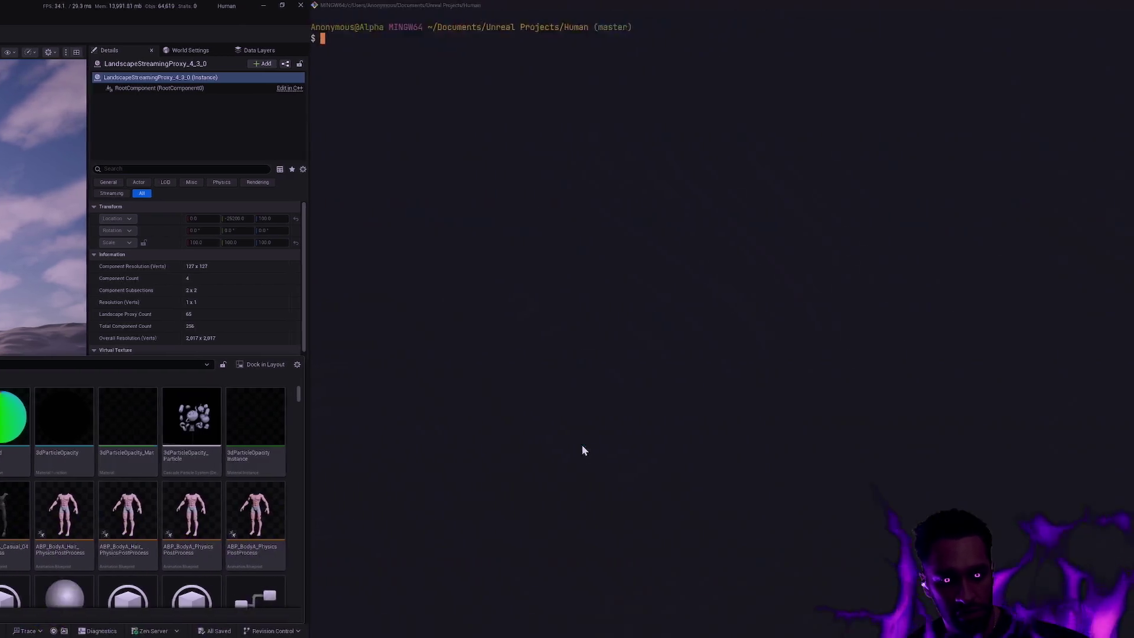
# Step: Review the changed files with gs and the commit history with glo
pyautogui.write('gs')
pyautogui.press('Return')
pyautogui.write('glo')
pyautogui.press('Return')
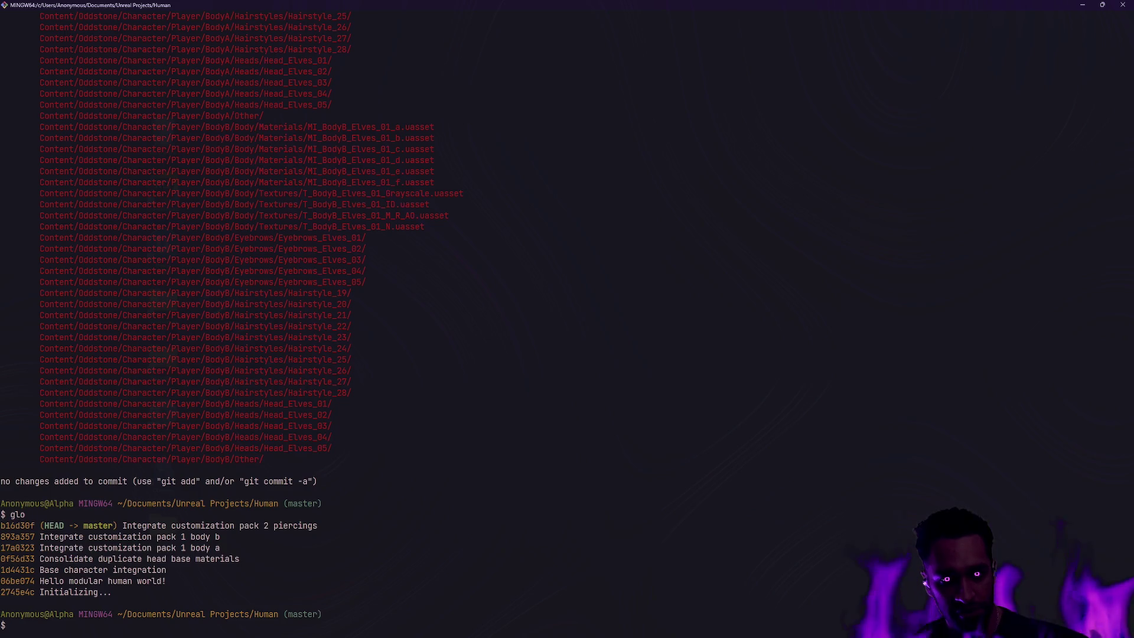
# Step: Stage all changes with ga -A and begin a gc -m commit command
pyautogui.write('ga ')
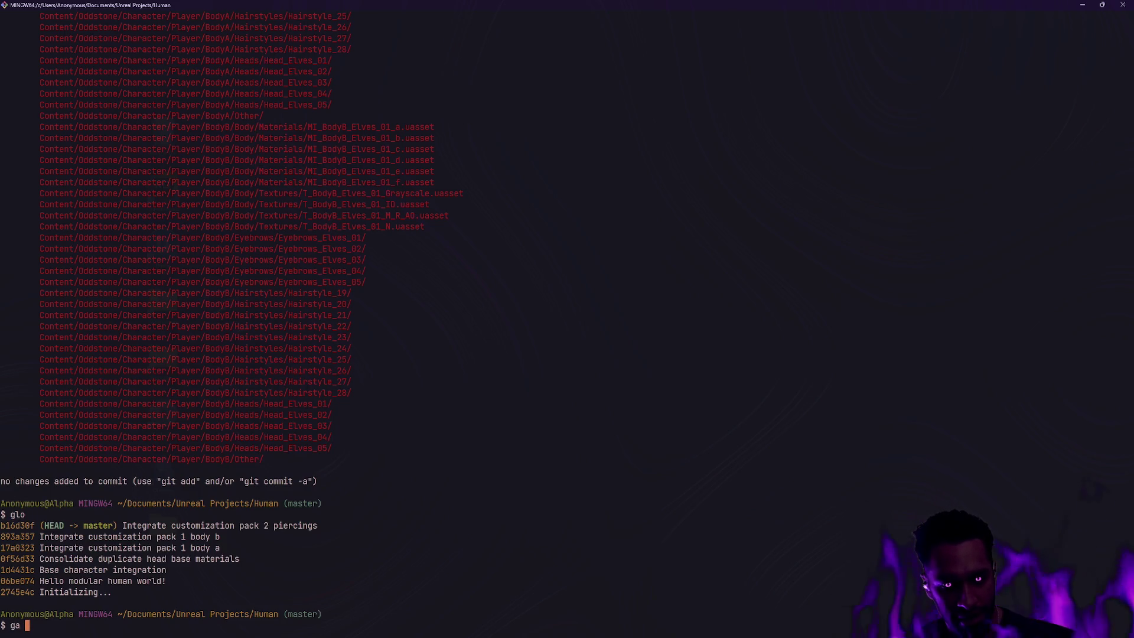
pyautogui.write('-A')
pyautogui.press('Return')
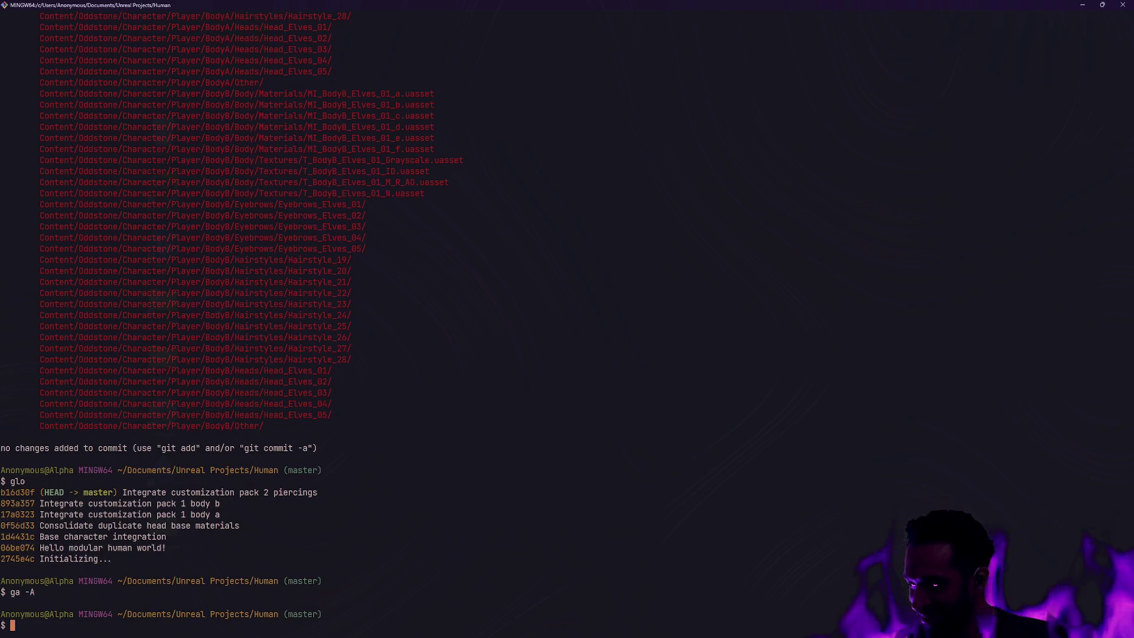
pyautogui.write("gc -m '")
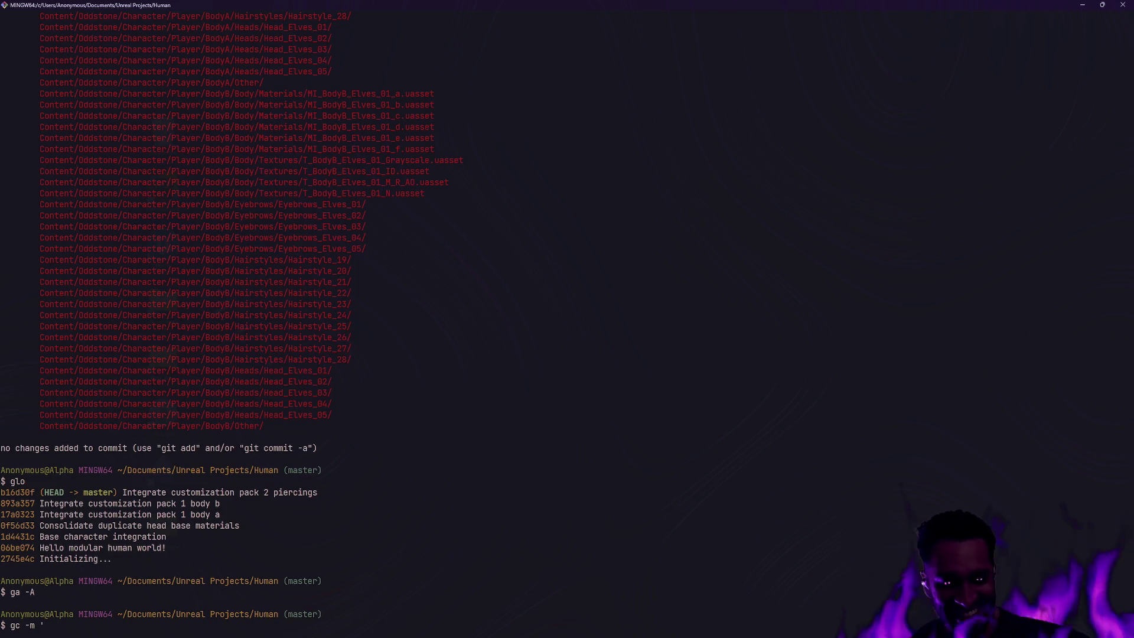
# Step: Commit with the message 'Integrate customization pack 2 body a and b'
pyautogui.press('BackSpace')
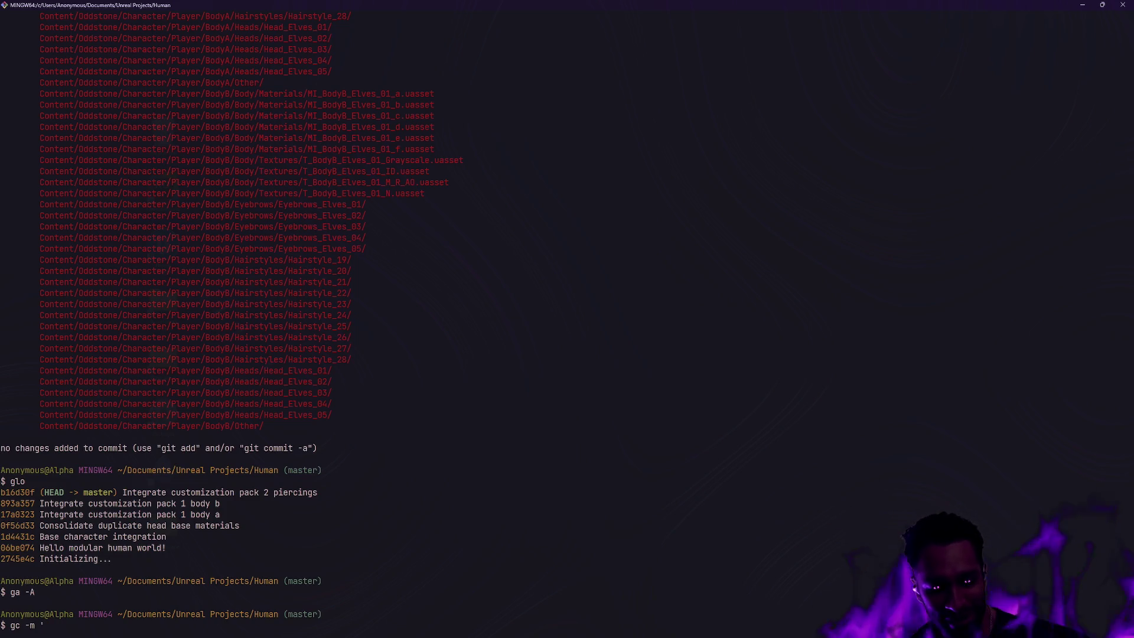
pyautogui.write('Integrate cu')
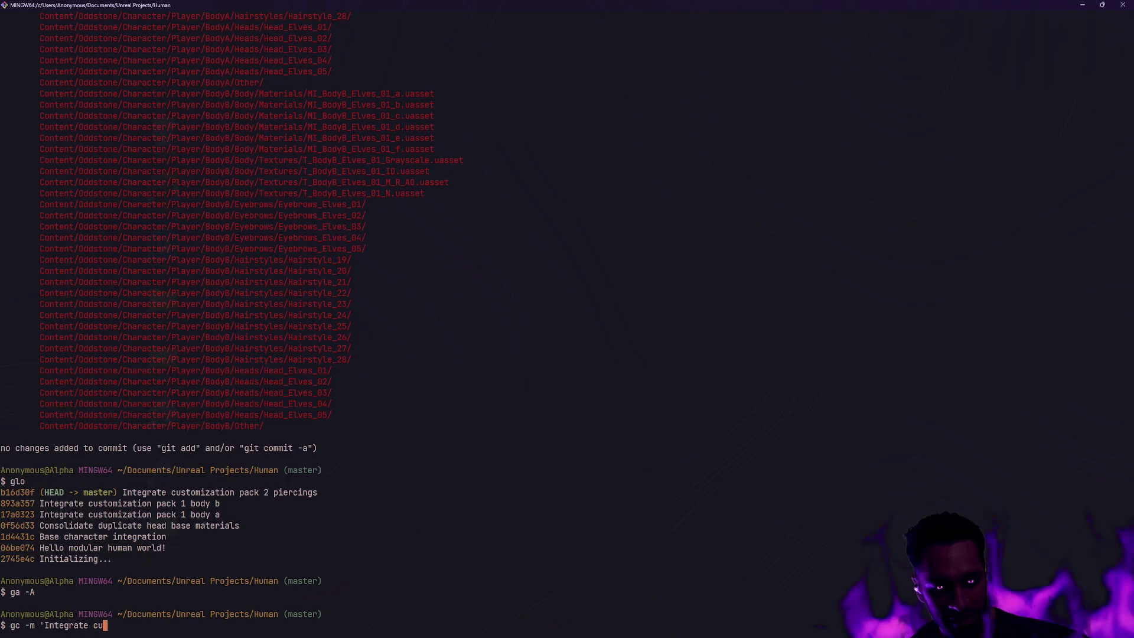
pyautogui.write('stomization pack 2 ')
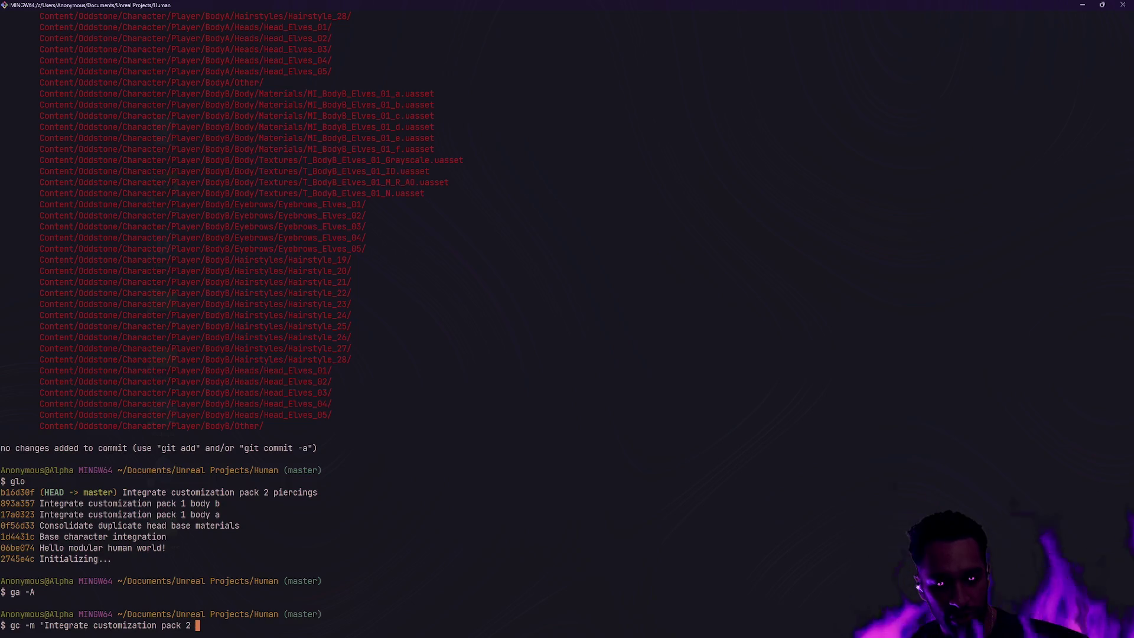
pyautogui.write('body')
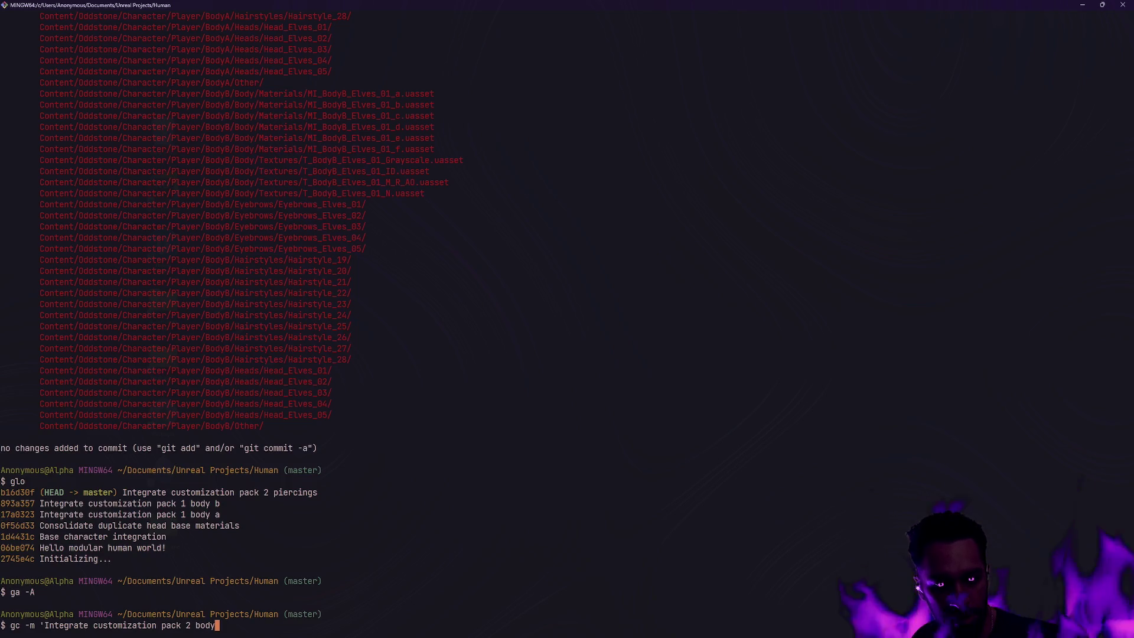
pyautogui.write(" a and b'")
pyautogui.press('Return')
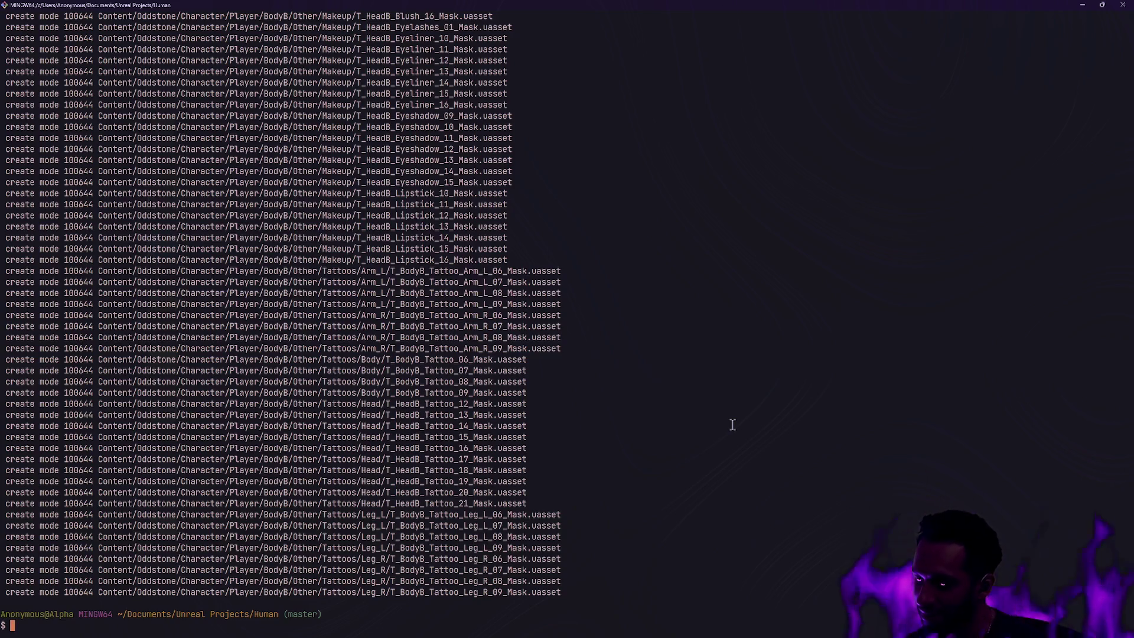
# Step: Confirm with gs that the working tree on master is clean, then return to Unreal
pyautogui.write('gs')
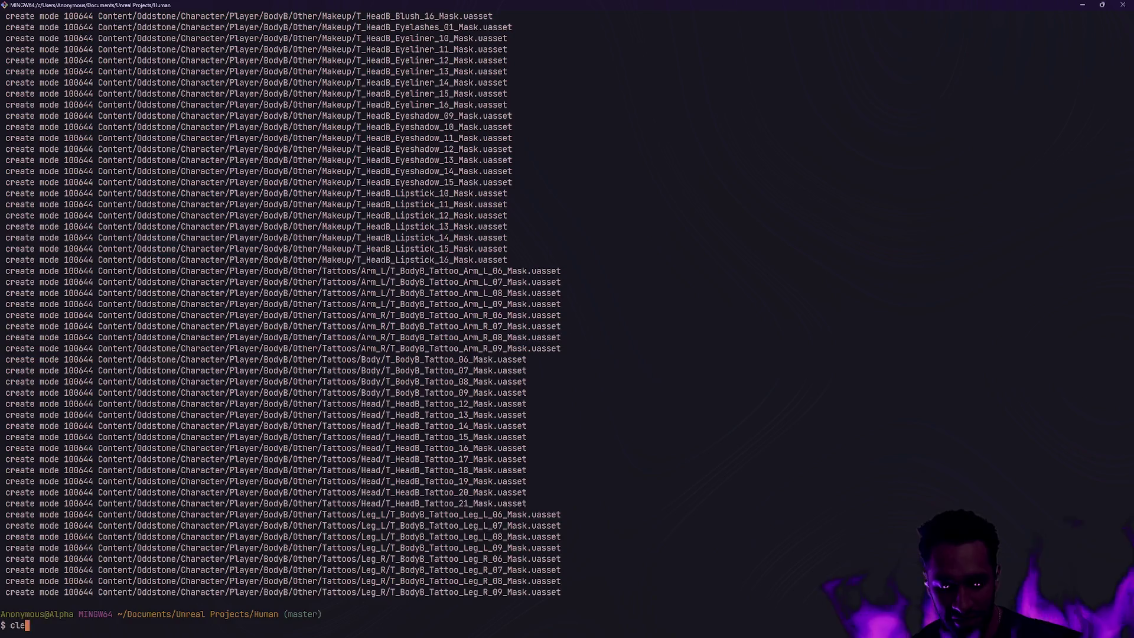
pyautogui.press('Return')
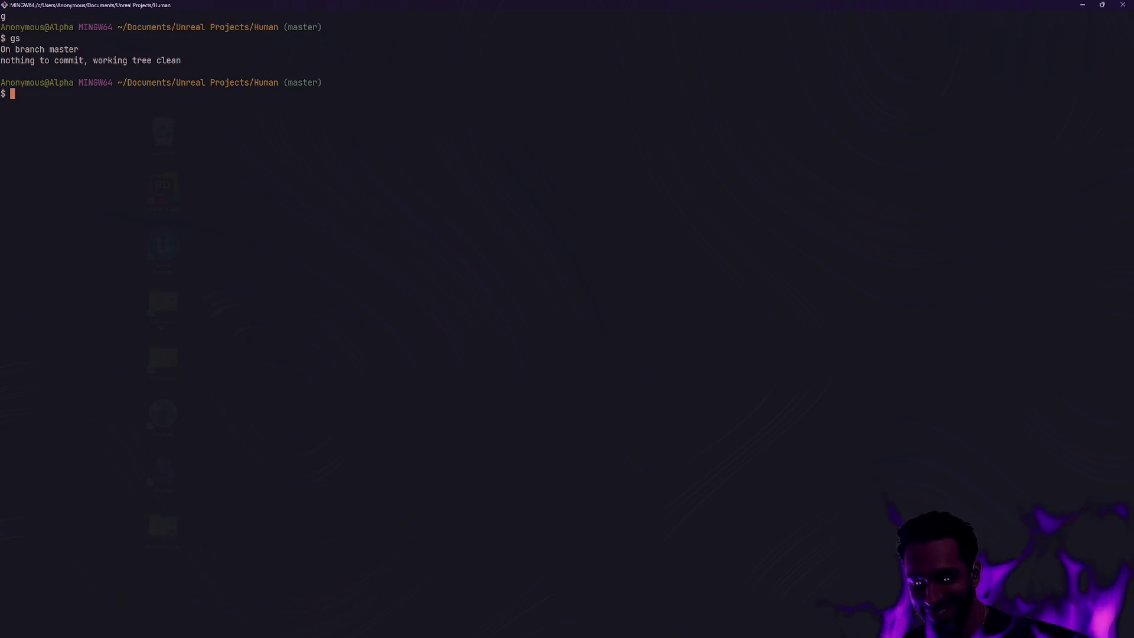
pyautogui.hotkey('alt', 'Tab')
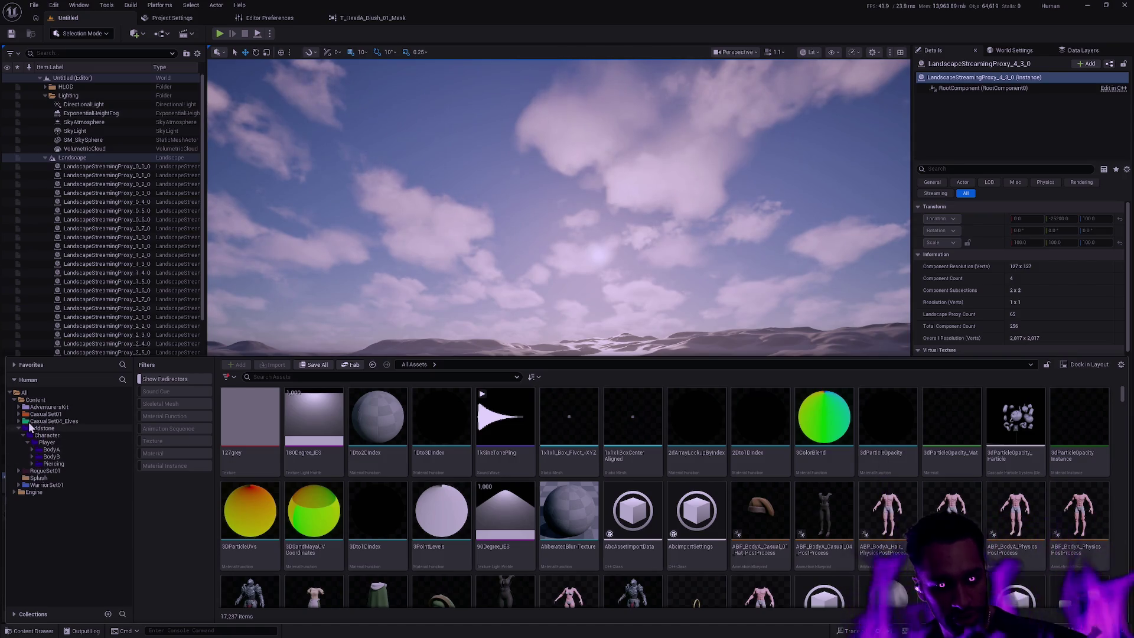
# Step: Filter the Oddstone folder to Skeletal Mesh assets and enlarge the asset browser to nearly full screen
pyautogui.click(52, 450)
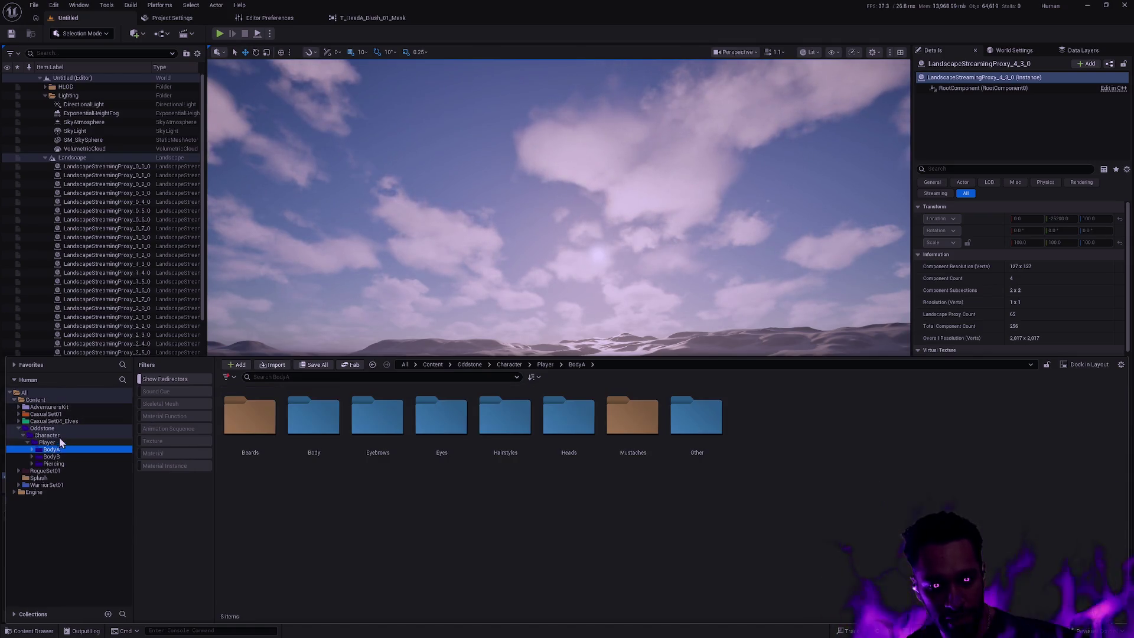
pyautogui.click(60, 429)
pyautogui.click(173, 403)
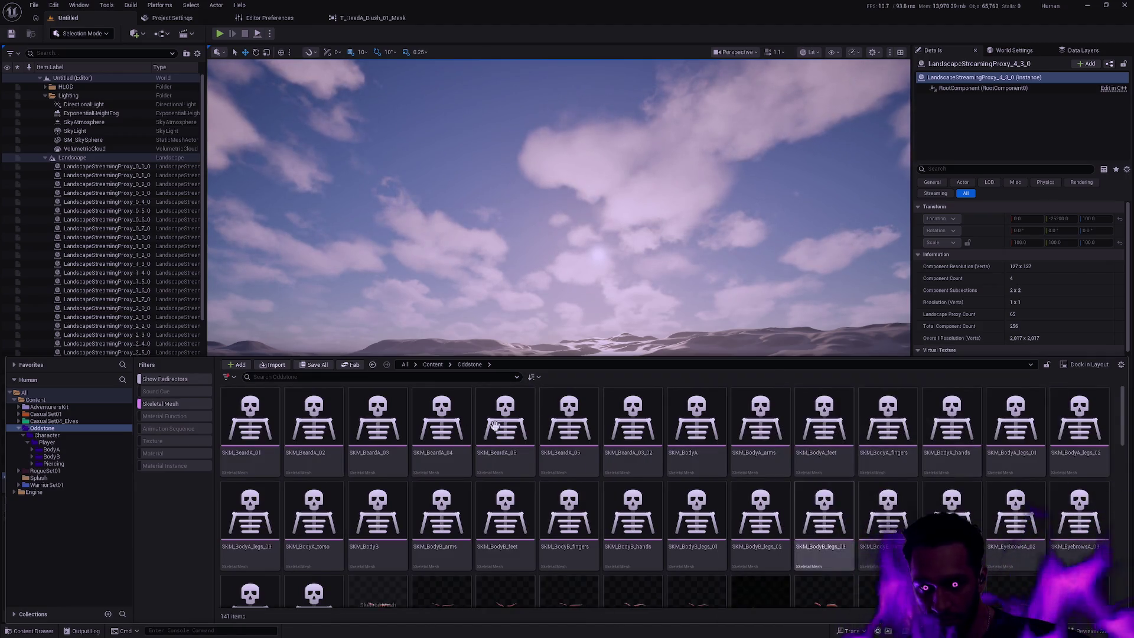
pyautogui.scroll(-5, 752, 468)
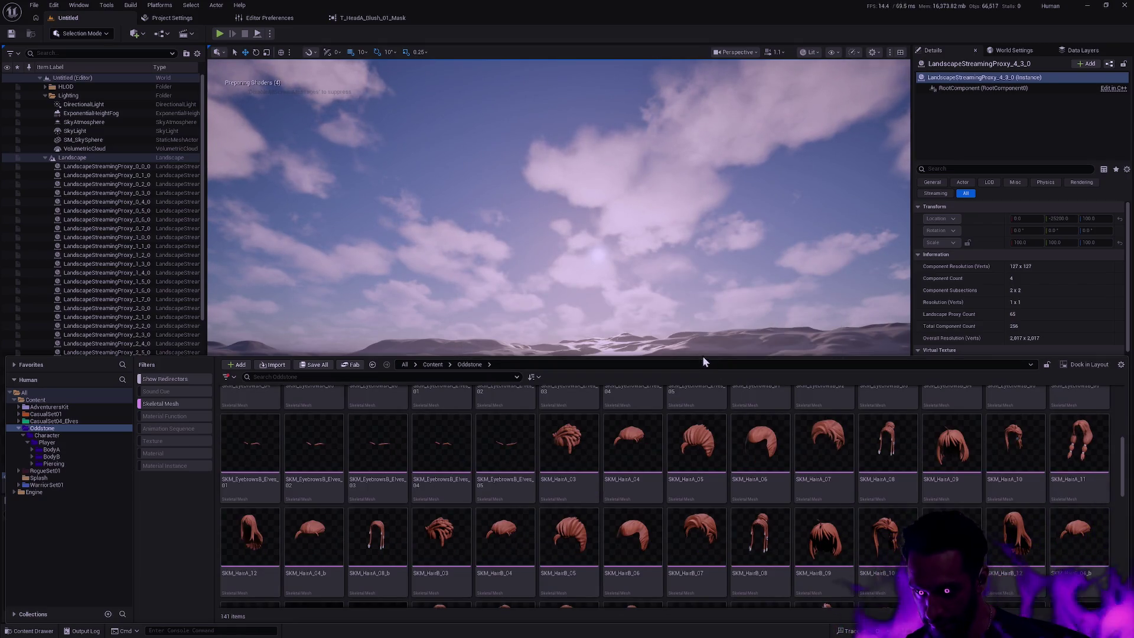
pyautogui.moveTo(703, 355); pyautogui.dragTo(736, 12)
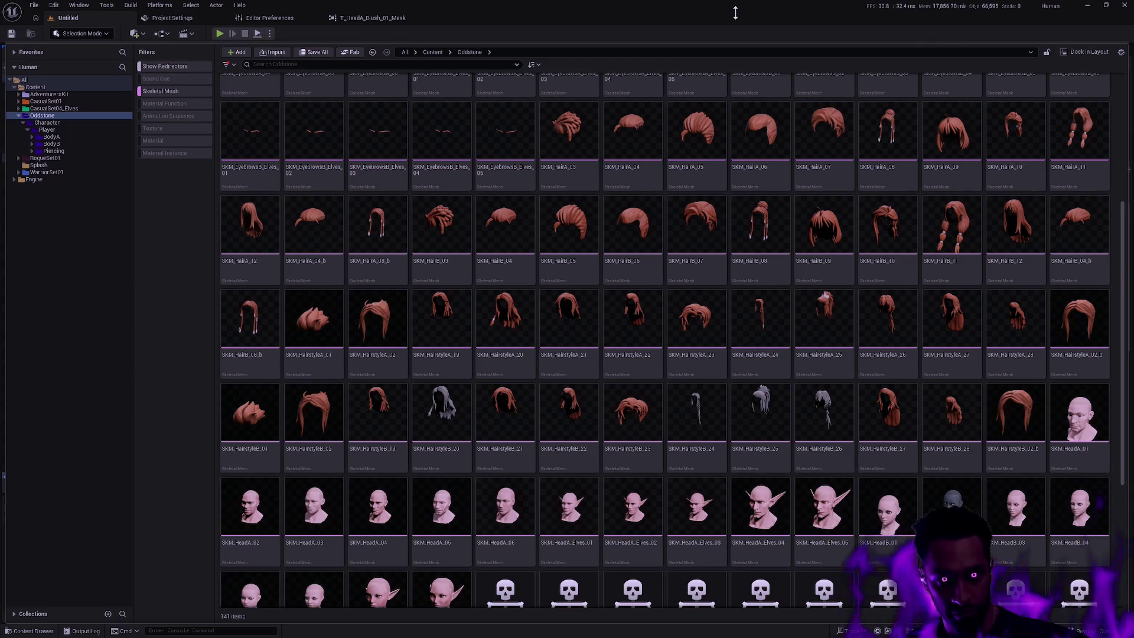
# Step: Scroll through the 141 Oddstone skeletal meshes to review them
pyautogui.scroll(-3, 758, 269)
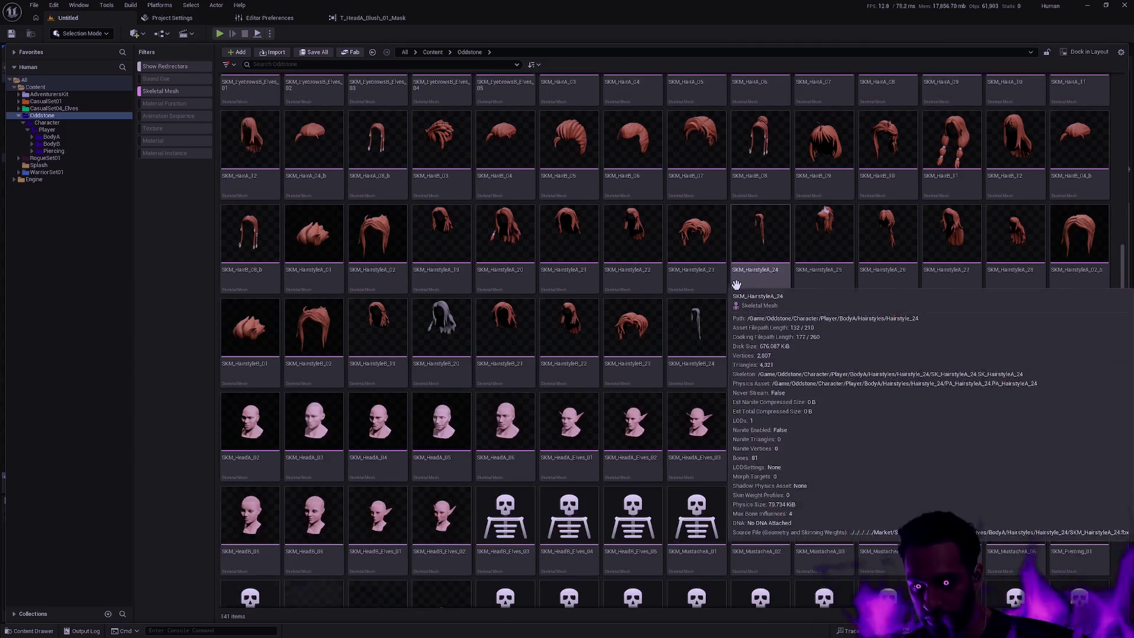
pyautogui.scroll(-2, 764, 263)
pyautogui.scroll(-3, 726, 273)
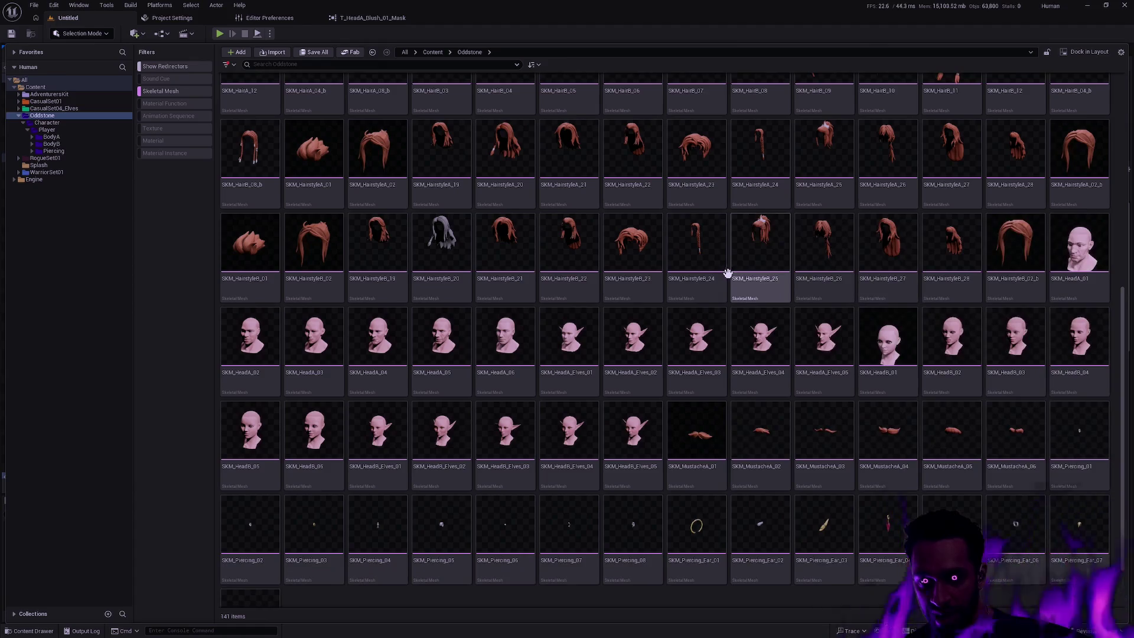
pyautogui.moveTo(747, 297)
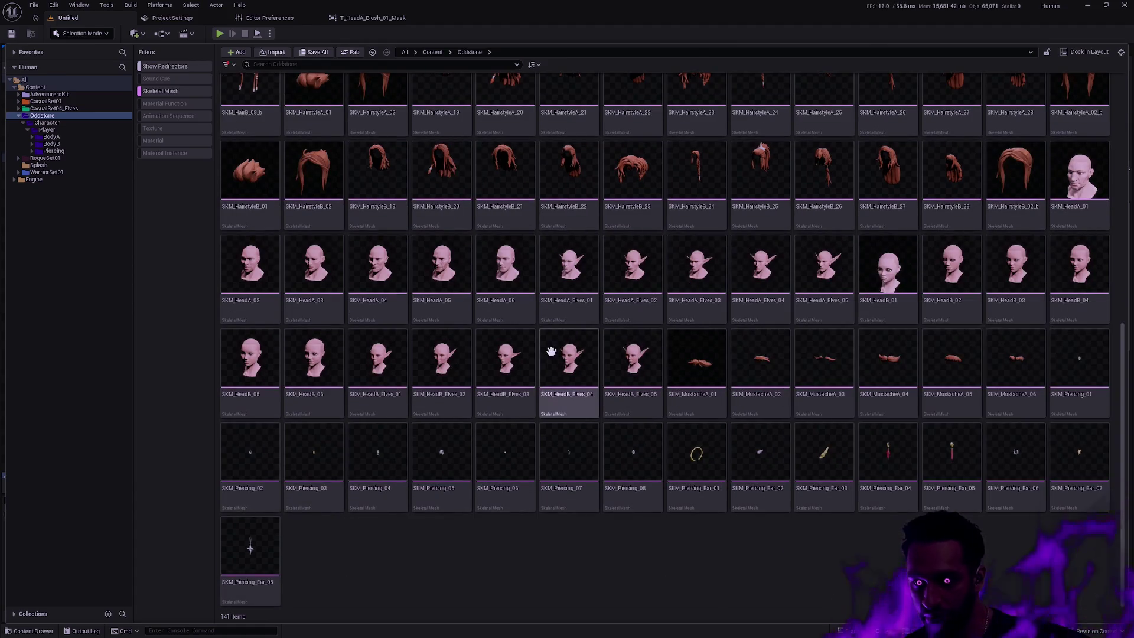
pyautogui.scroll(5, 575, 355)
pyautogui.scroll(5, 591, 357)
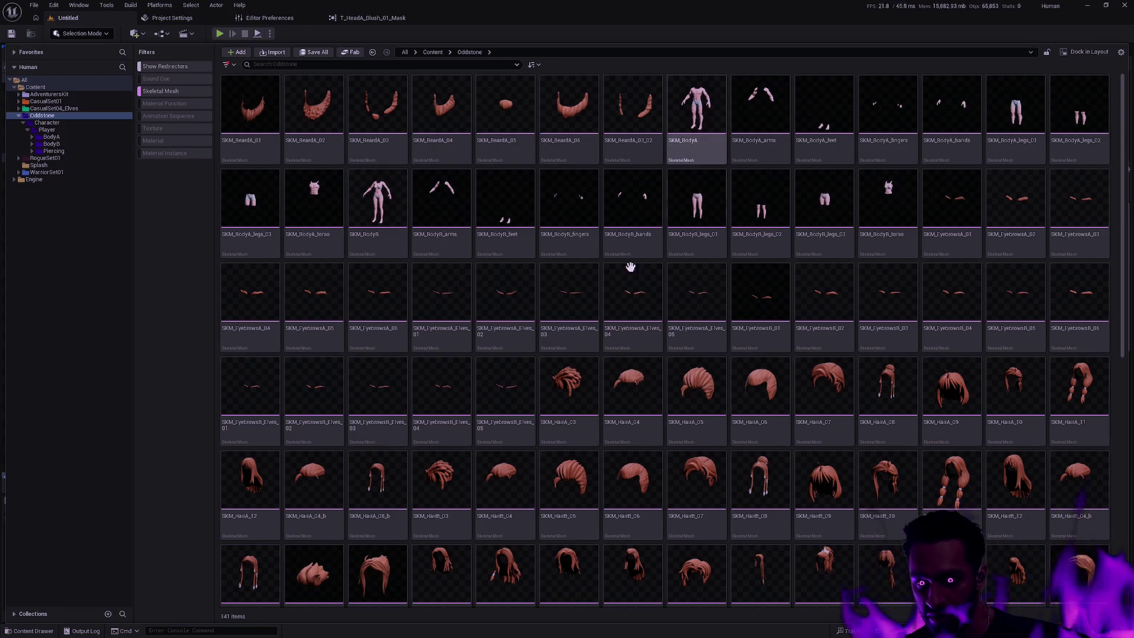
pyautogui.scroll(-4, 688, 310)
pyautogui.scroll(-2, 689, 308)
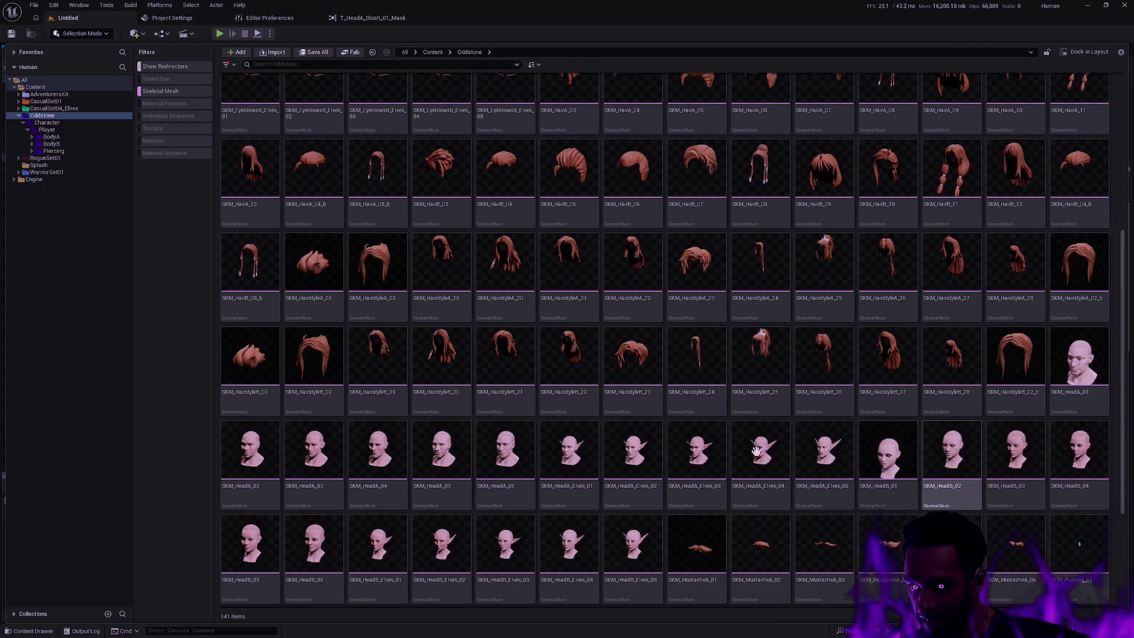
pyautogui.moveTo(650, 387)
pyautogui.scroll(-3, 651, 387)
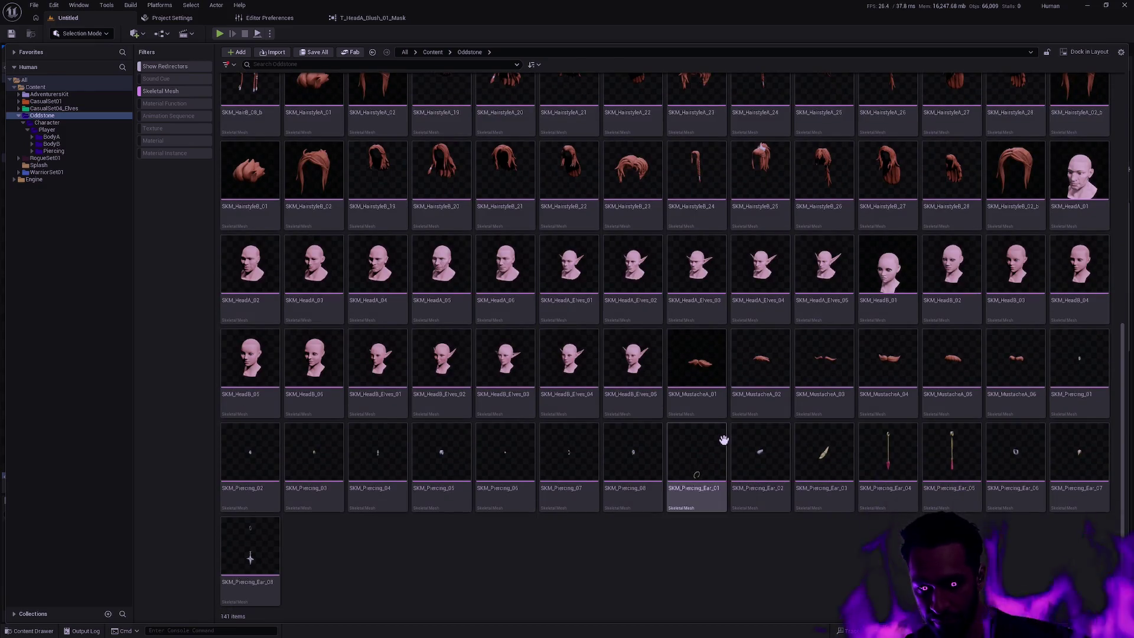
pyautogui.moveTo(721, 435)
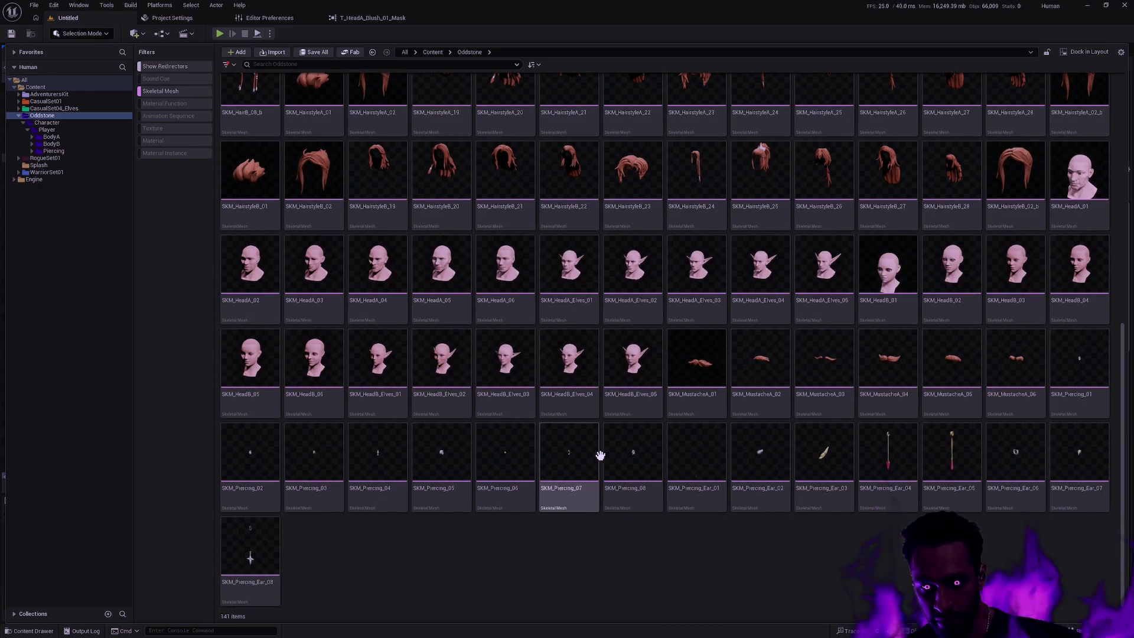
pyautogui.scroll(10, 597, 449)
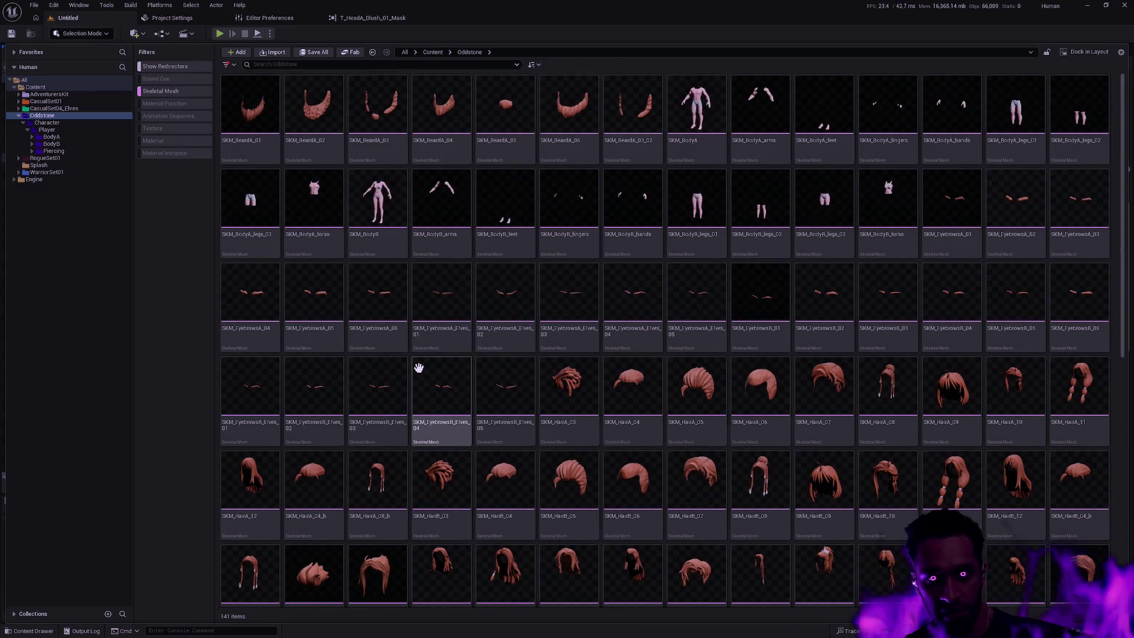
pyautogui.moveTo(302, 209)
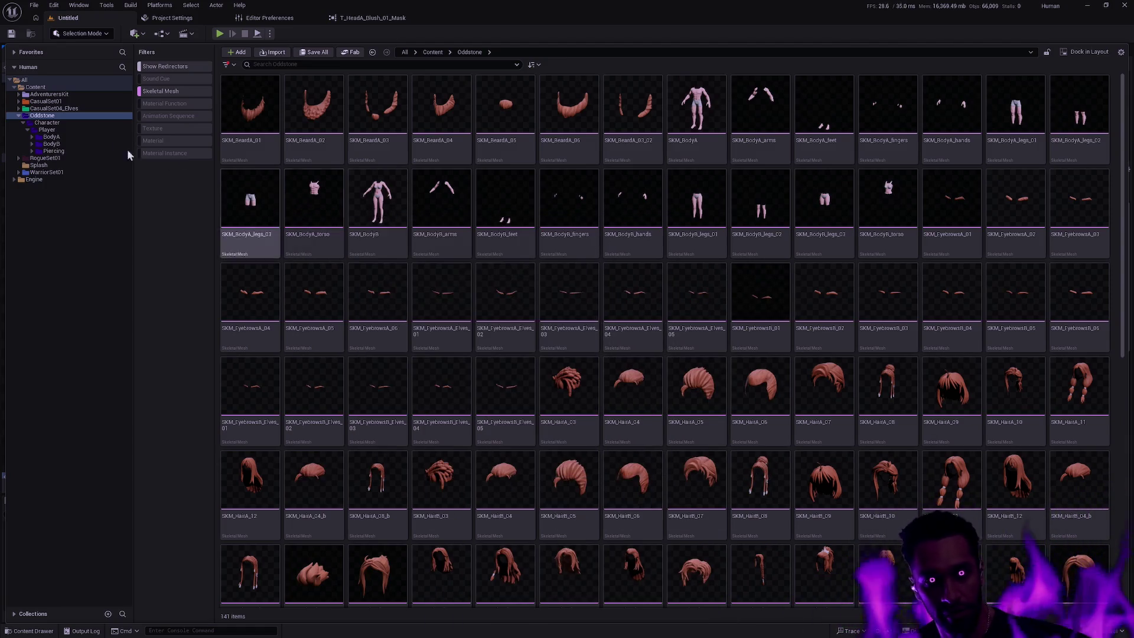
# Step: Open the CasualSet01 folder and enlarge the thumbnails of its 30 skeletal meshes
pyautogui.click(19, 109)
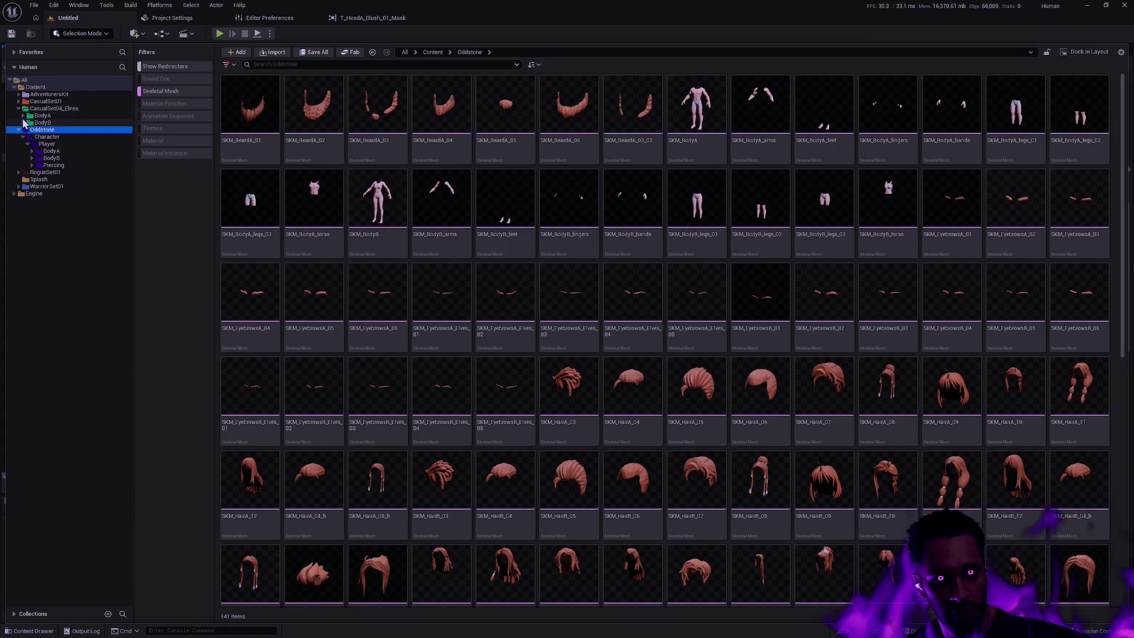
pyautogui.click(24, 117)
pyautogui.click(24, 116)
pyautogui.click(19, 101)
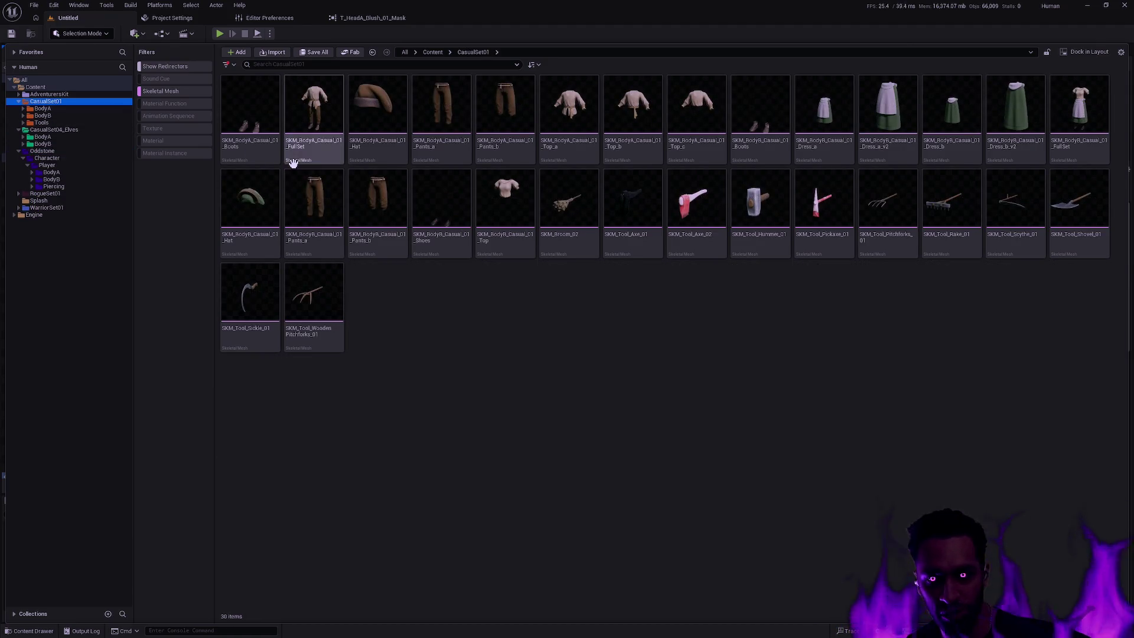
pyautogui.scroll(1, 914, 152)
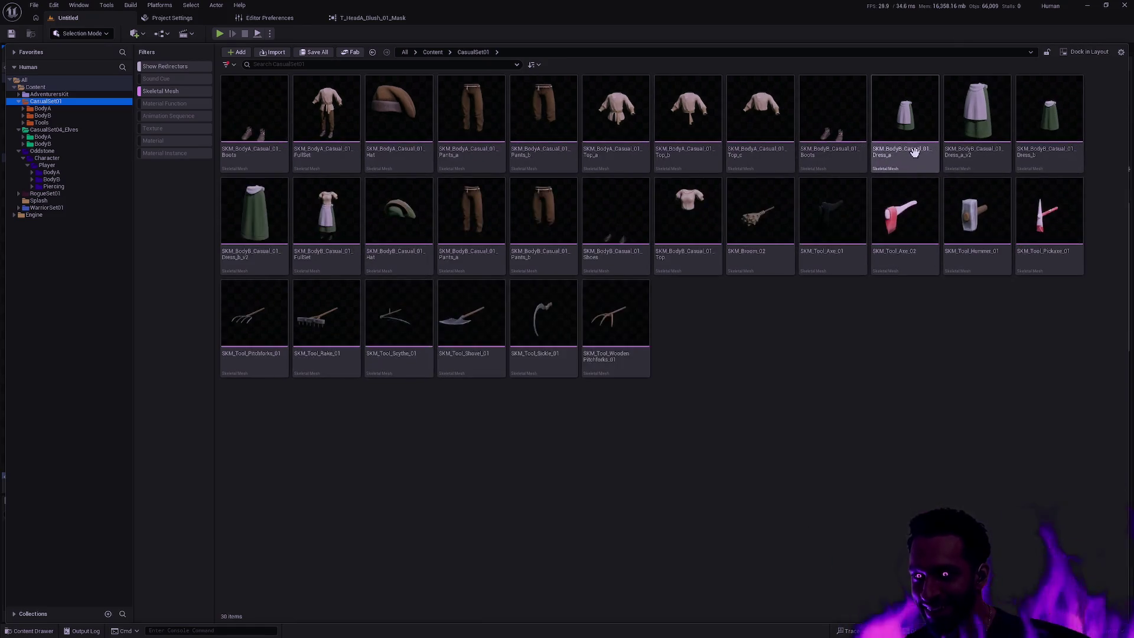
pyautogui.scroll(1, 914, 153)
pyautogui.doubleClick(322, 269)
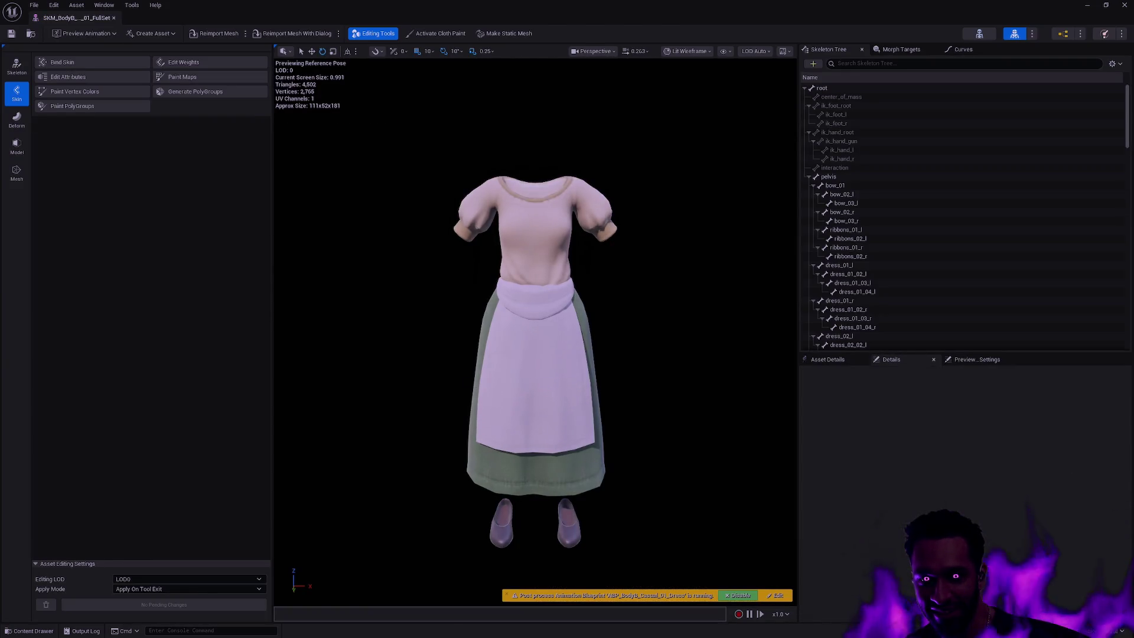
pyautogui.moveTo(534, 331)
pyautogui.mouseDown()
pyautogui.moveTo(585, 331)
pyautogui.moveTo(514, 360)
pyautogui.moveTo(511, 330)
pyautogui.moveTo(496, 331)
pyautogui.mouseUp()
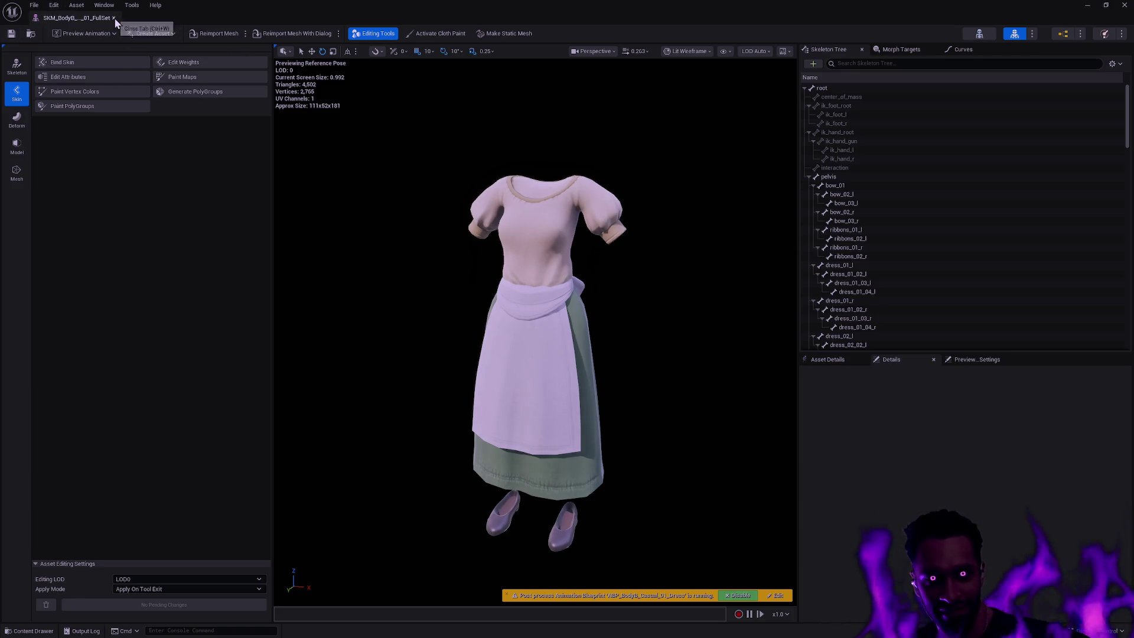
pyautogui.click(114, 18)
pyautogui.hotkey('ctrl', 'space')
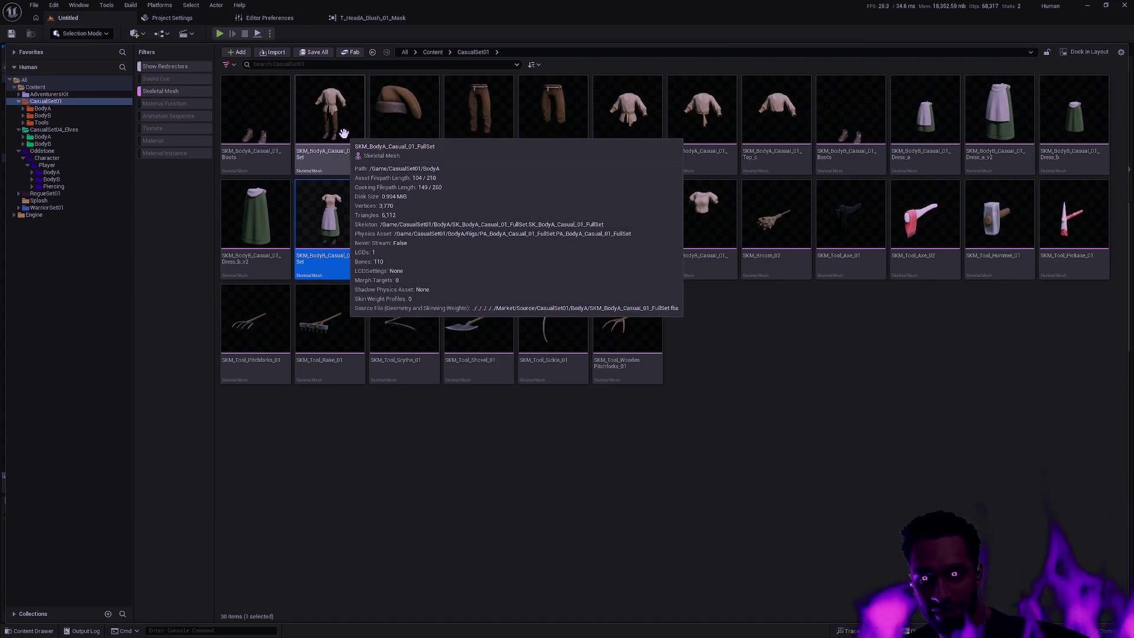
# Step: Open the BodyA casual FullSet mesh, view it from the side, and show its Preview Scene Settings
pyautogui.doubleClick(346, 170)
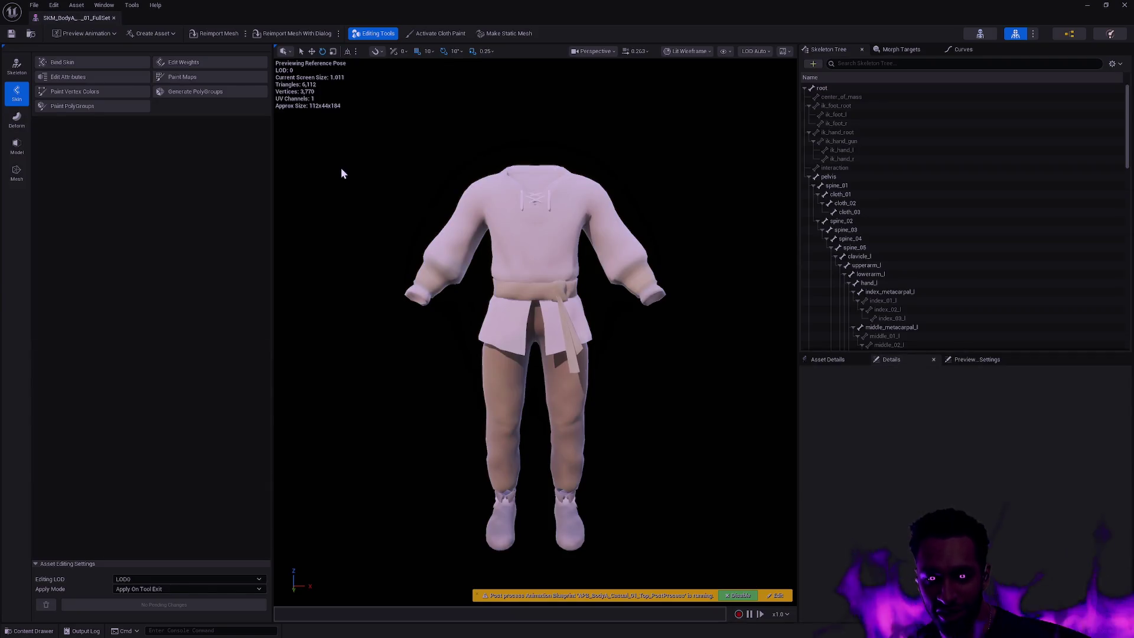
pyautogui.moveTo(646, 333); pyautogui.dragTo(631, 326)
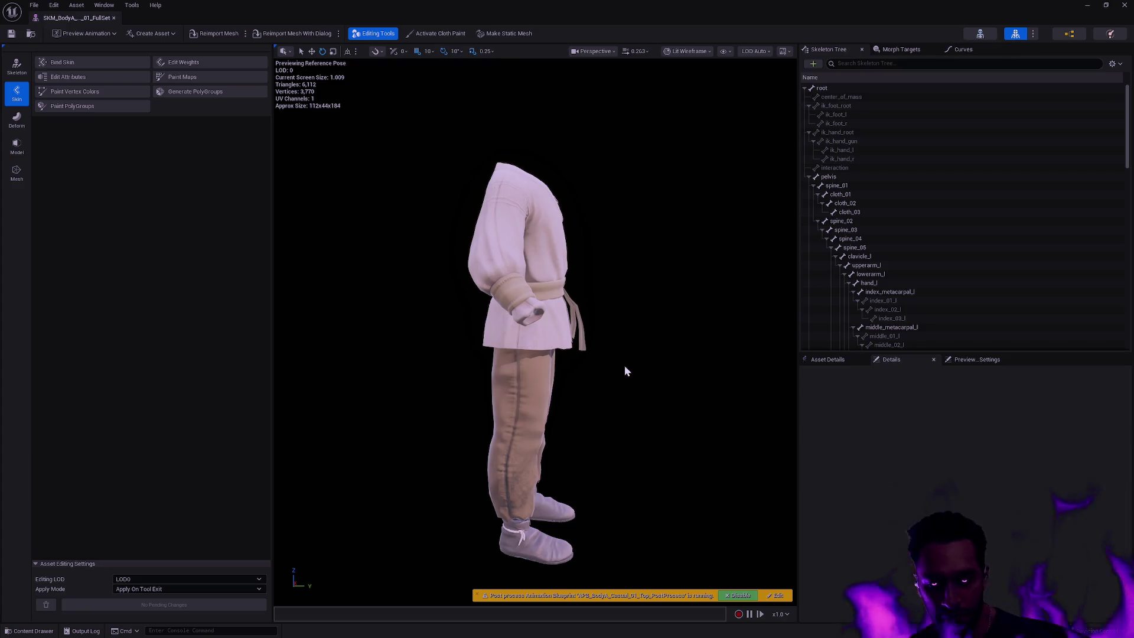
pyautogui.click(977, 359)
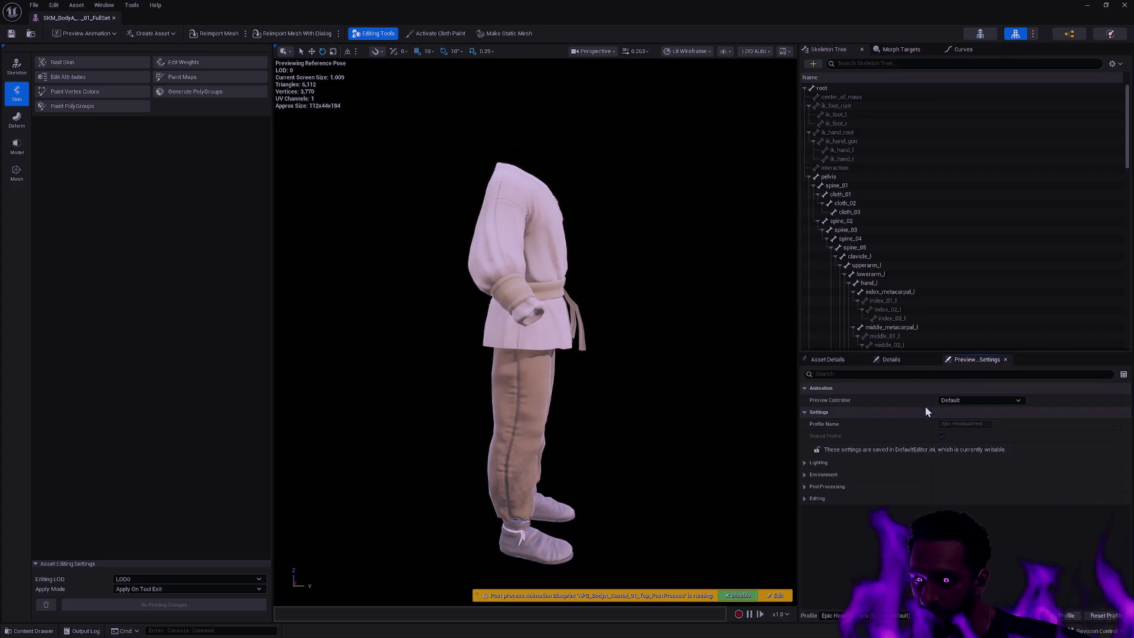
# Step: Collapse the lighting settings and expand PostProcessing and Rendering Features in Preview Scene Settings
pyautogui.click(804, 463)
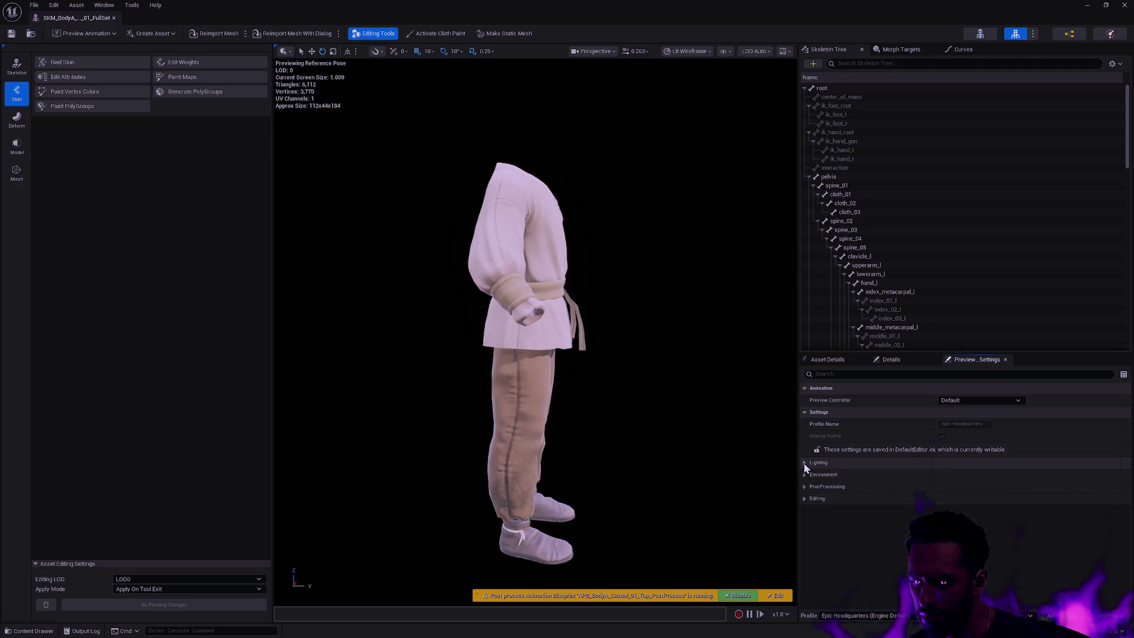
pyautogui.click(805, 486)
pyautogui.scroll(-1, 848, 486)
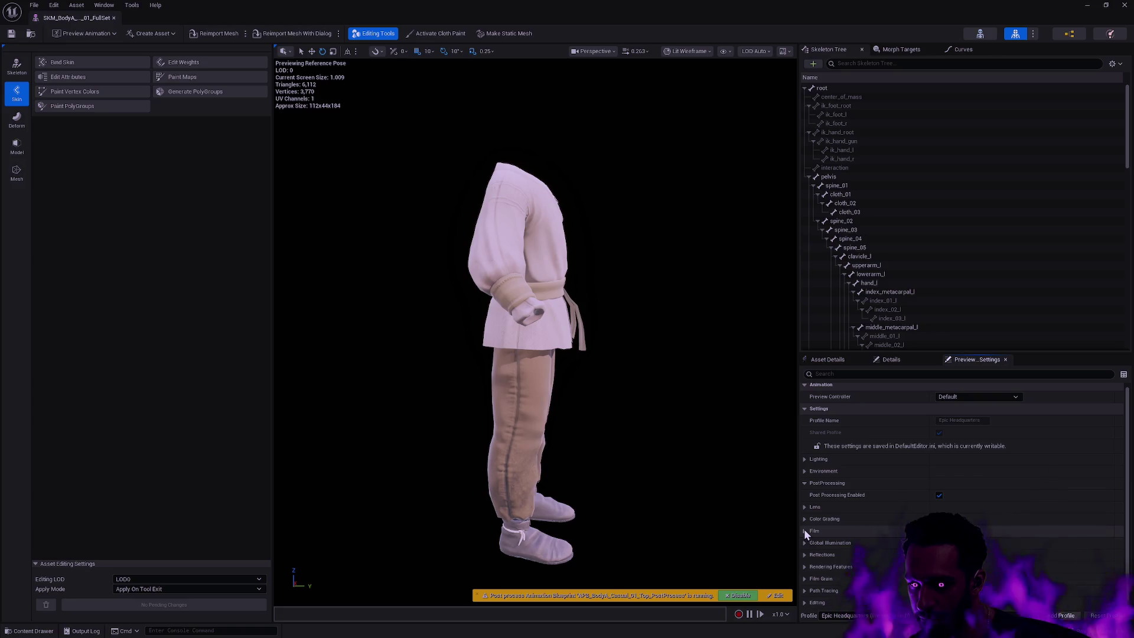
pyautogui.click(831, 566)
pyautogui.scroll(-2, 885, 552)
pyautogui.scroll(-2, 884, 545)
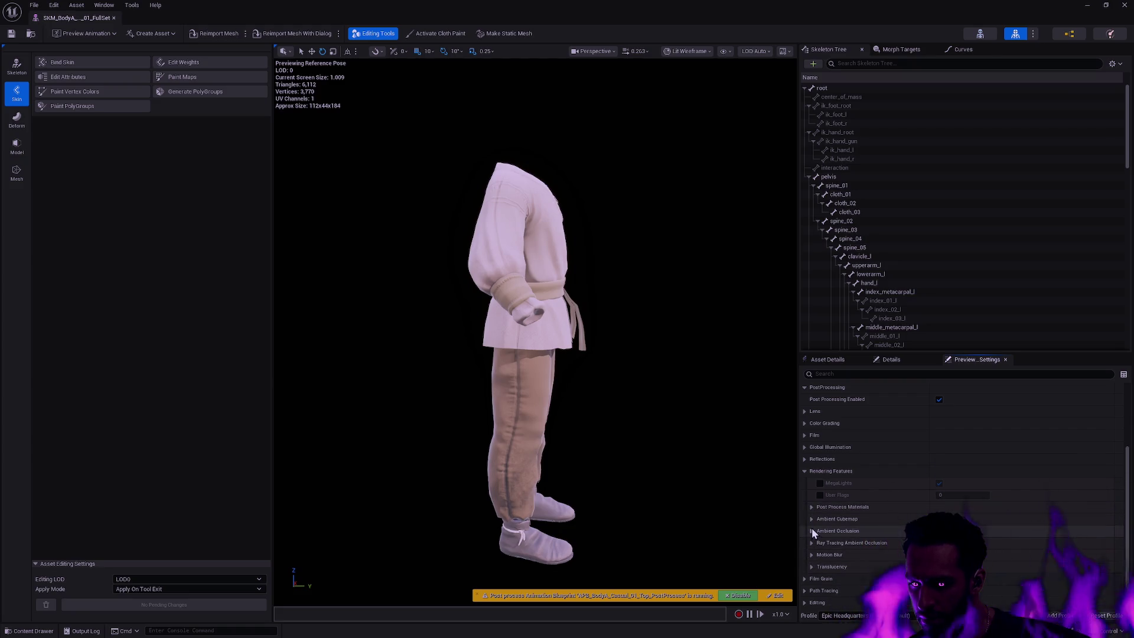
pyautogui.scroll(4, 826, 561)
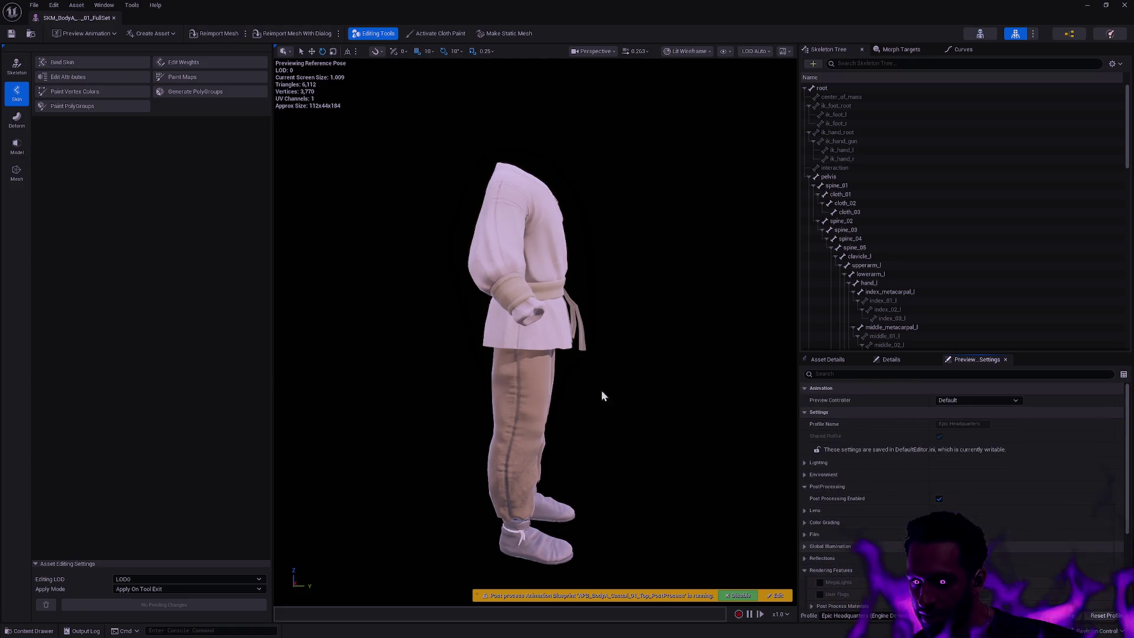
# Step: Orbit the casual outfit from front, three-quarter and back views, then close its mesh editor
pyautogui.moveTo(694, 381); pyautogui.dragTo(879, 390)
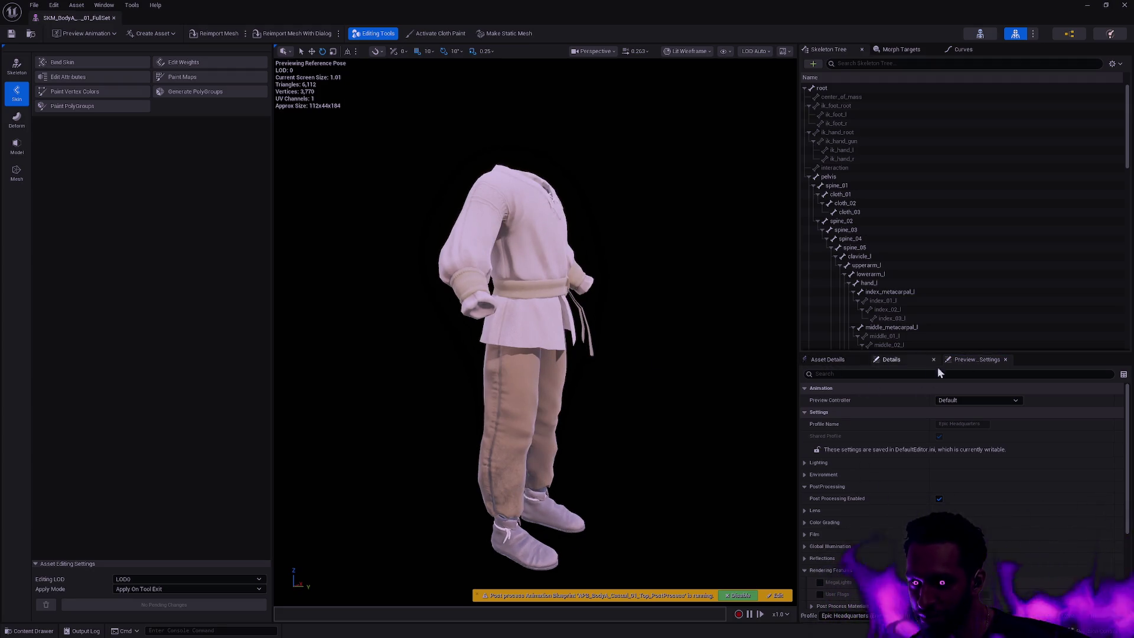
pyautogui.moveTo(726, 348); pyautogui.dragTo(613, 347)
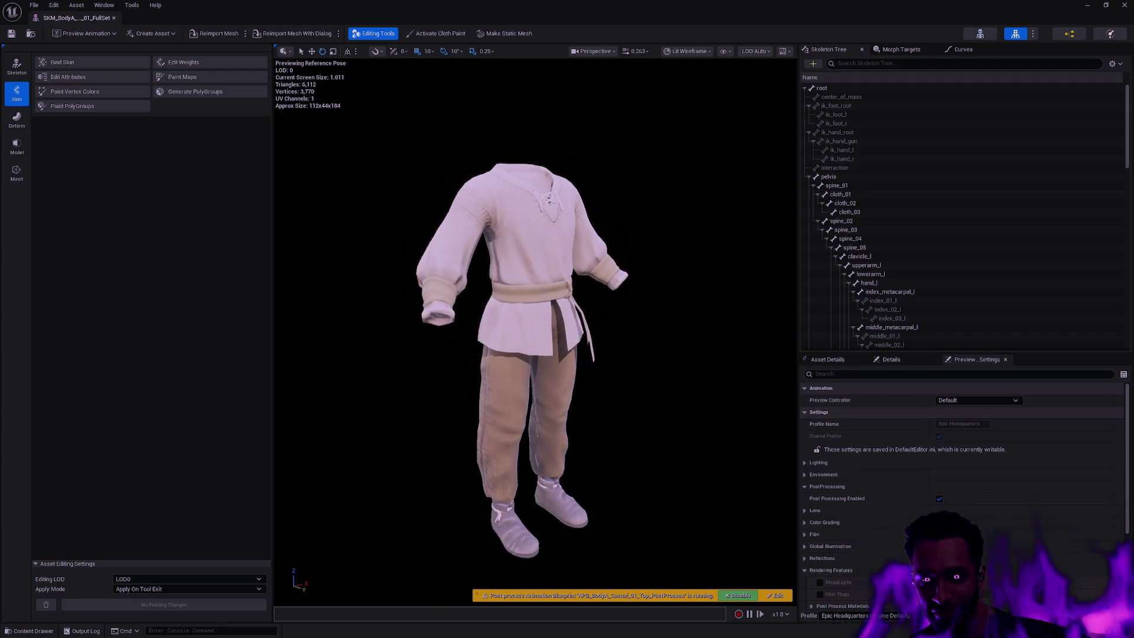
pyautogui.scroll(-5, 525, 295)
pyautogui.scroll(3, 468, 295)
pyautogui.moveTo(468, 295)
pyautogui.mouseDown()
pyautogui.moveTo(685, 324)
pyautogui.moveTo(630, 319)
pyautogui.mouseUp()
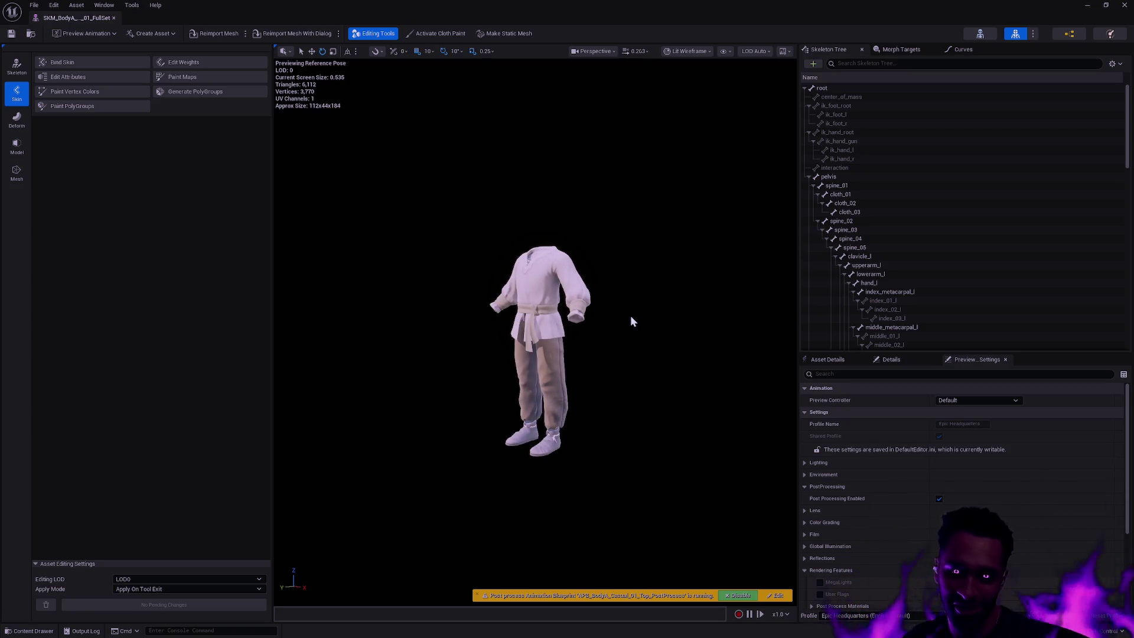
pyautogui.moveTo(615, 260); pyautogui.dragTo(581, 260)
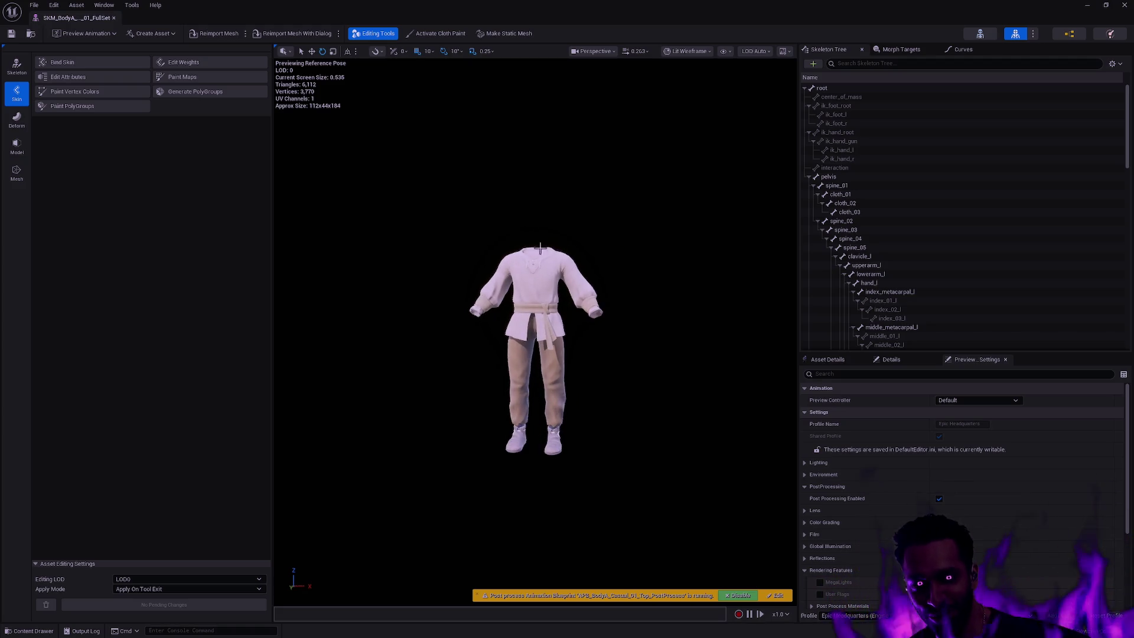
pyautogui.click(114, 18)
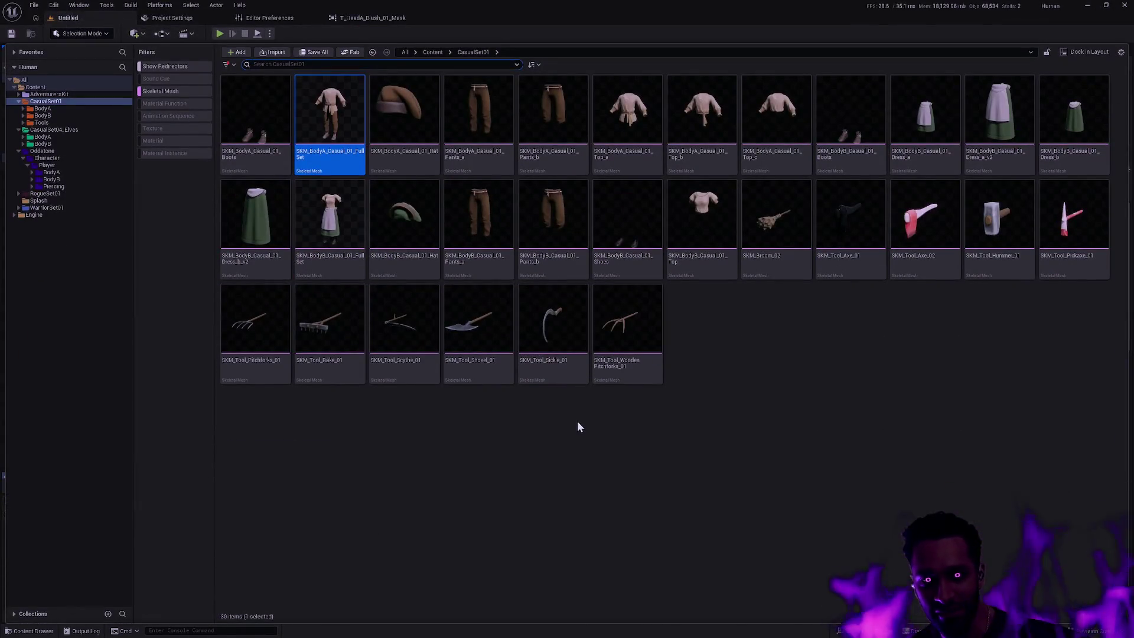
pyautogui.click(576, 421)
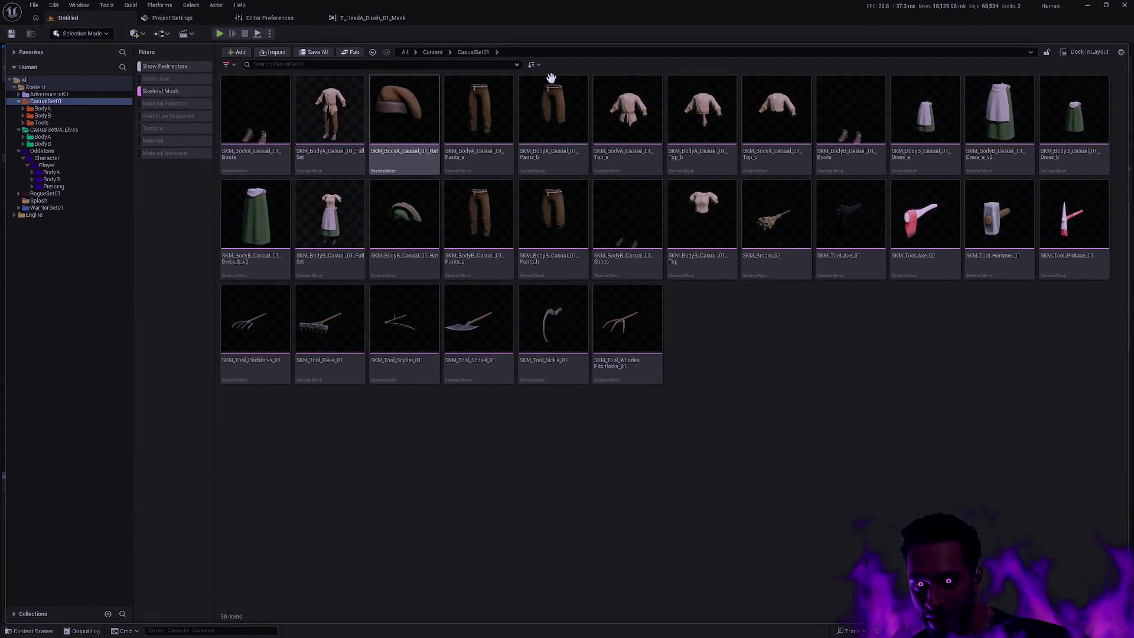
# Step: Show the AdventurersKit folder's assets and open SKM_BodyA_Armor_01 for preview
pyautogui.moveTo(617, 79)
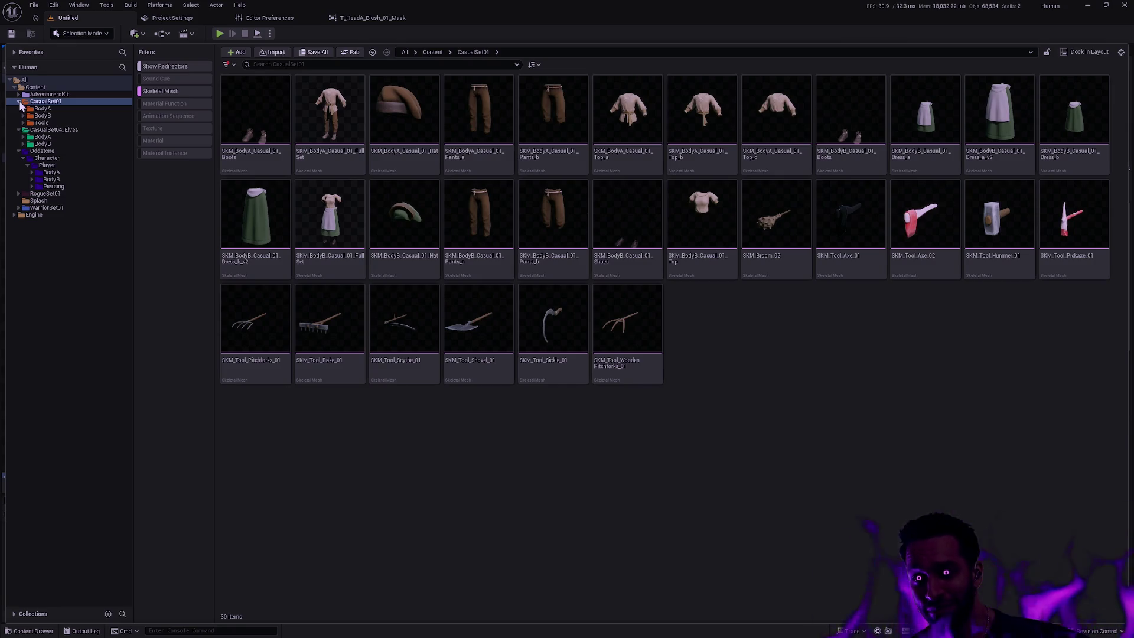
pyautogui.moveTo(357, 211)
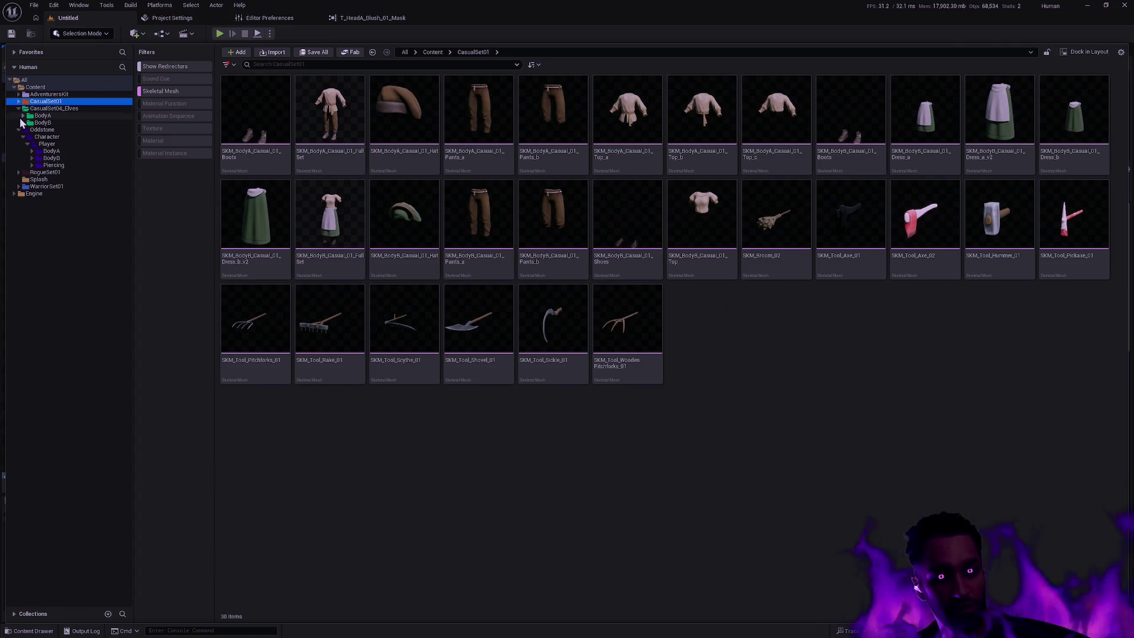
pyautogui.click(38, 95)
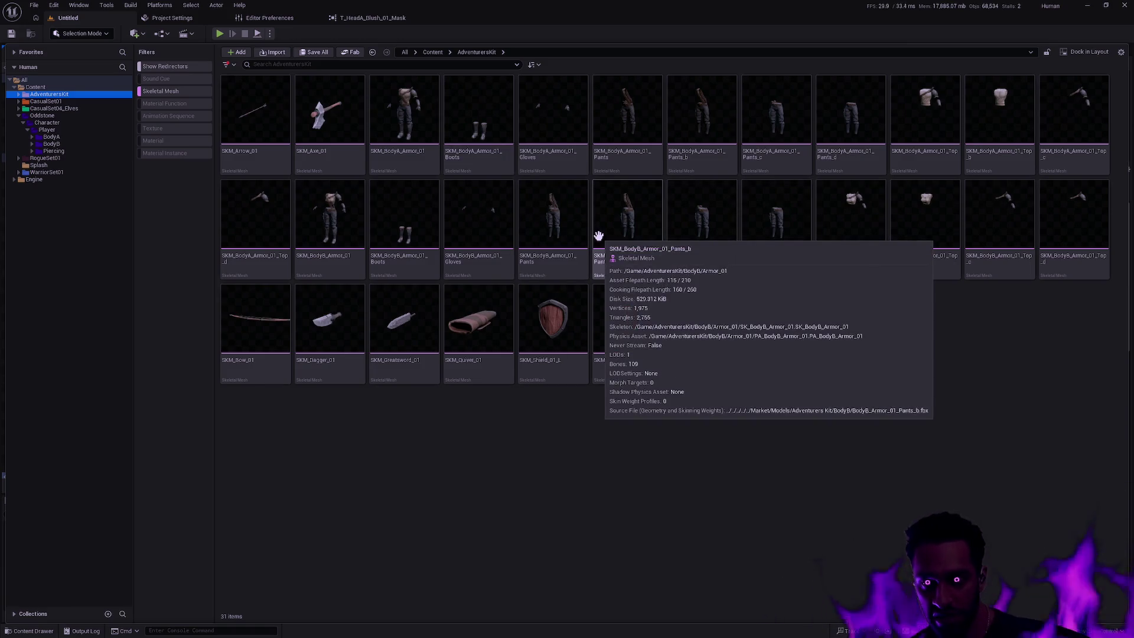
pyautogui.doubleClick(409, 168)
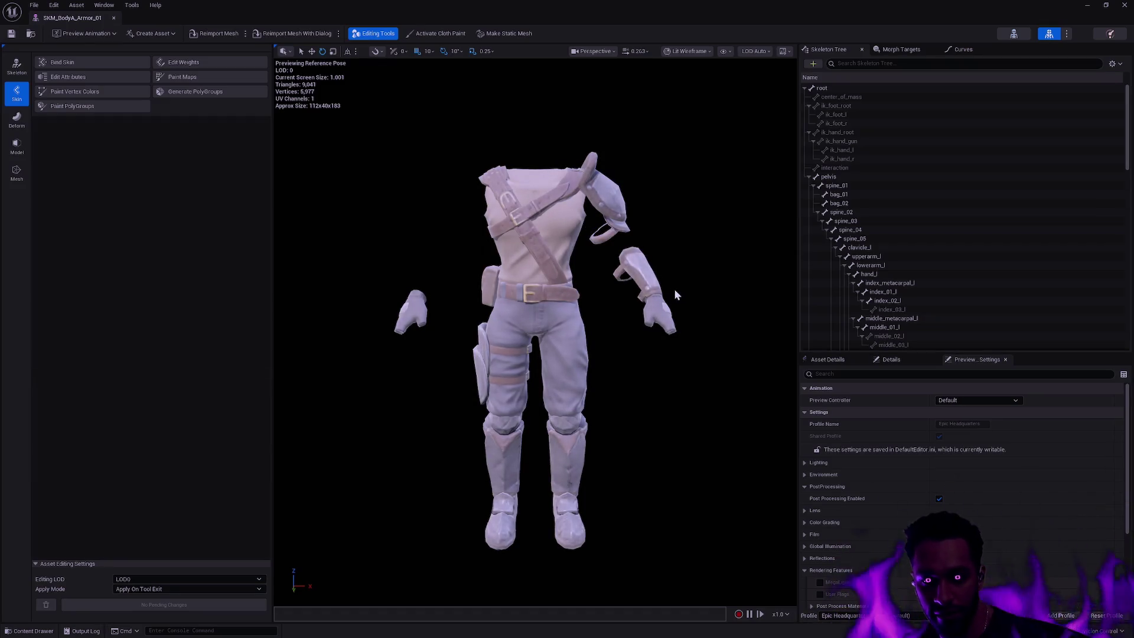
# Step: Zoom out, keep the default preview animation, and expand the preview lighting settings
pyautogui.scroll(-5, 675, 289)
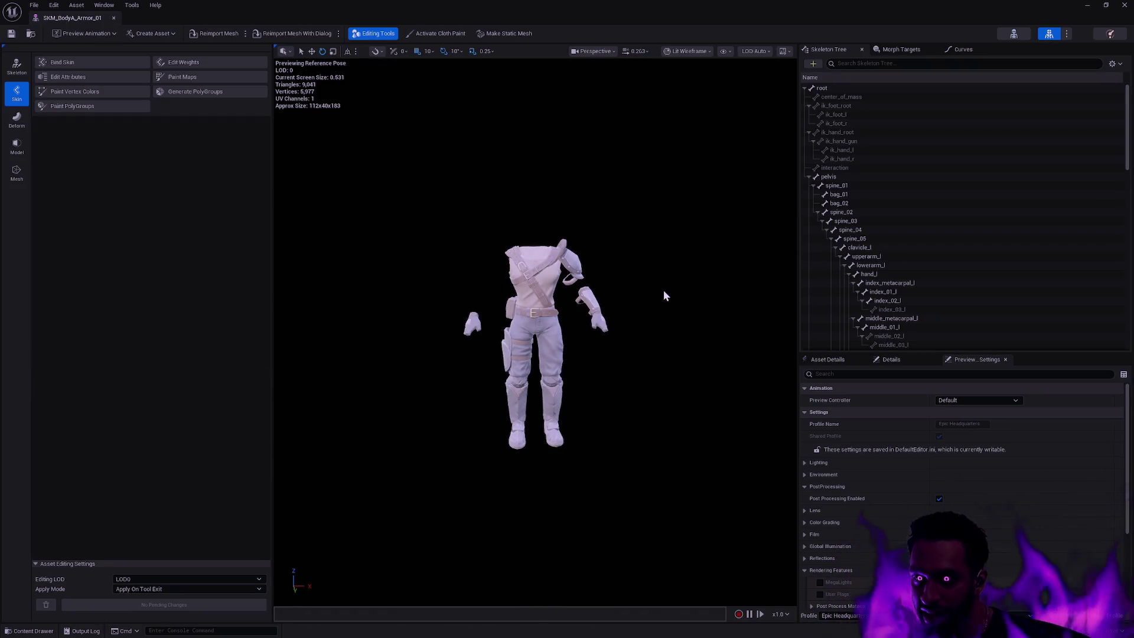
pyautogui.click(965, 400)
pyautogui.click(964, 400)
pyautogui.click(964, 400)
pyautogui.click(964, 399)
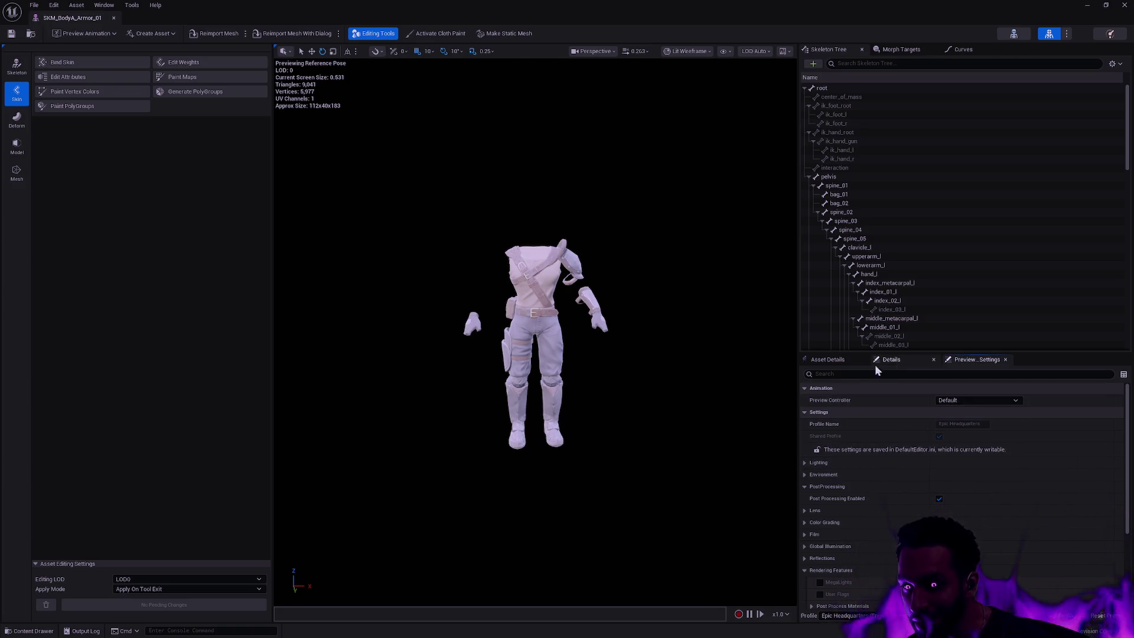
pyautogui.click(804, 463)
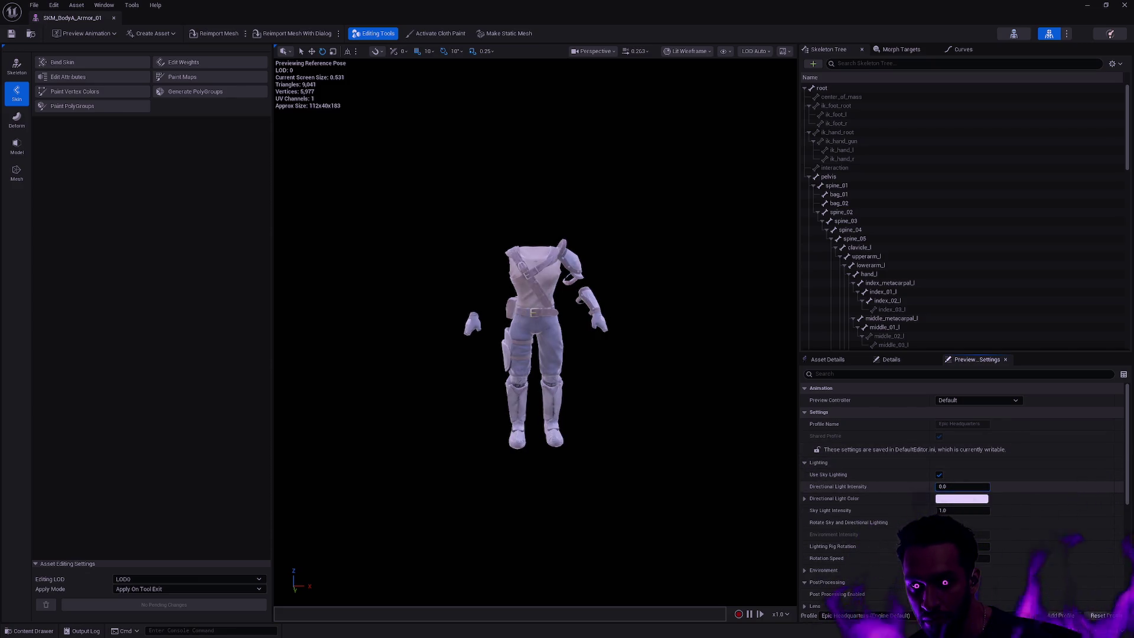
pyautogui.write('1')
# Step: Try hiding the preview environment and floor and darkening the background, then restore them
pyautogui.click(968, 511)
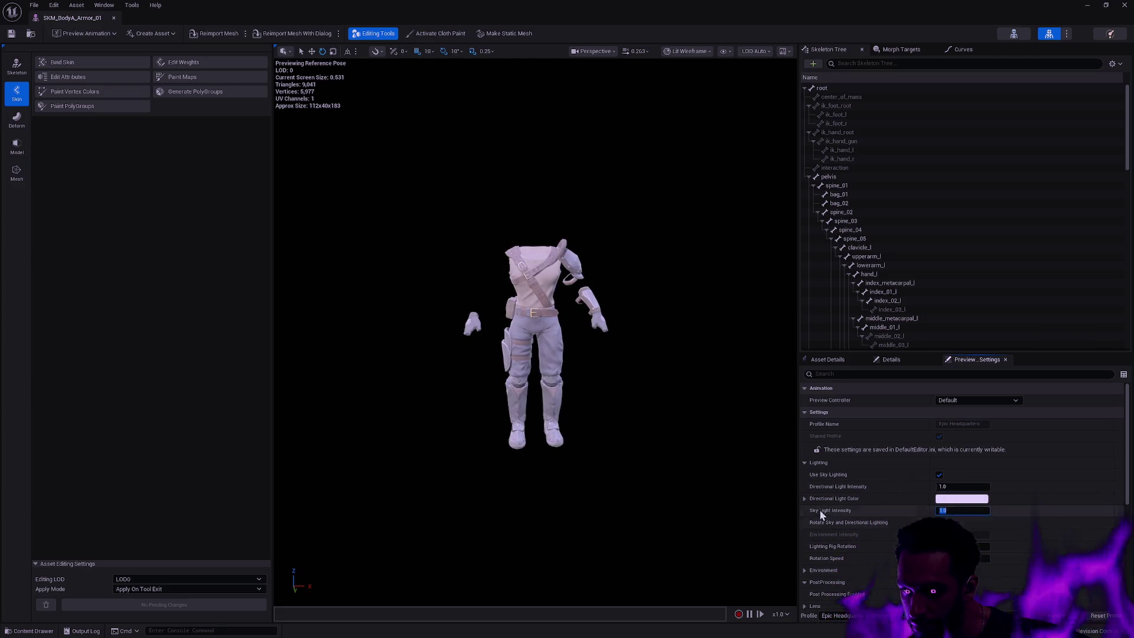
pyautogui.click(806, 463)
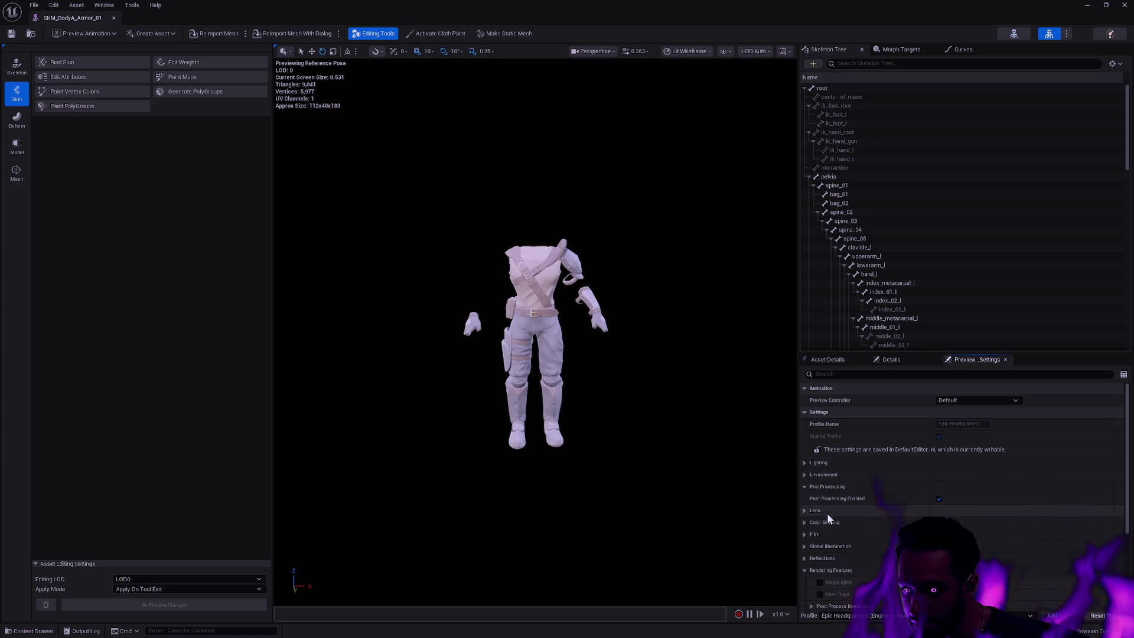
pyautogui.click(805, 475)
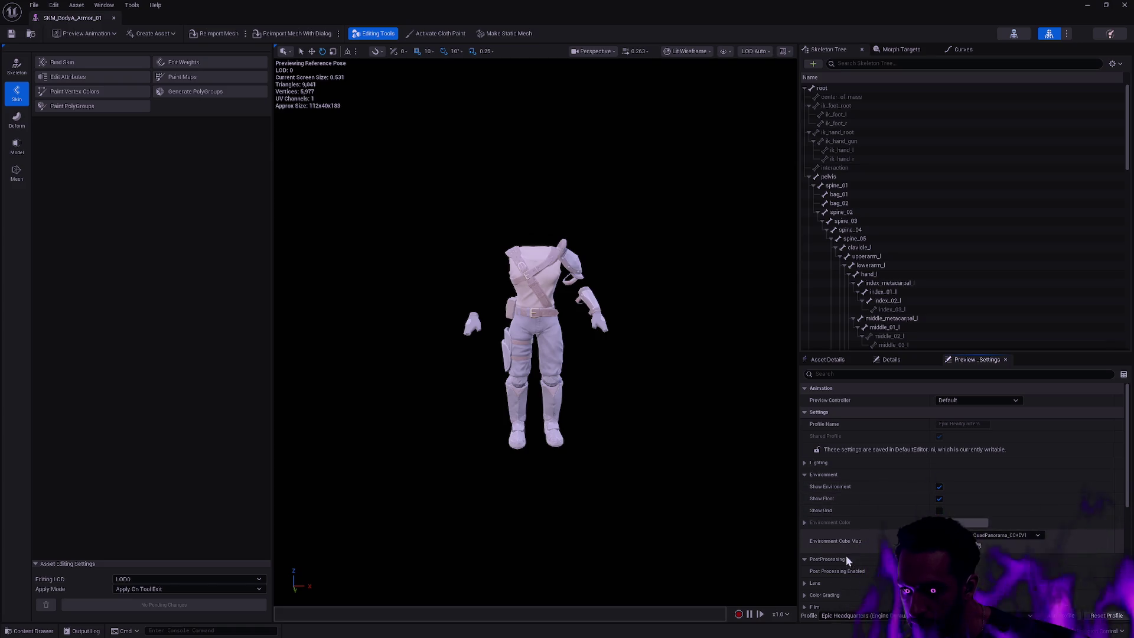
pyautogui.click(939, 486)
pyautogui.click(939, 499)
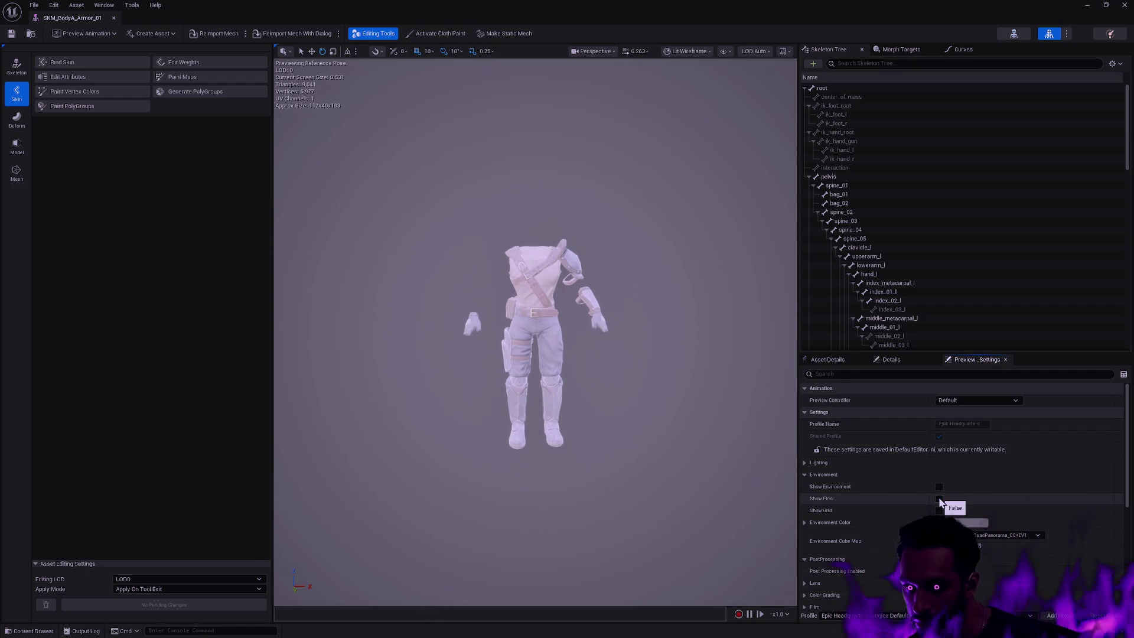
pyautogui.click(961, 524)
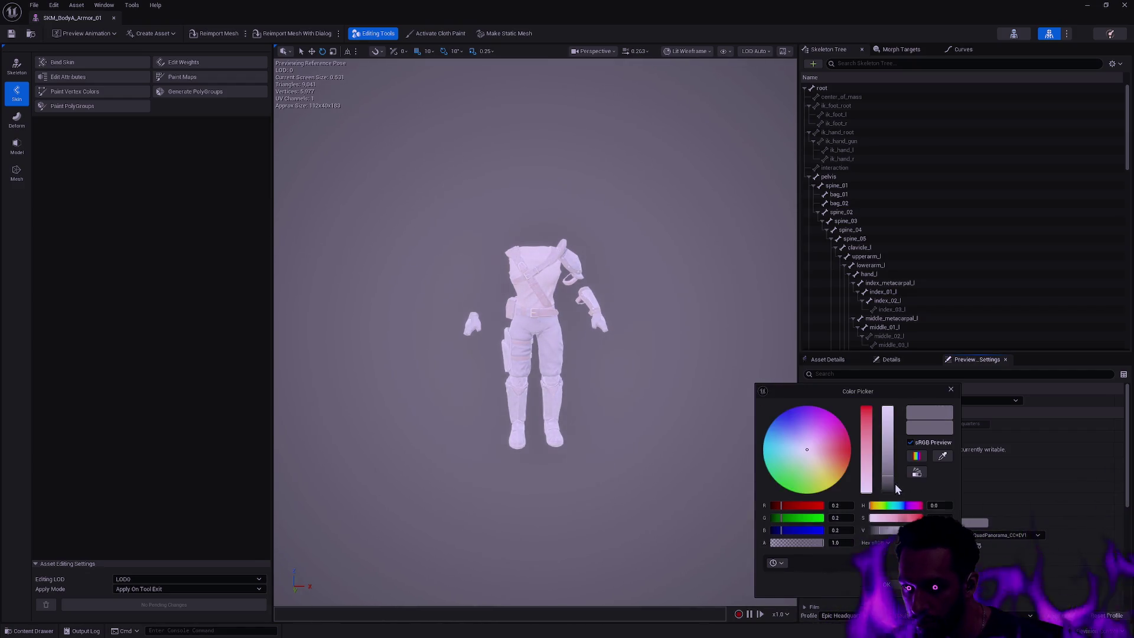
pyautogui.moveTo(904, 530); pyautogui.dragTo(874, 530)
pyautogui.press('Escape')
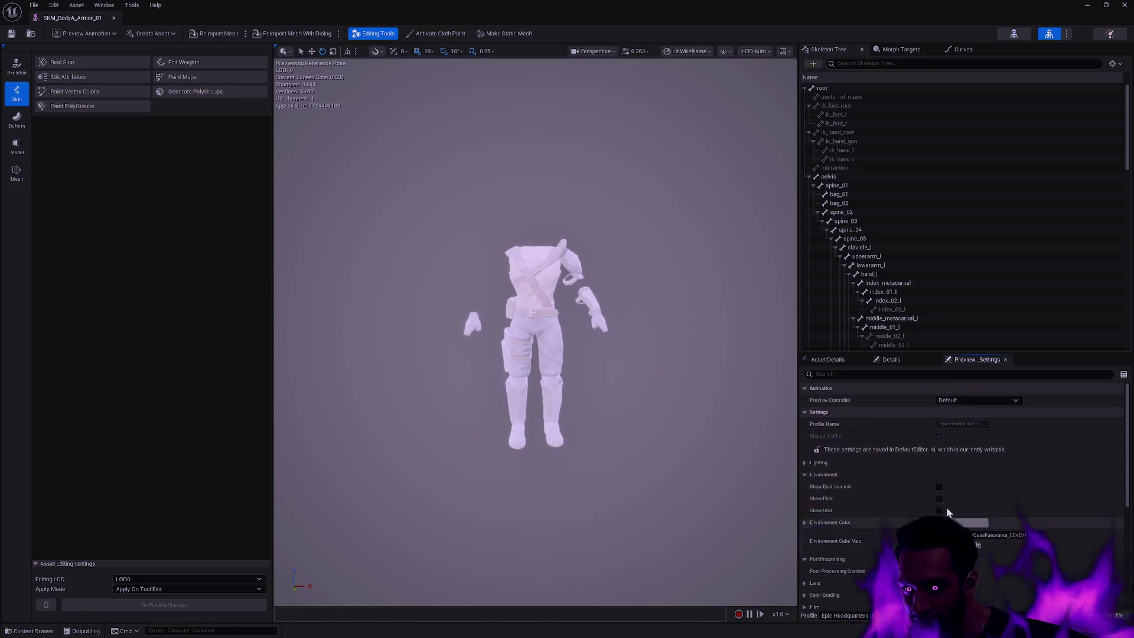
pyautogui.click(939, 498)
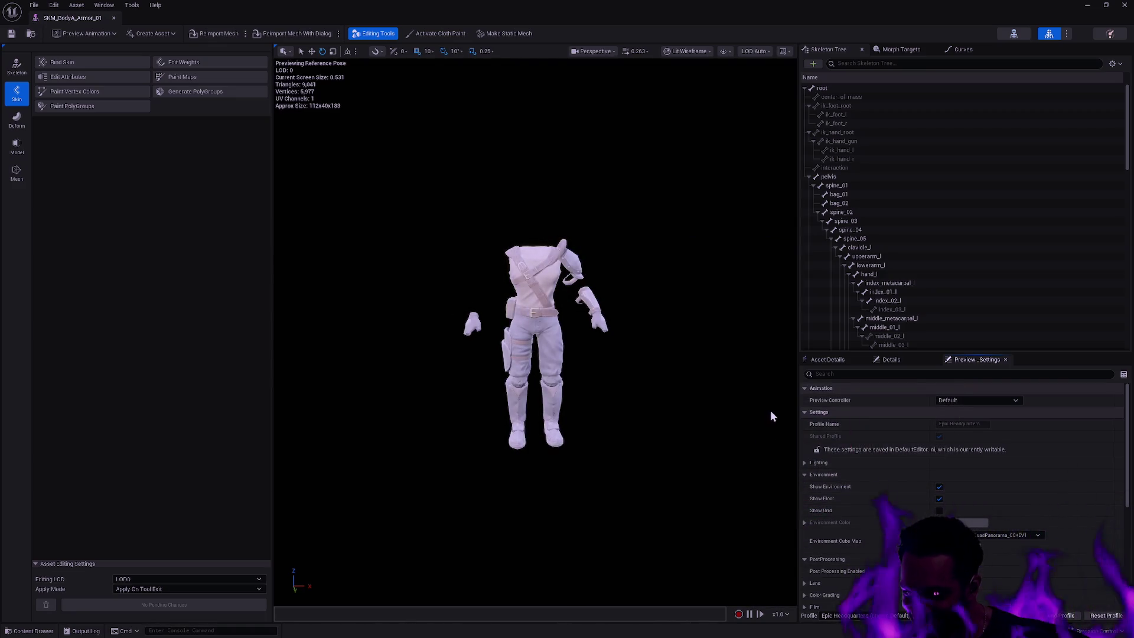
# Step: Toggle preview post processing off and back on, expanding the Lens and Exposure settings
pyautogui.click(939, 571)
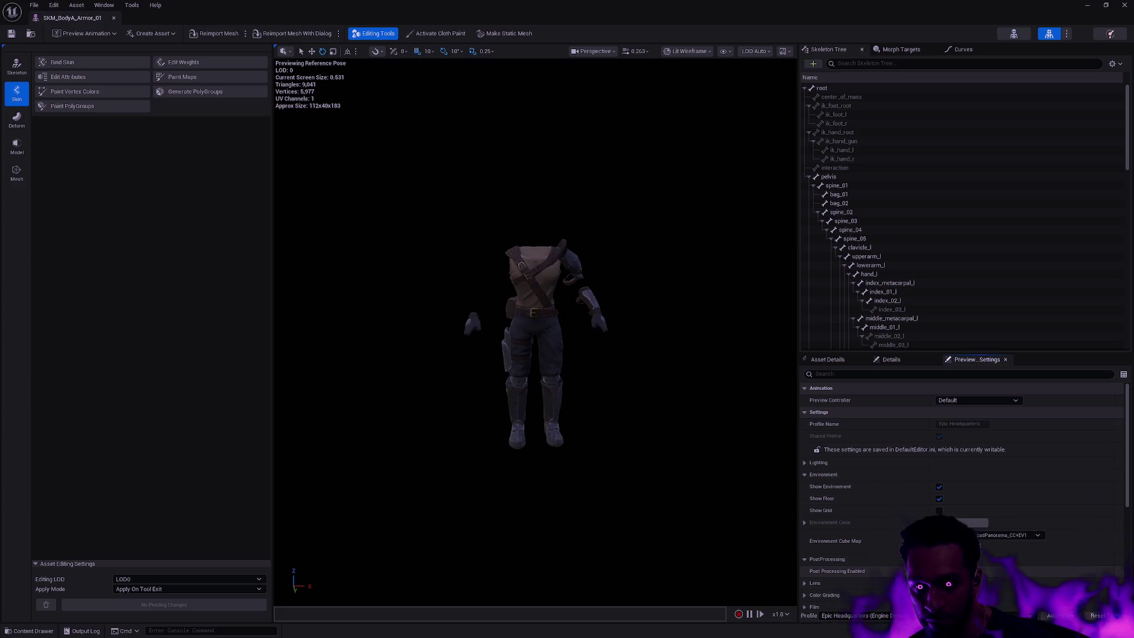
pyautogui.scroll(-5, 864, 578)
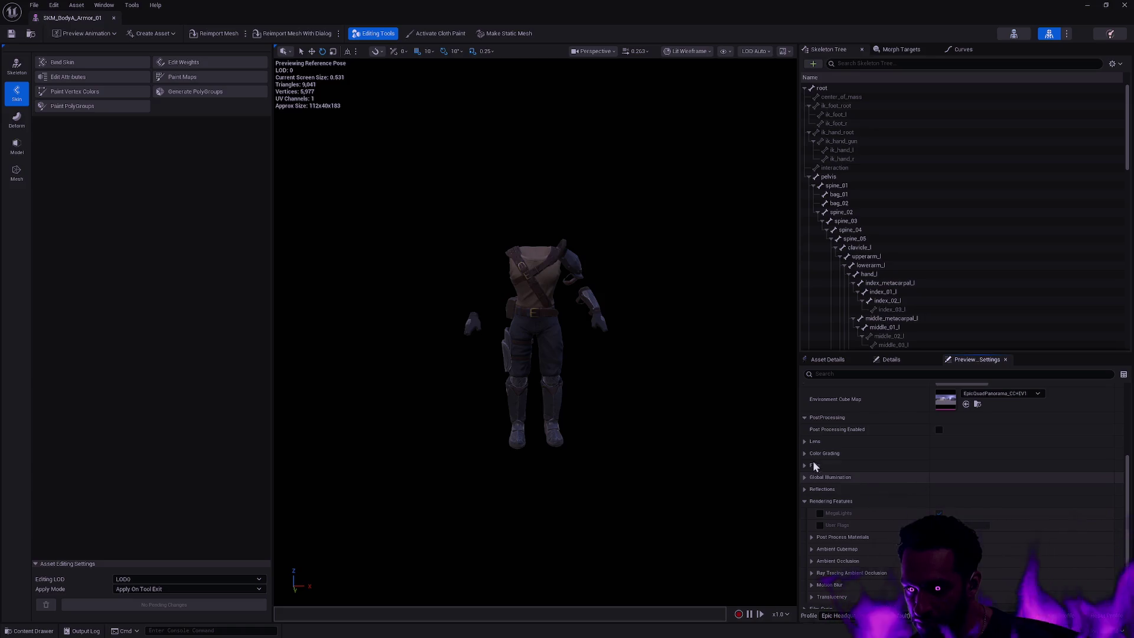
pyautogui.click(805, 441)
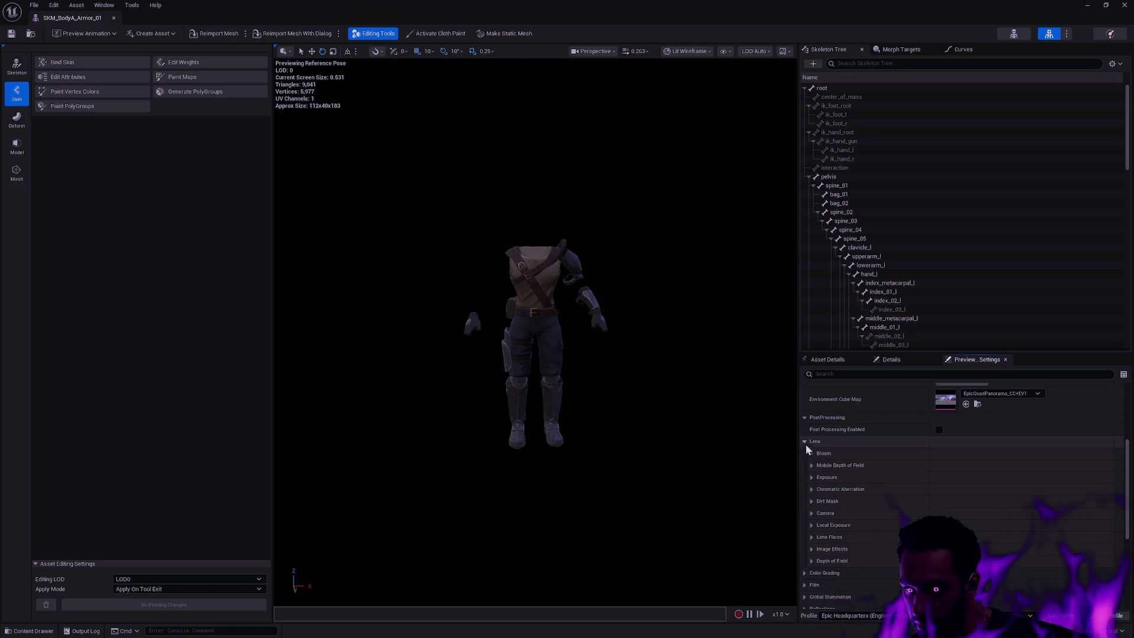
pyautogui.click(811, 477)
pyautogui.click(940, 429)
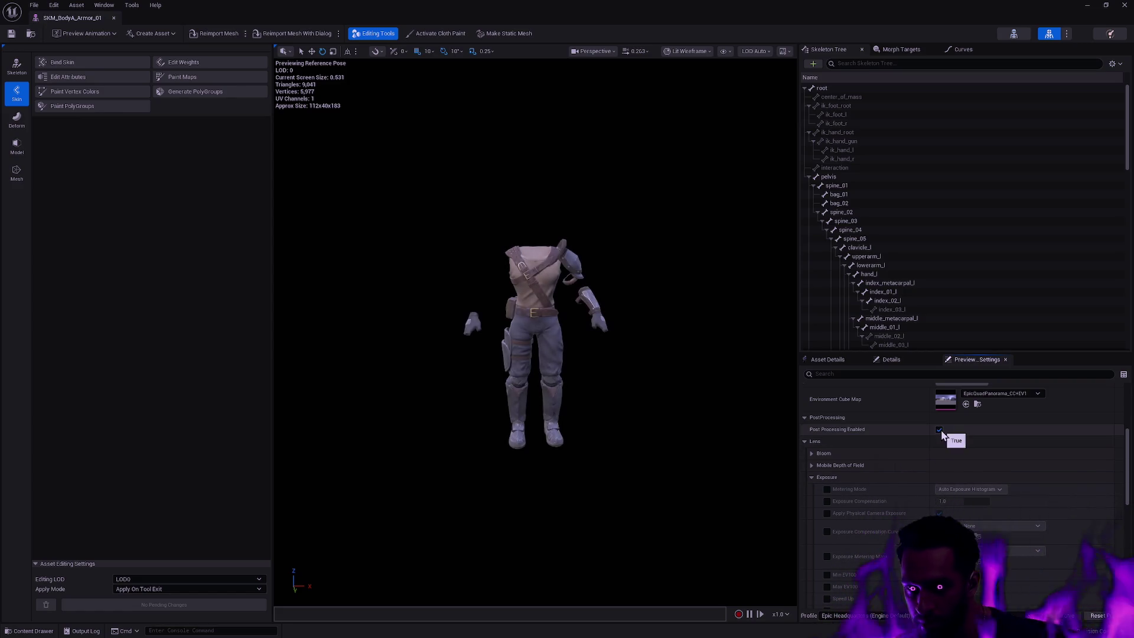
# Step: Set exposure Metering Mode to Manual and Exposure Compensation to 10
pyautogui.click(827, 489)
pyautogui.click(976, 489)
pyautogui.click(954, 515)
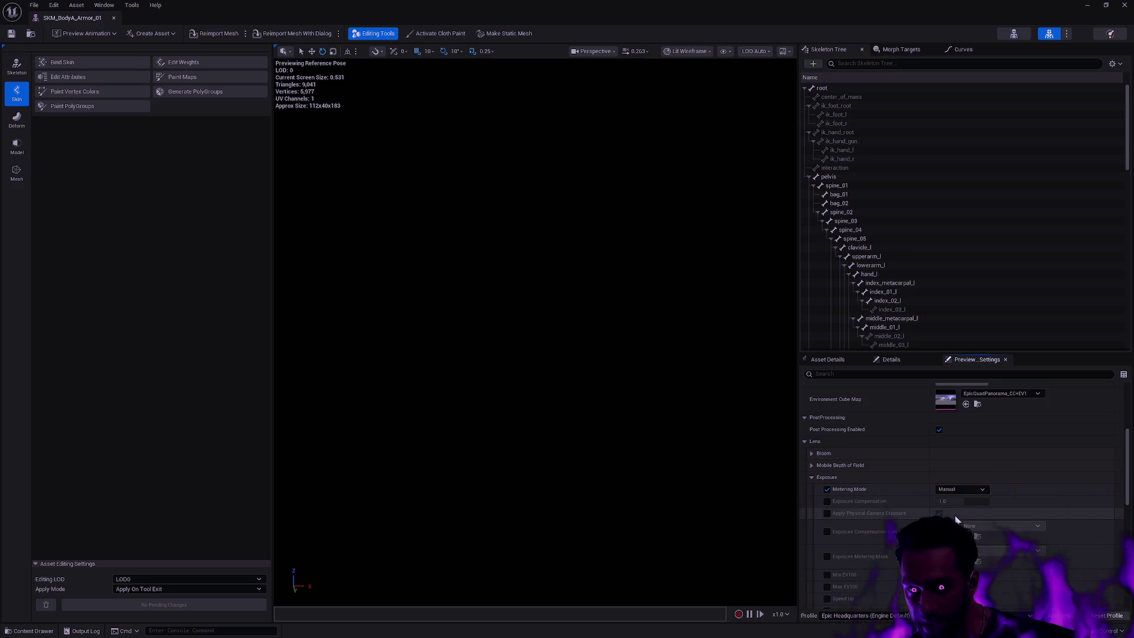
pyautogui.click(827, 500)
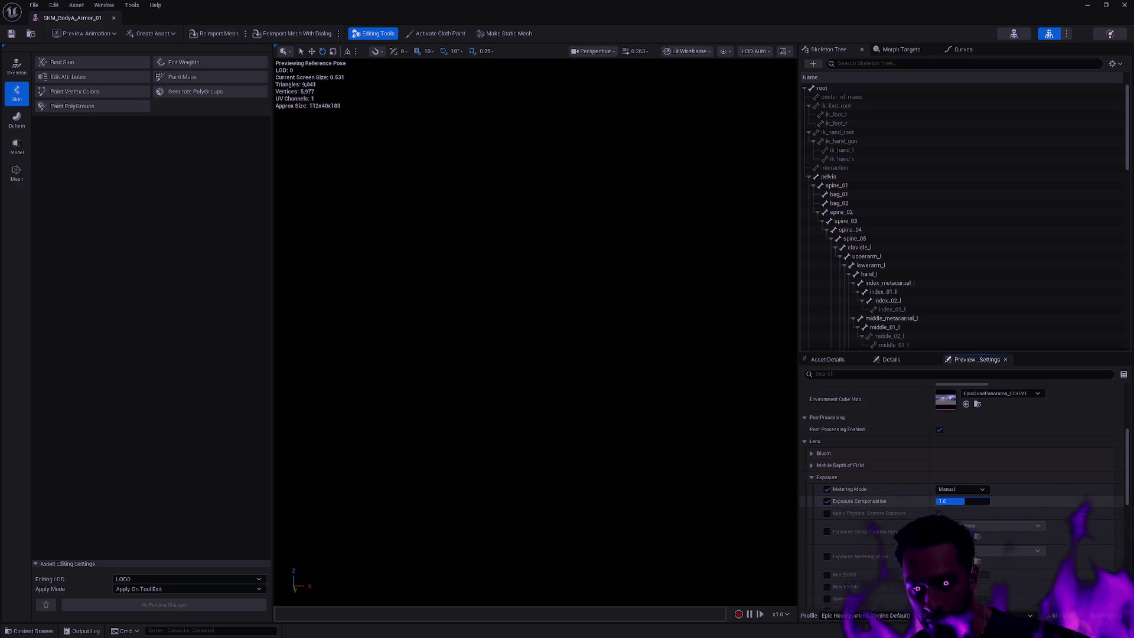
pyautogui.moveTo(952, 501)
pyautogui.mouseDown()
pyautogui.moveTo(998, 500)
pyautogui.moveTo(968, 500)
pyautogui.mouseUp()
pyautogui.click(962, 501)
# Step: Set the directional light intensity to 2.0 and orbit around the armor model
pyautogui.scroll(5, 1069, 507)
pyautogui.click(805, 462)
pyautogui.click(969, 486)
pyautogui.write('1.5')
pyautogui.press('Return')
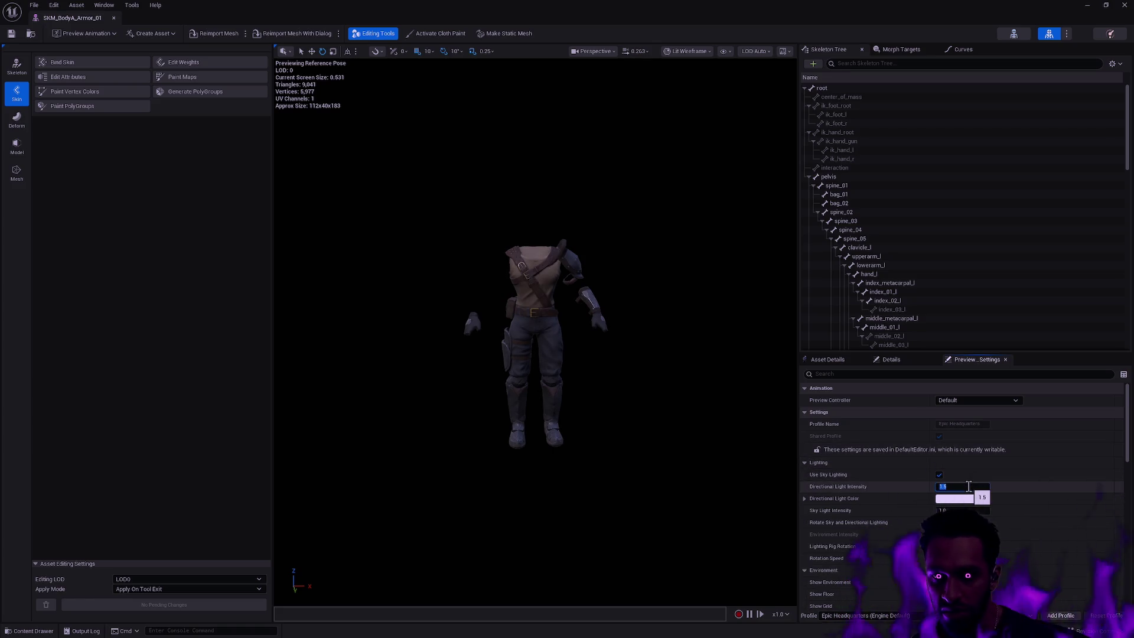
pyautogui.press('Return')
pyautogui.scroll(5, 676, 385)
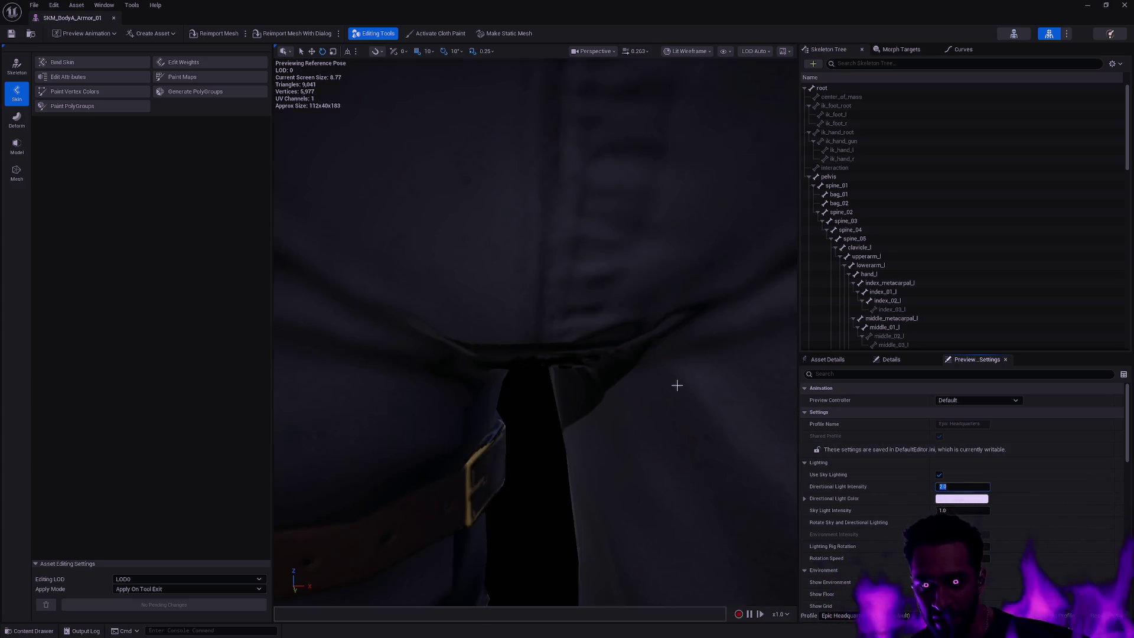
pyautogui.scroll(-3, 676, 387)
pyautogui.moveTo(676, 387)
pyautogui.mouseDown()
pyautogui.moveTo(608, 387)
pyautogui.moveTo(629, 383)
pyautogui.mouseUp()
pyautogui.scroll(3, 628, 385)
pyautogui.scroll(-4, 629, 385)
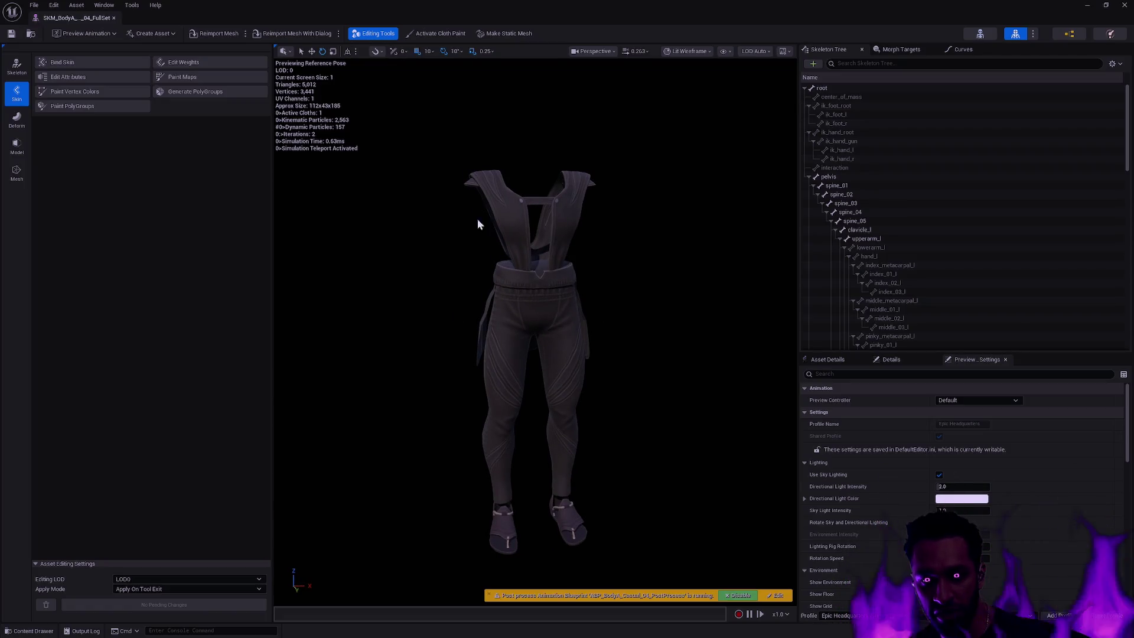
# Step: Close the casual full-set mesh editor and show RogueSet01 in the Content Drawer
pyautogui.hotkey('ctrl', 'space')
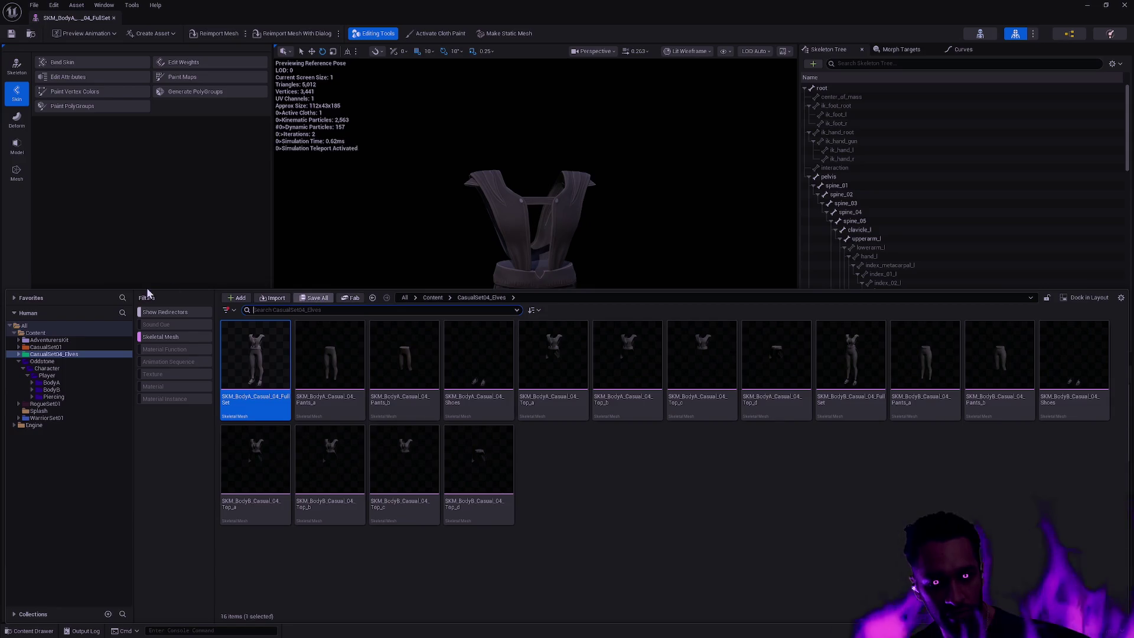
pyautogui.click(157, 203)
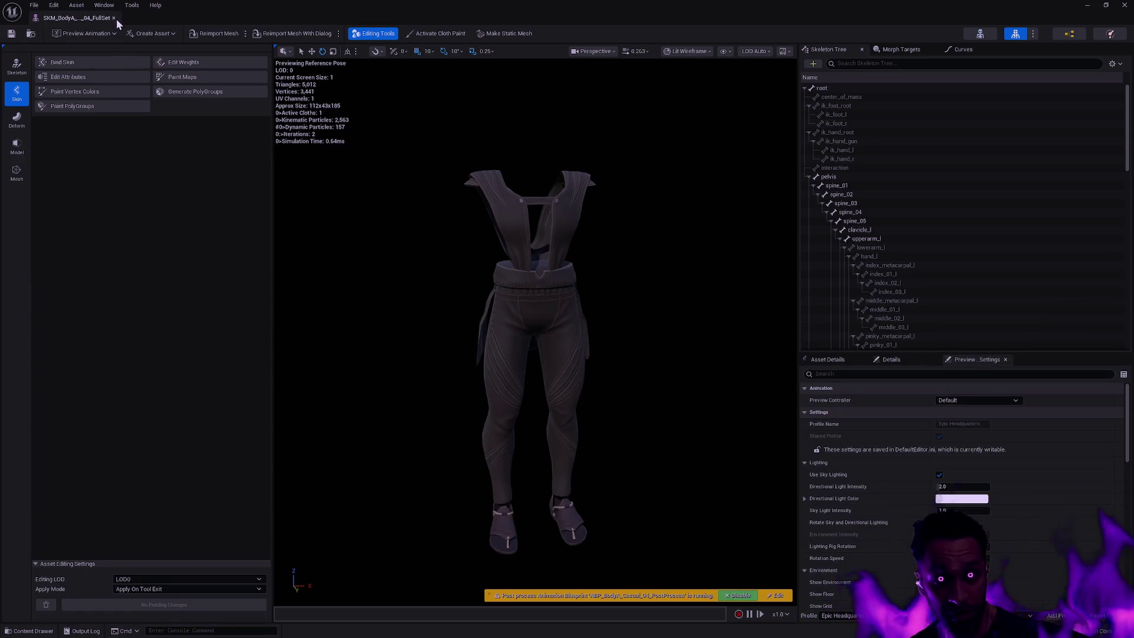
pyautogui.click(114, 18)
pyautogui.hotkey('ctrl', 'space')
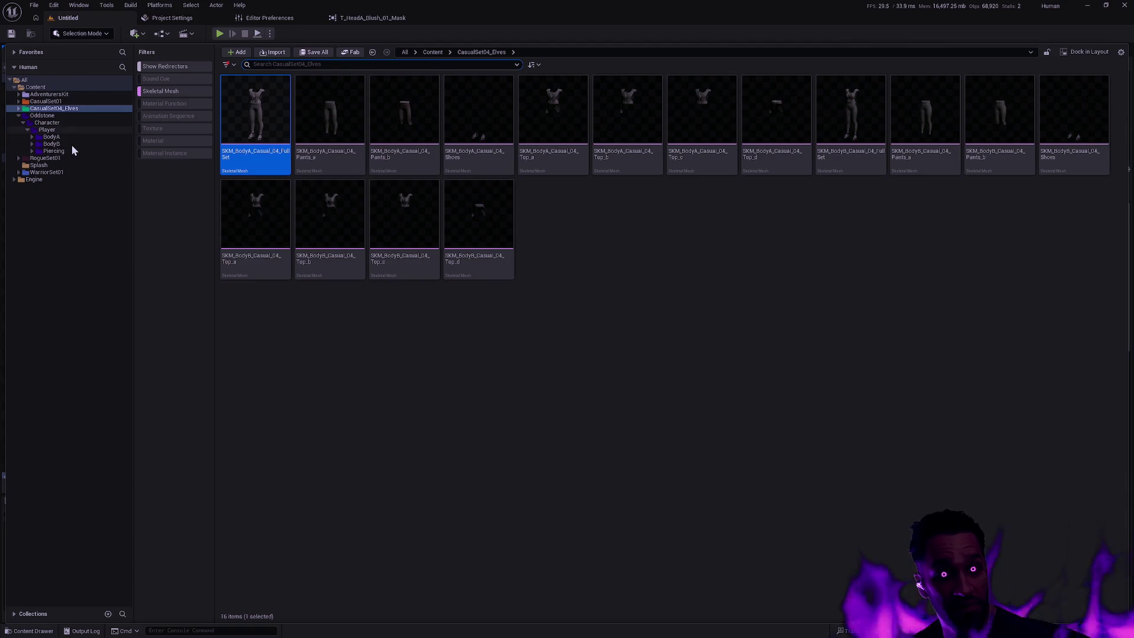
pyautogui.click(61, 158)
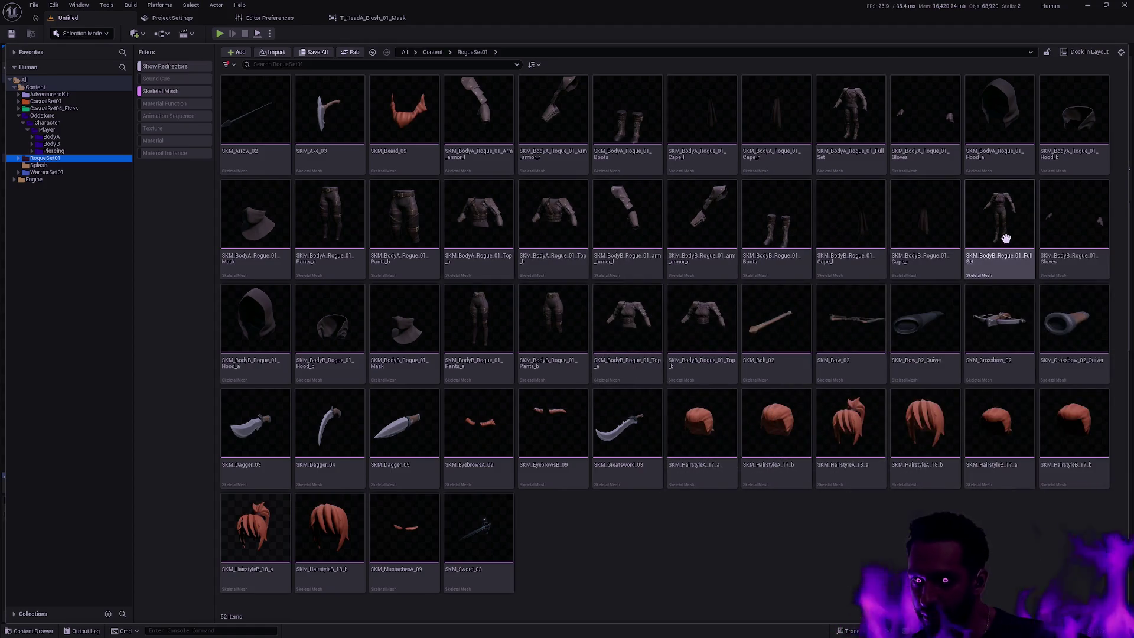
# Step: Open SKM_BodyA_Rogue_01_FullSet and orbit around the armor
pyautogui.doubleClick(842, 118)
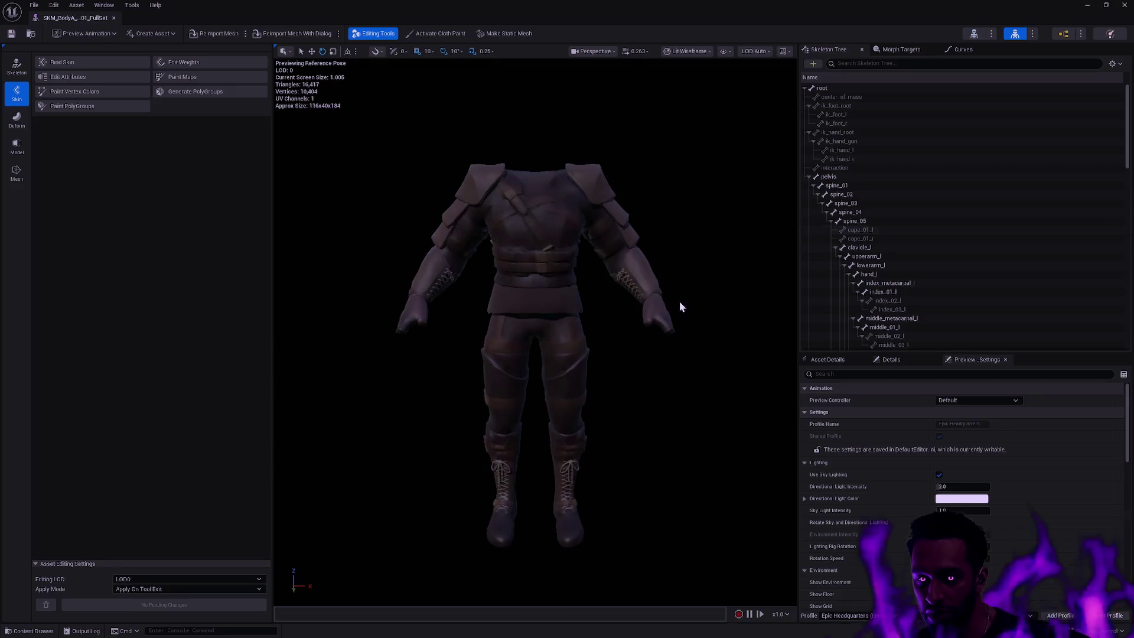
pyautogui.moveTo(532, 354); pyautogui.dragTo(673, 354)
pyautogui.moveTo(590, 361); pyautogui.dragTo(610, 362)
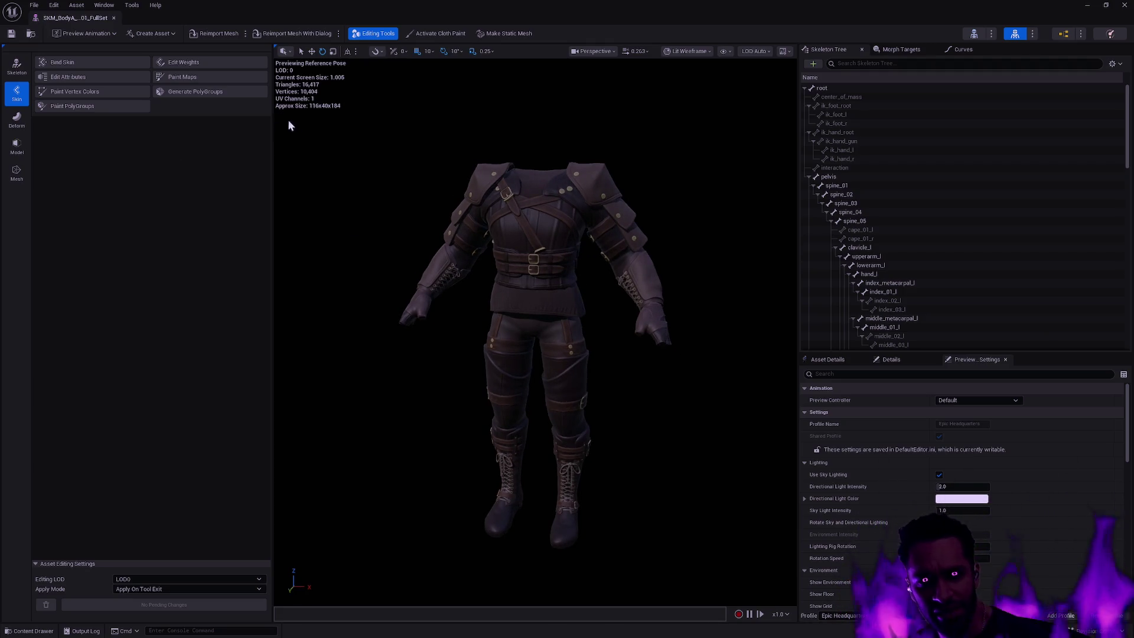
pyautogui.hotkey('ctrl', 'space')
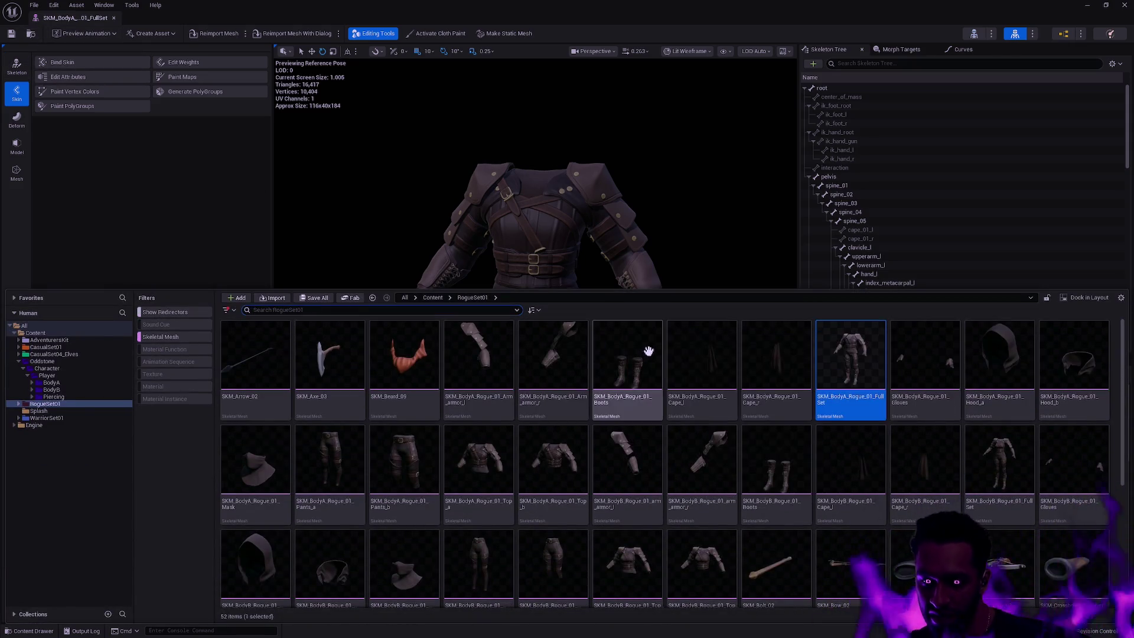
pyautogui.hotkey('ctrl', 'space')
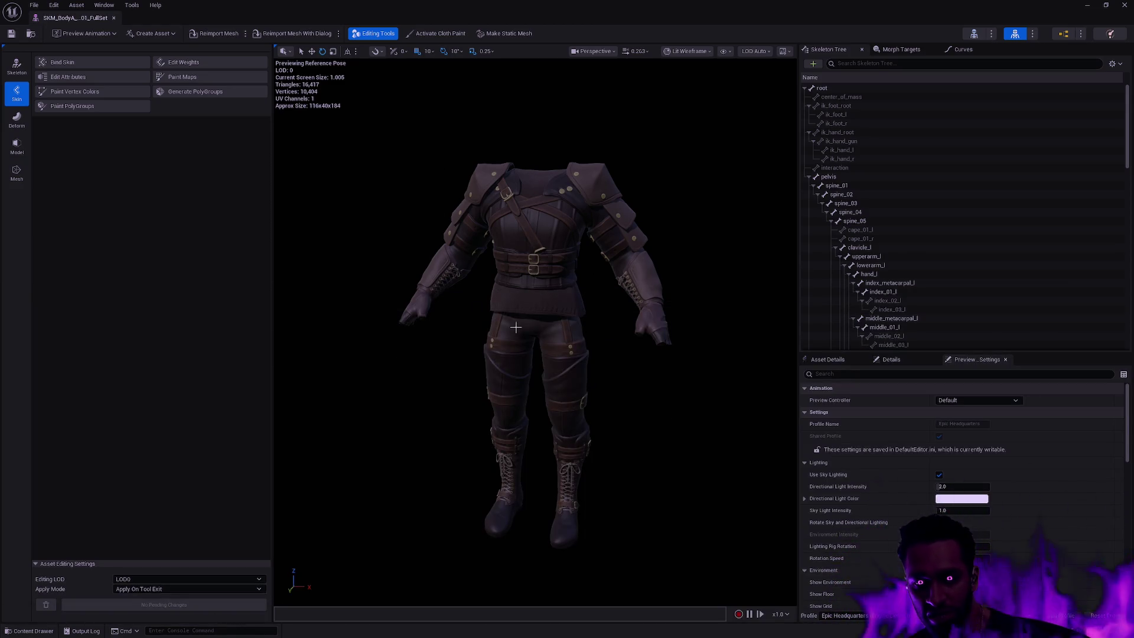
# Step: Close the Rogue mesh editor and return to the CasualSet01 meshes in the Content Drawer
pyautogui.click(114, 18)
pyautogui.hotkey('ctrl', 'space')
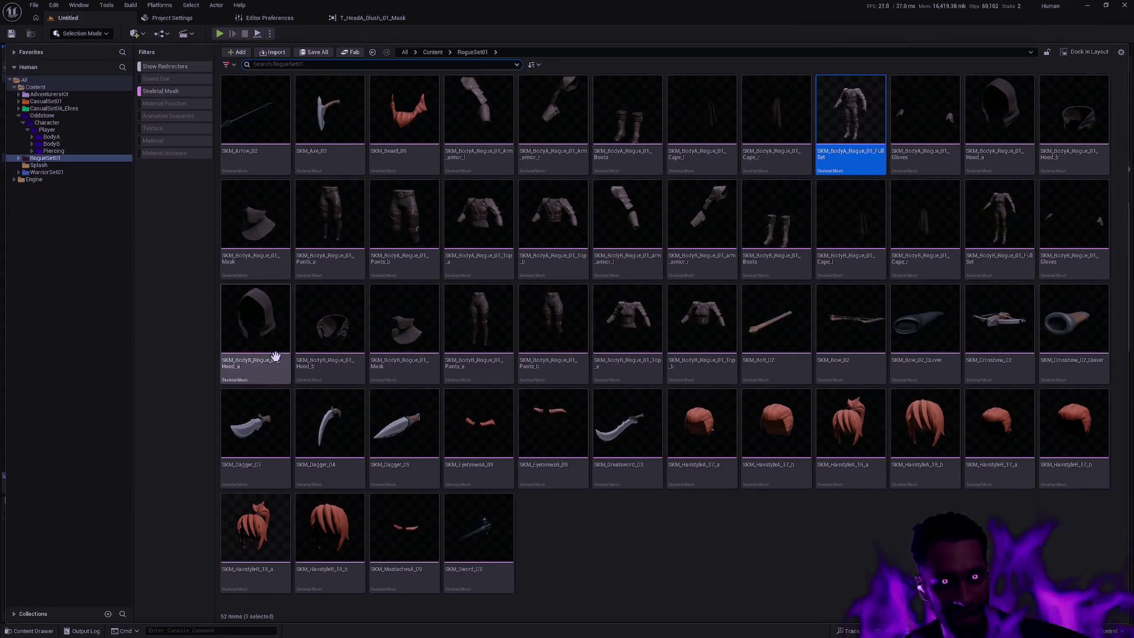
pyautogui.click(46, 101)
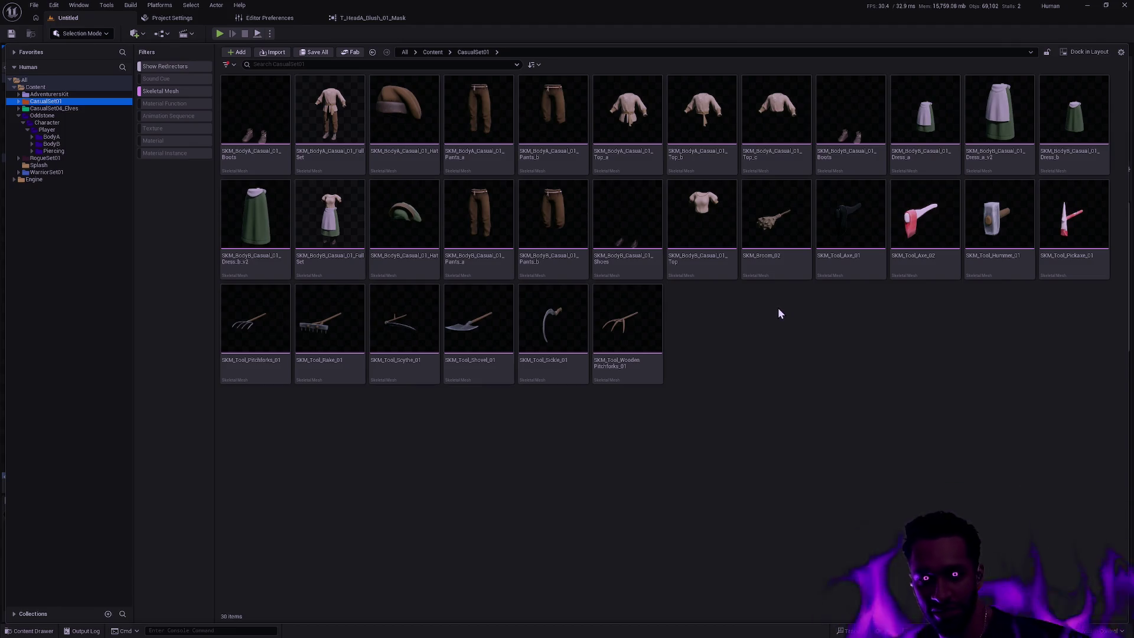
# Step: Look over CasualSet01's 30 skeletal meshes, from clothing pieces to rakes and pitchforks
pyautogui.moveTo(395, 187)
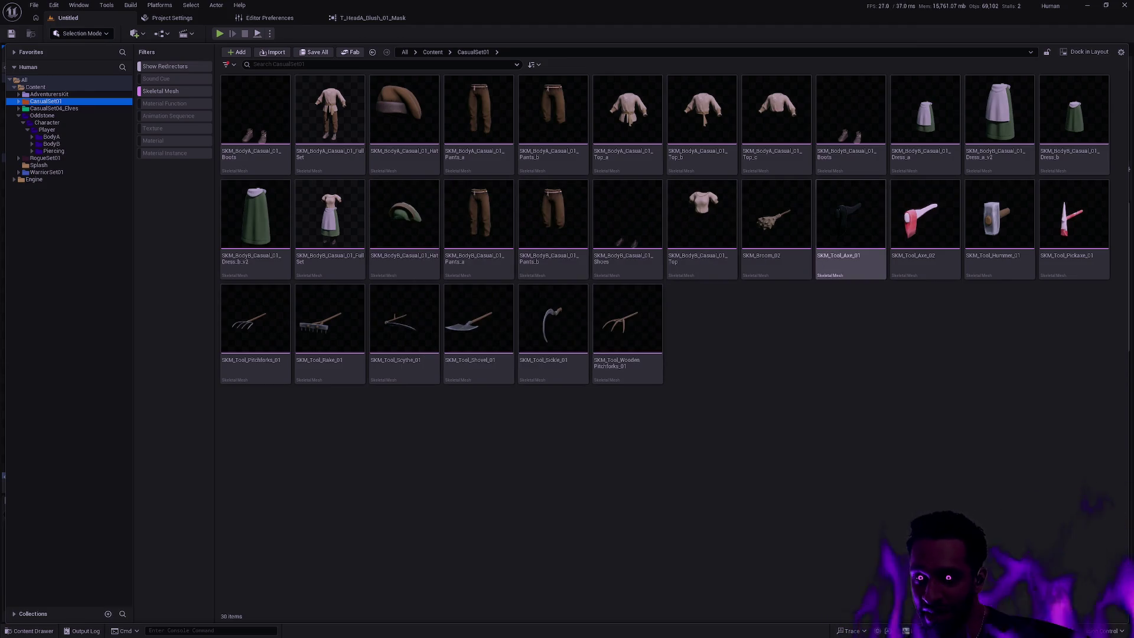
pyautogui.click(158, 205)
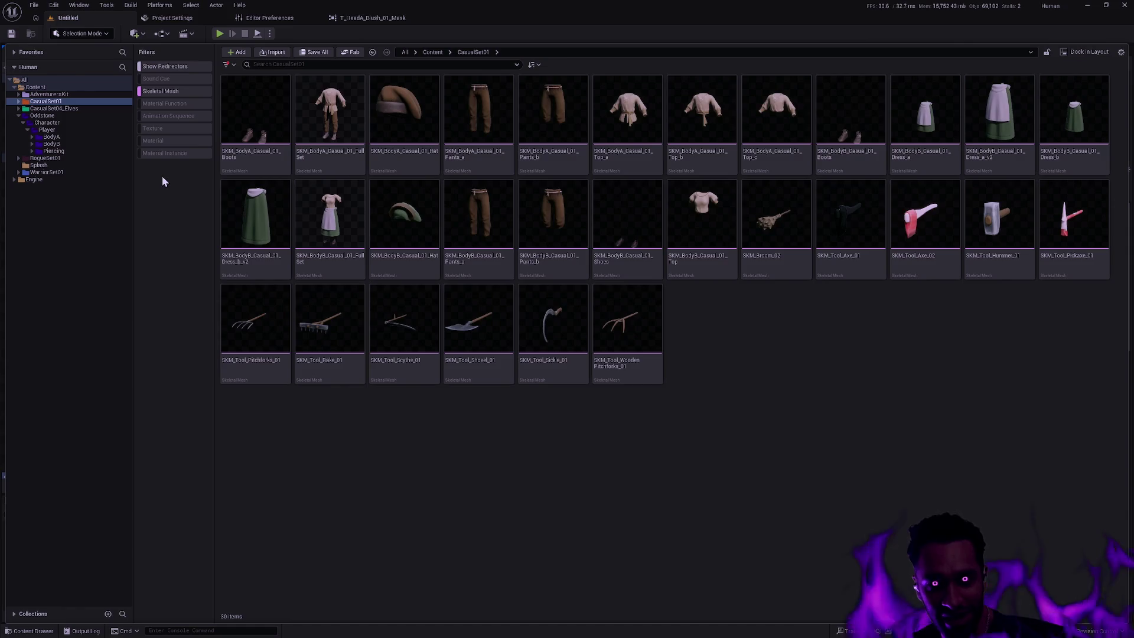
# Step: Expand AdventurersKit and list its Weapons folder's meshes
pyautogui.click(18, 95)
pyautogui.click(52, 94)
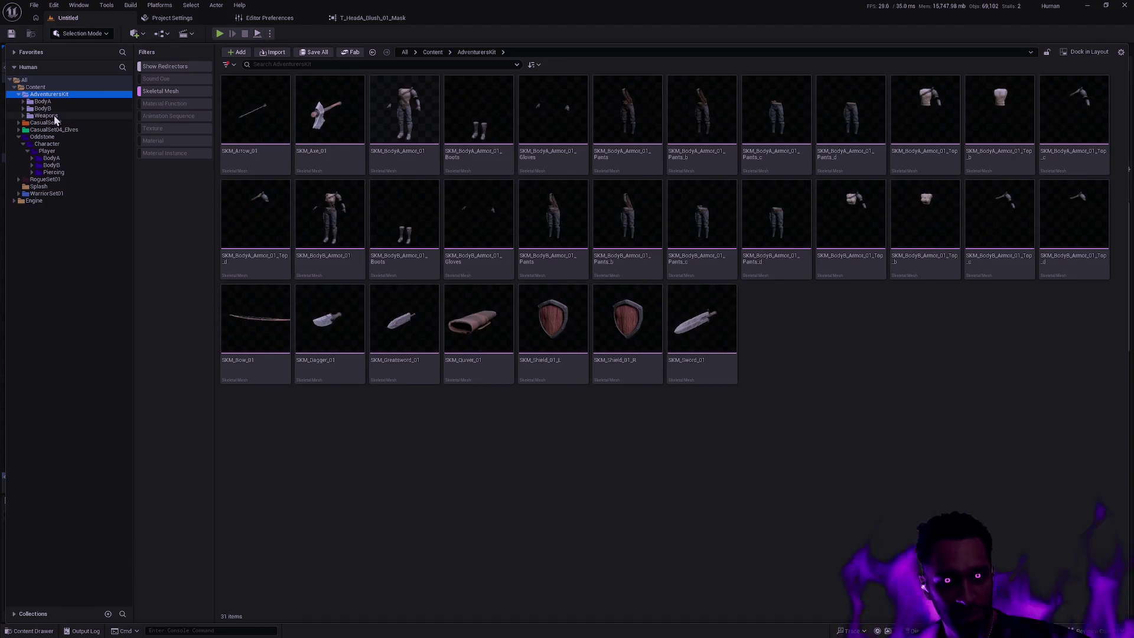
pyautogui.click(54, 115)
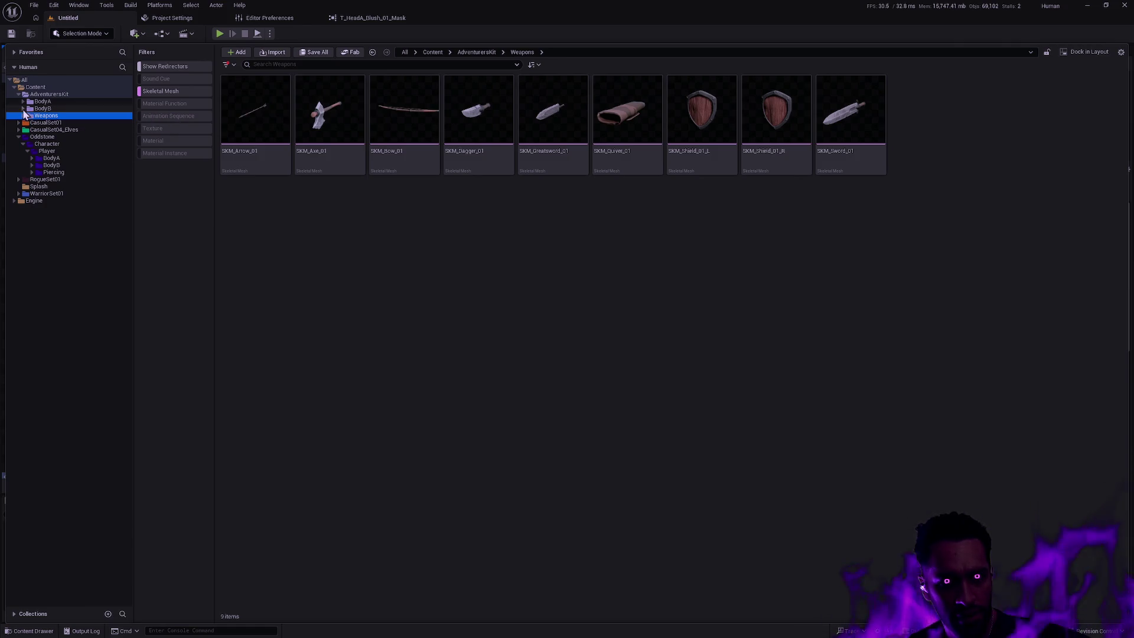
# Step: Expand BodyA and BodyB to reveal their Armor_01 folders, then bring up the Widget Reflector
pyautogui.click(32, 158)
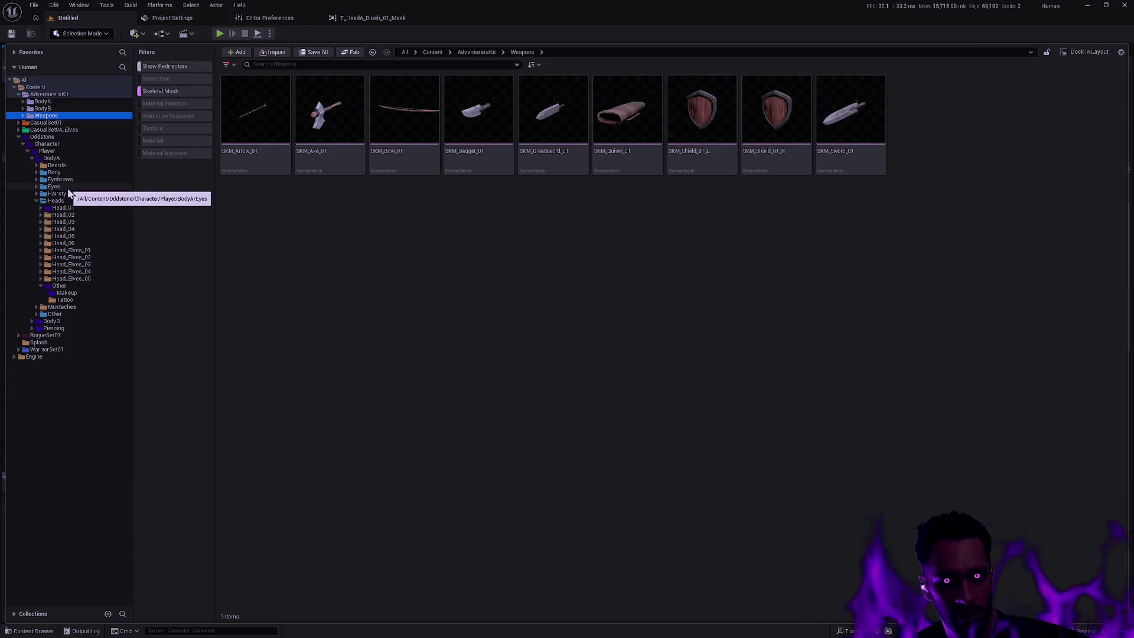
pyautogui.click(23, 101)
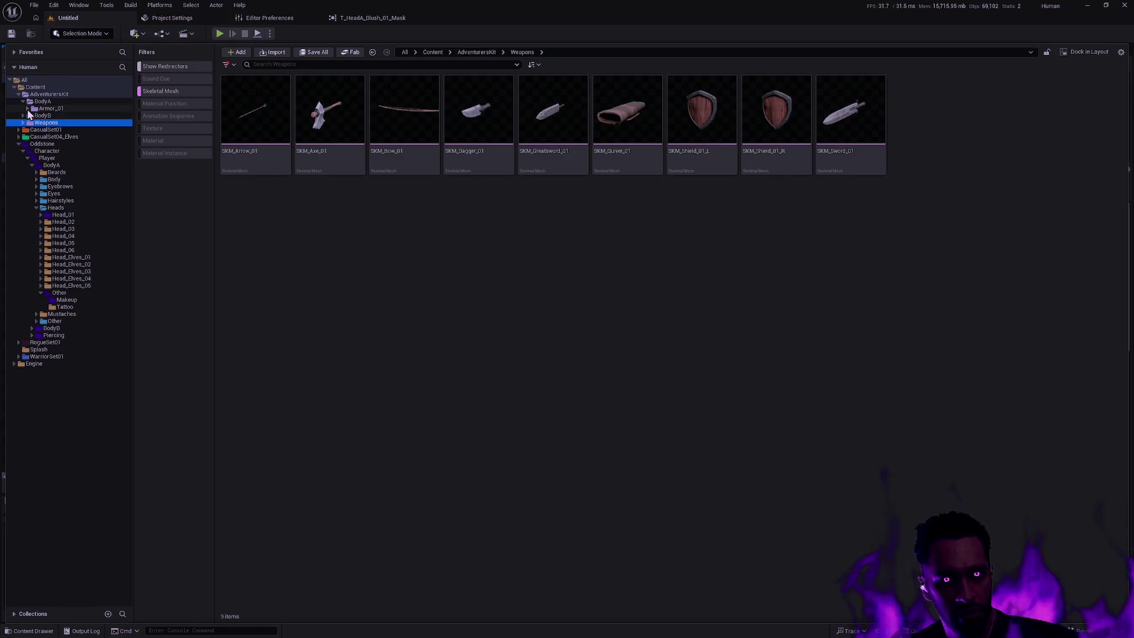
pyautogui.click(24, 115)
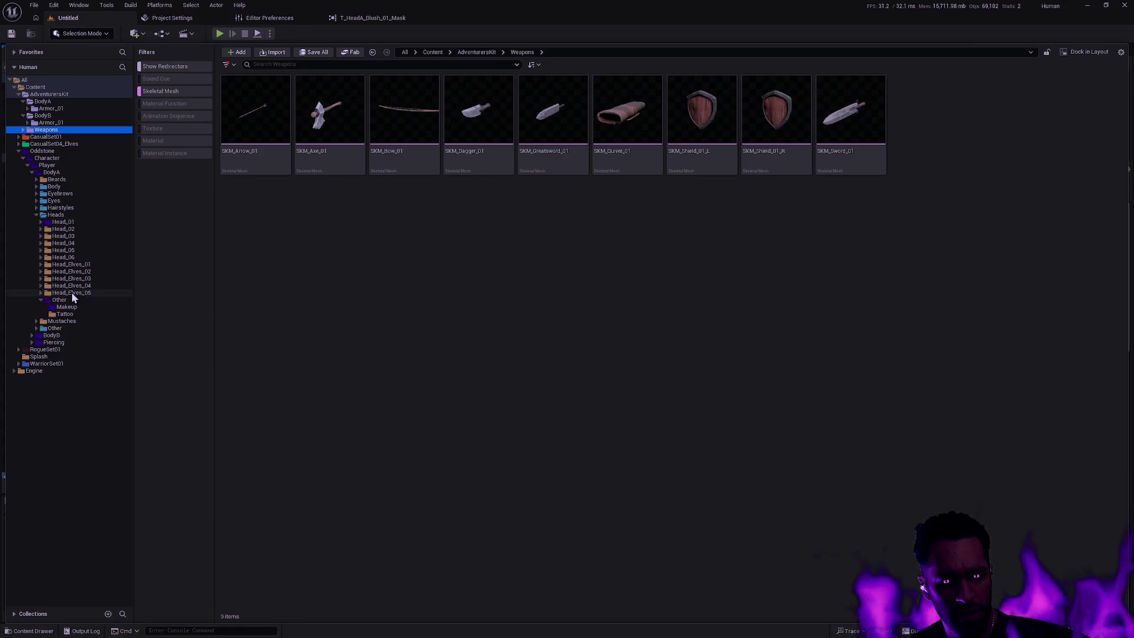
pyautogui.hotkey('ctrl', 'shift', 'w')
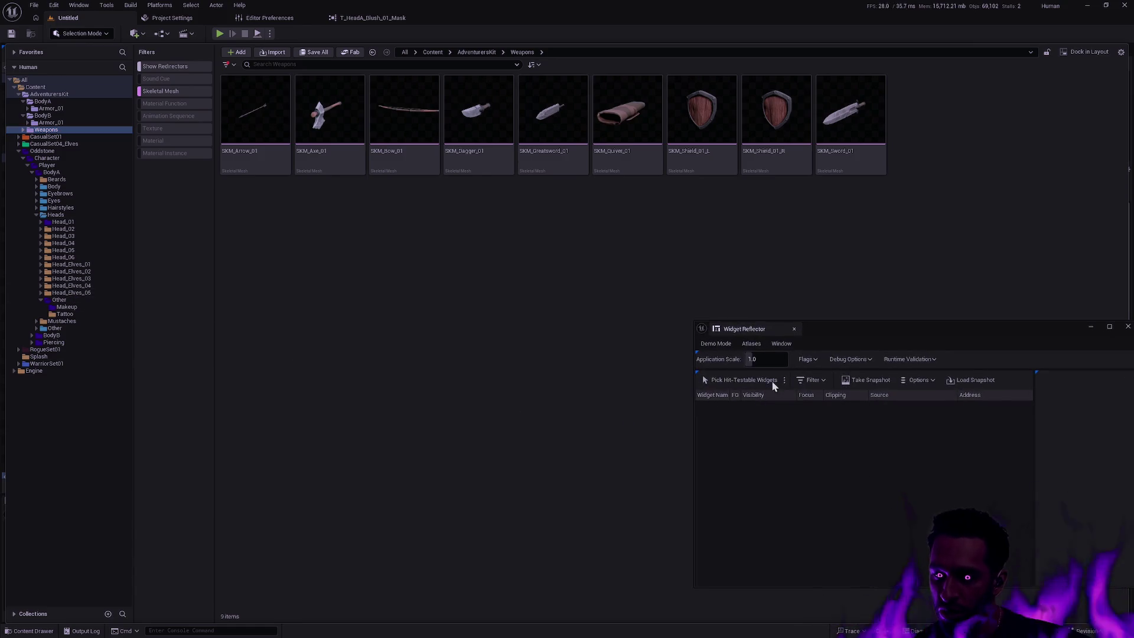
# Step: Set the Widget Reflector's Application Scale to 1.5 and reopen the Content Drawer
pyautogui.click(766, 359)
pyautogui.write('.5')
pyautogui.press('Return')
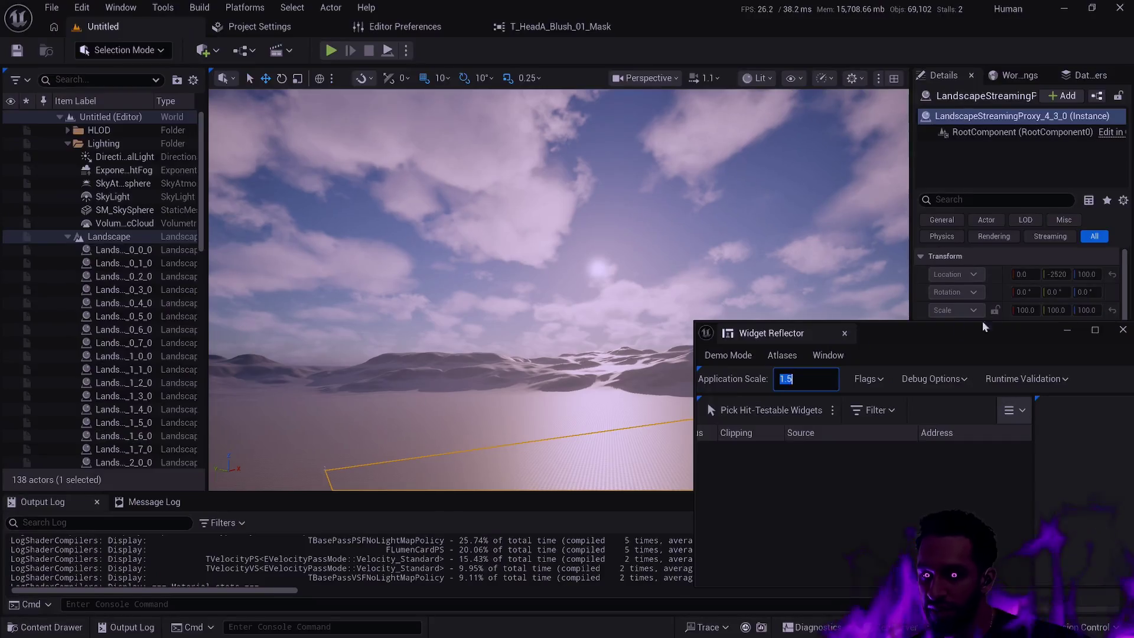
pyautogui.moveTo(852, 335); pyautogui.dragTo(848, 332)
pyautogui.hotkey('ctrl', 'space')
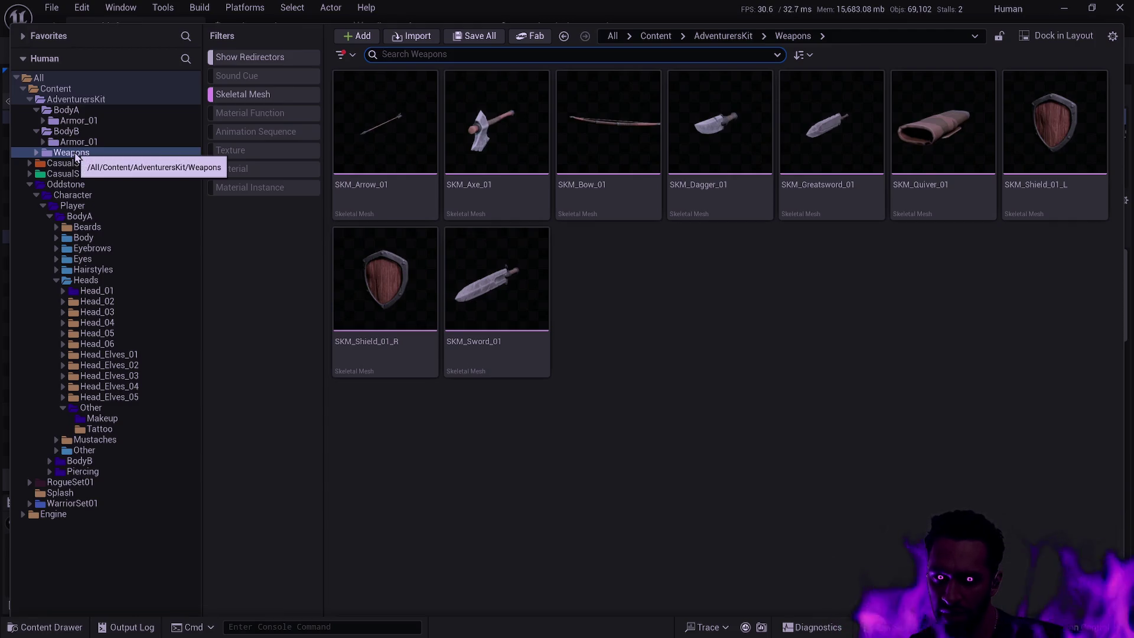
# Step: Drag AdventurersKit and Weapons onto Oddstone/Character/Player, choose Move Here, and confirm asset loading
pyautogui.click(50, 216)
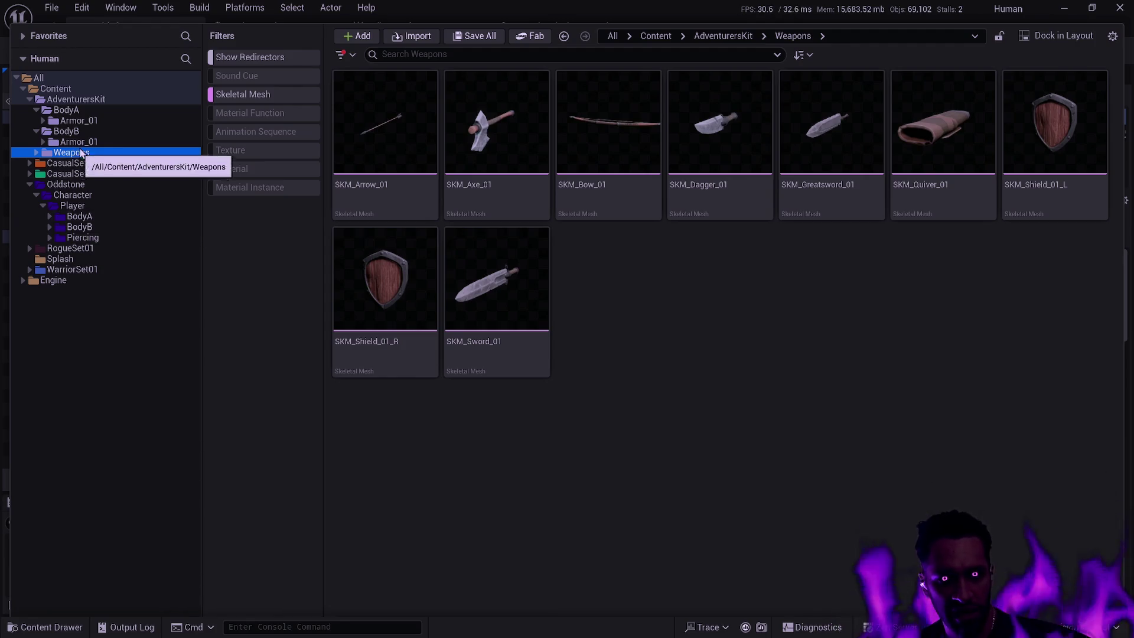
pyautogui.keyDown('ctrl'); pyautogui.click(36, 96); pyautogui.keyUp('ctrl')
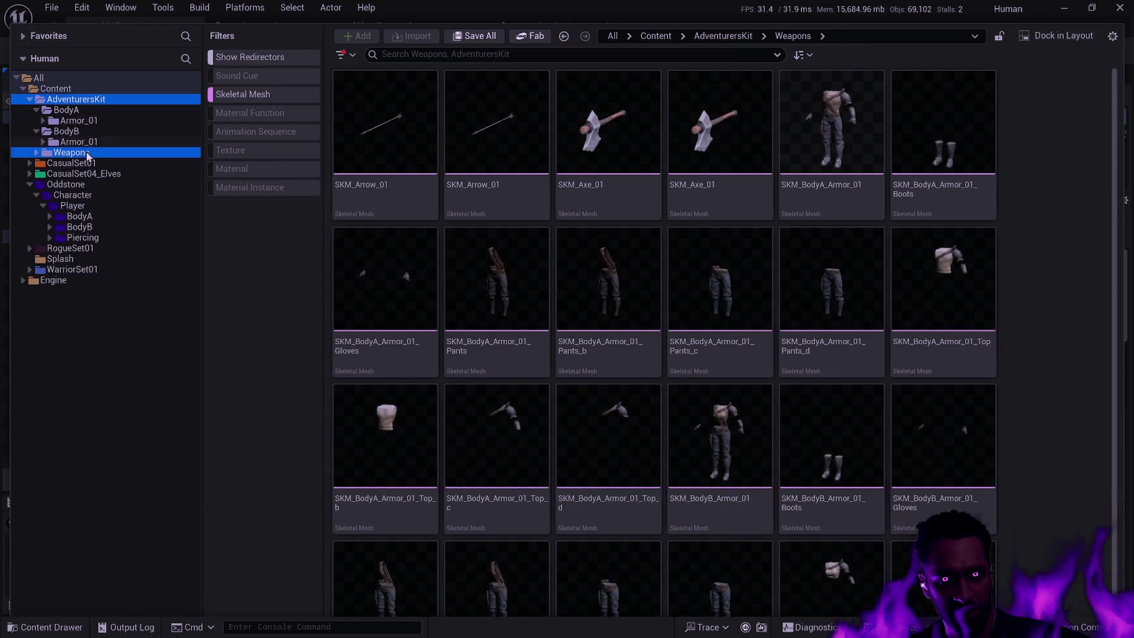
pyautogui.moveTo(87, 168)
pyautogui.mouseDown()
pyautogui.moveTo(124, 200)
pyautogui.moveTo(76, 214)
pyautogui.moveTo(224, 231)
pyautogui.mouseUp()
pyautogui.click(149, 236)
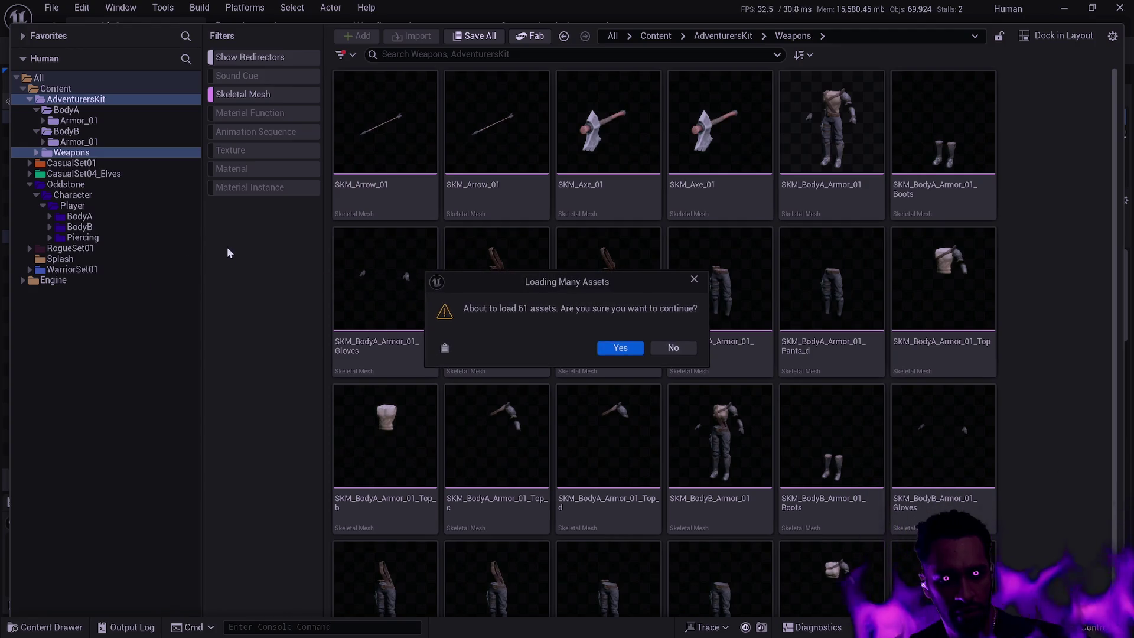
pyautogui.click(616, 353)
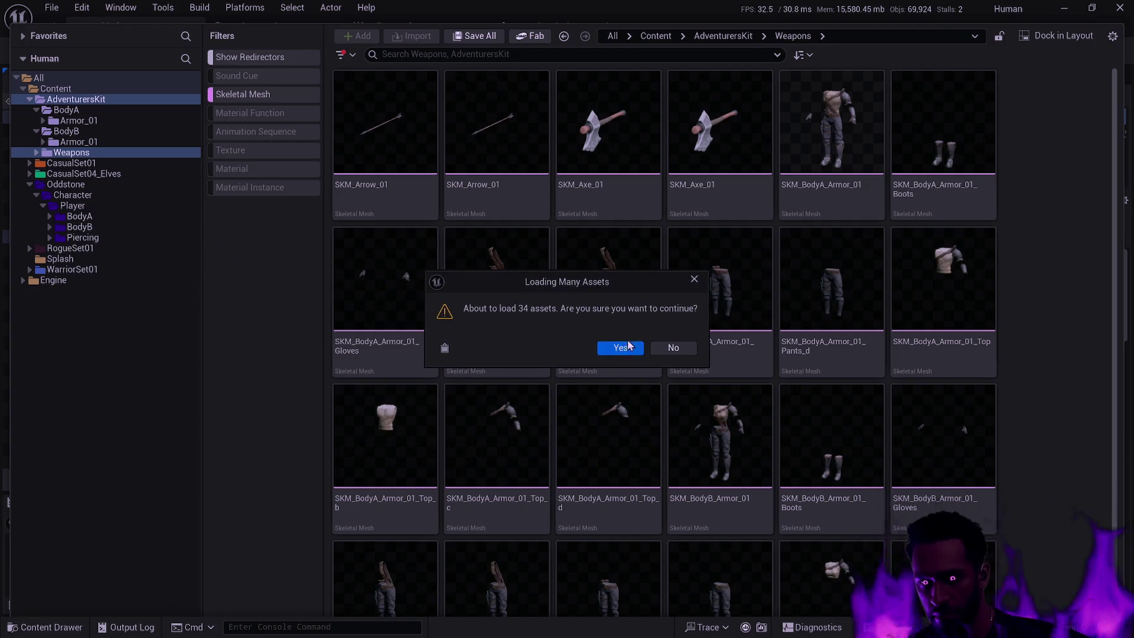
pyautogui.click(621, 352)
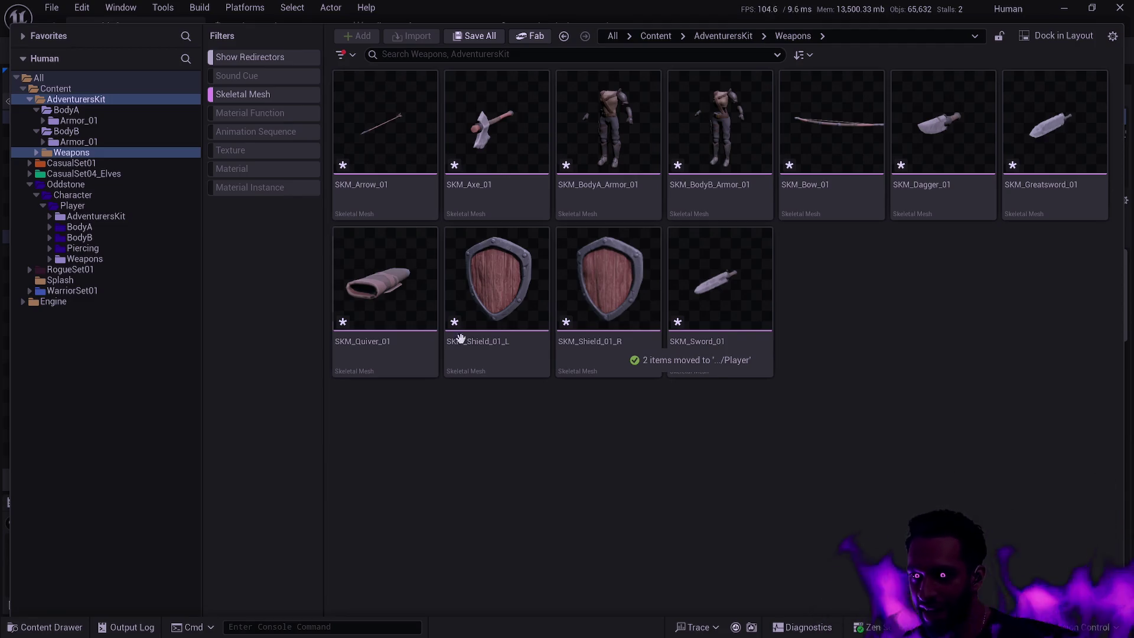
# Step: Resize the folder tree, select and then deselect SKM_Sword_01, and dismiss the Content Drawer to show the desert level
pyautogui.moveTo(507, 337)
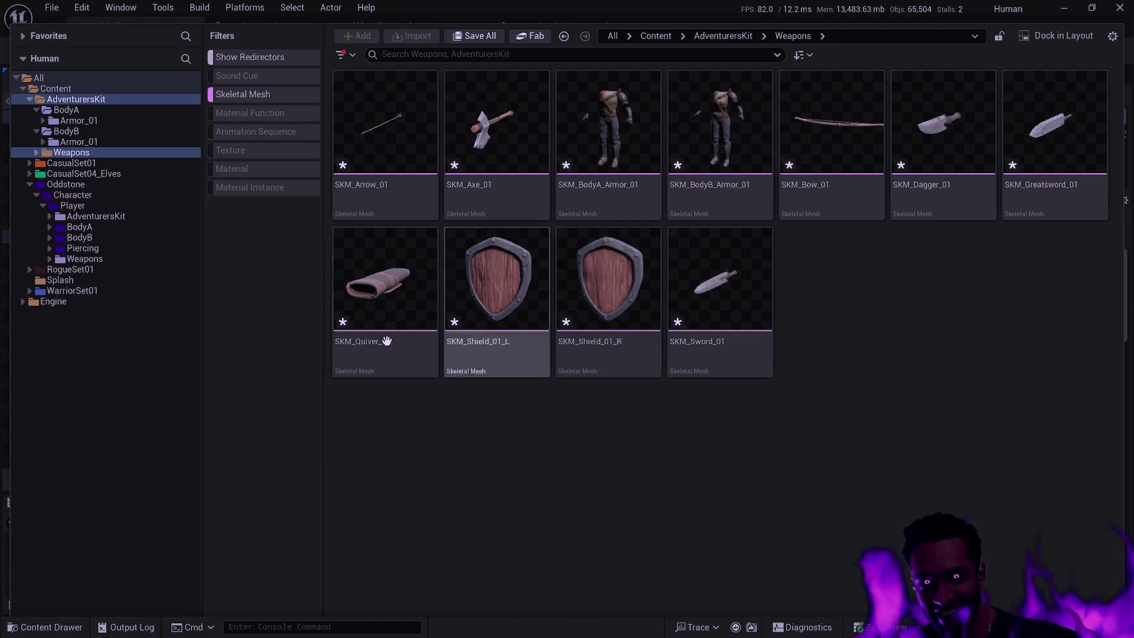
pyautogui.moveTo(202, 303); pyautogui.dragTo(215, 303)
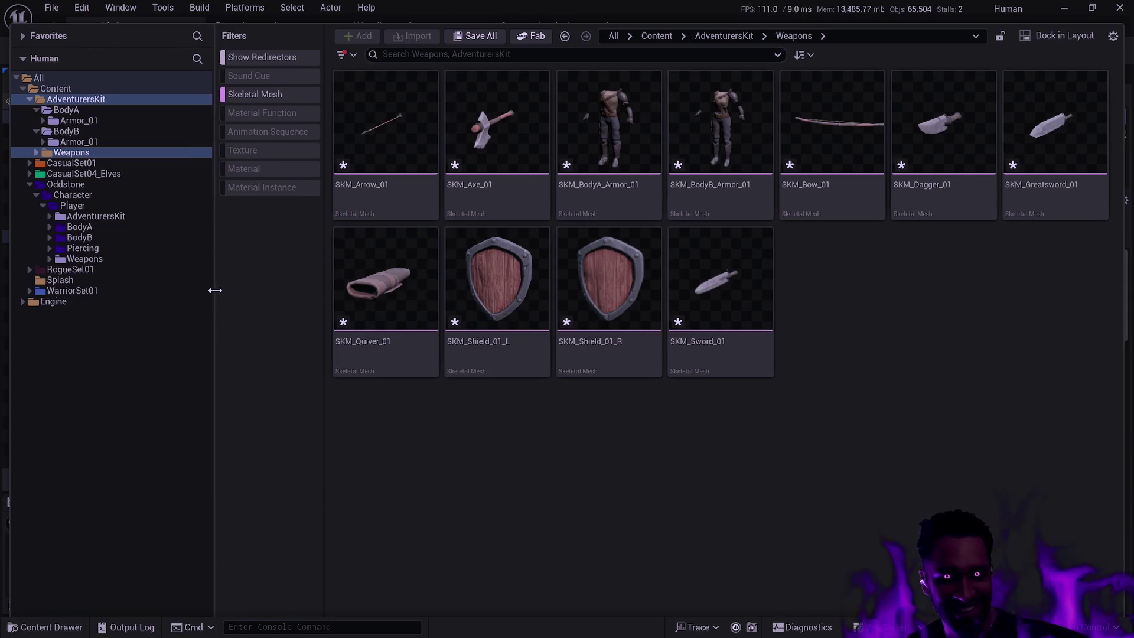
pyautogui.moveTo(213, 248); pyautogui.dragTo(208, 251)
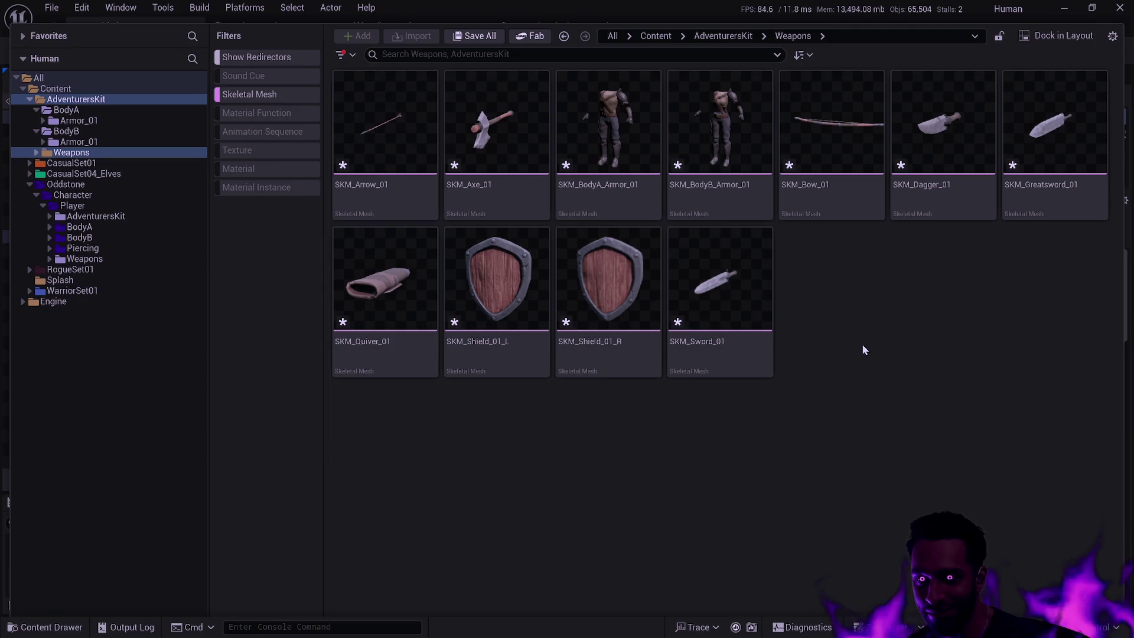
pyautogui.click(743, 330)
pyautogui.moveTo(743, 330)
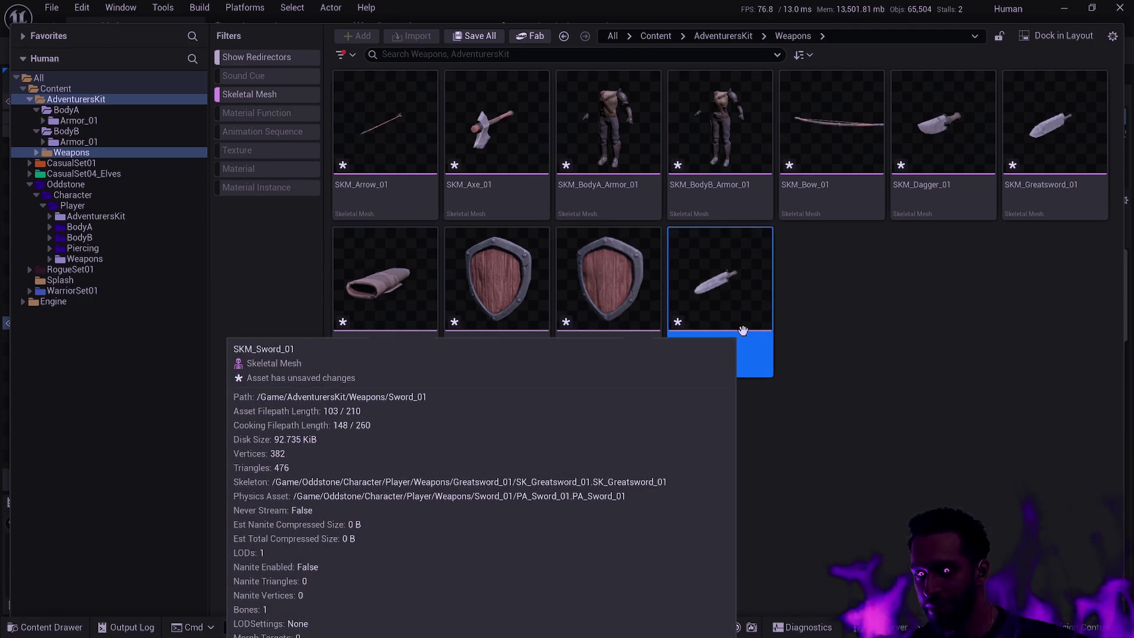
pyautogui.click(974, 416)
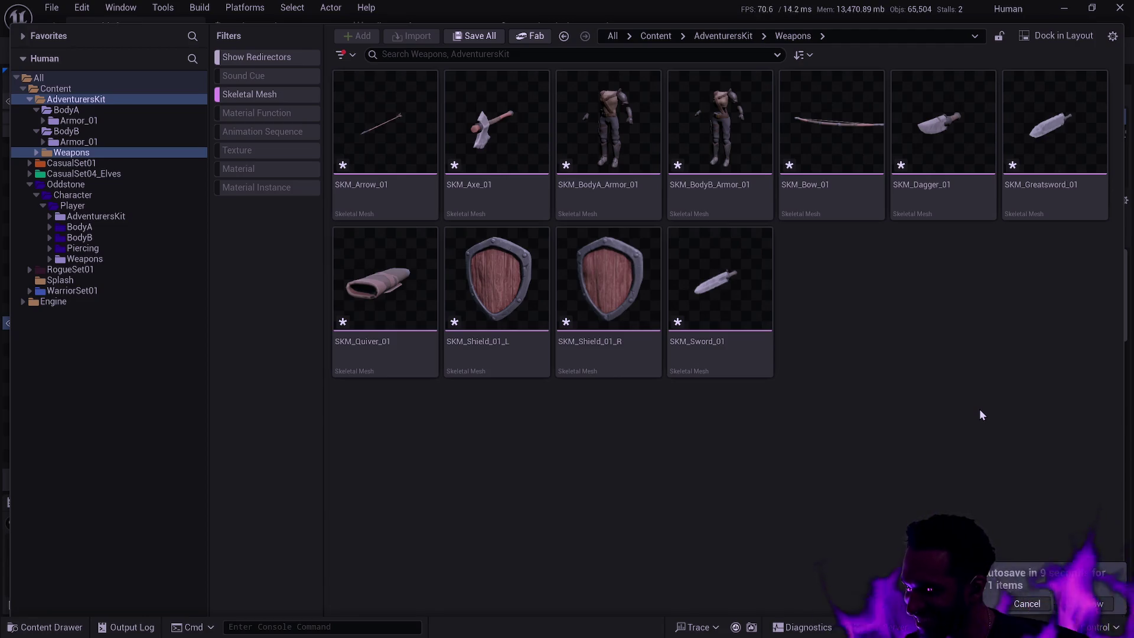
pyautogui.click(1076, 603)
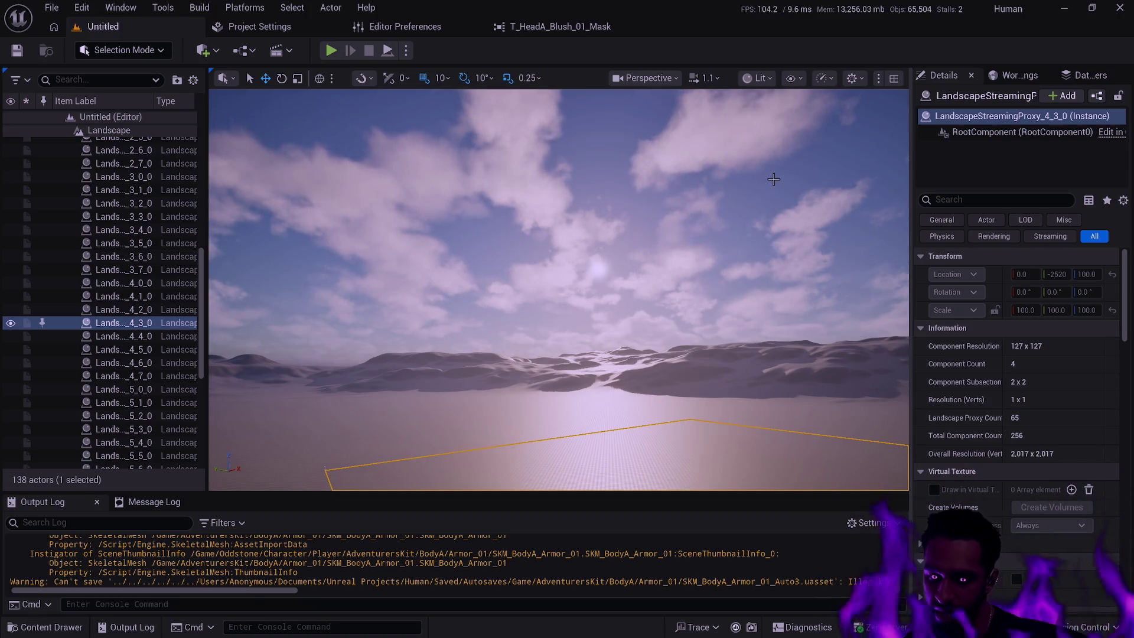
pyautogui.click(653, 360)
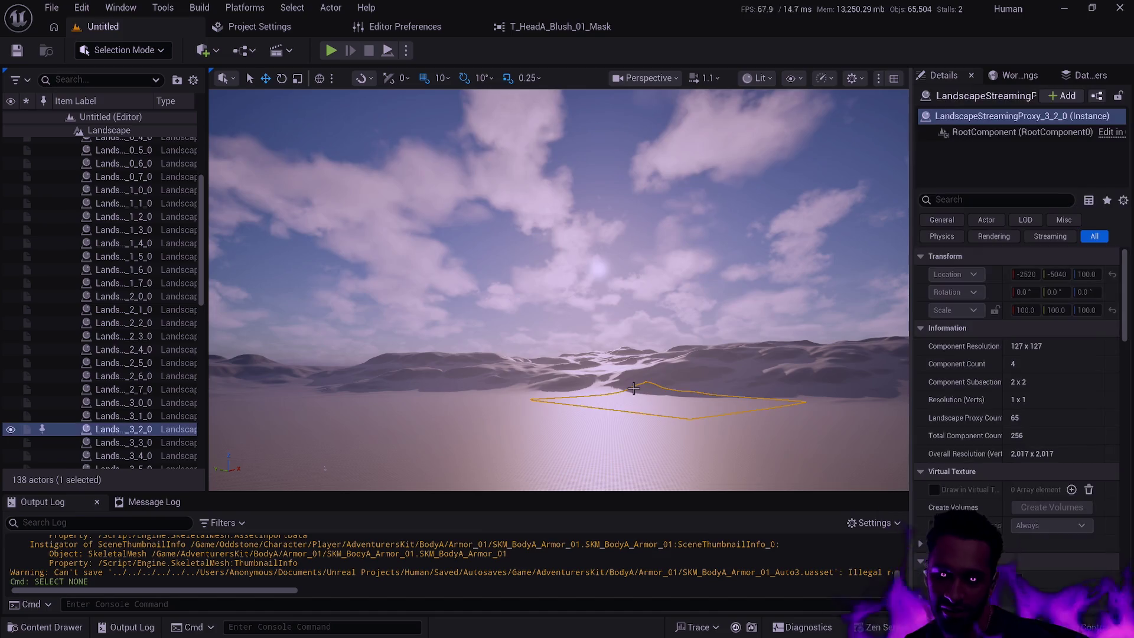
pyautogui.press('Escape')
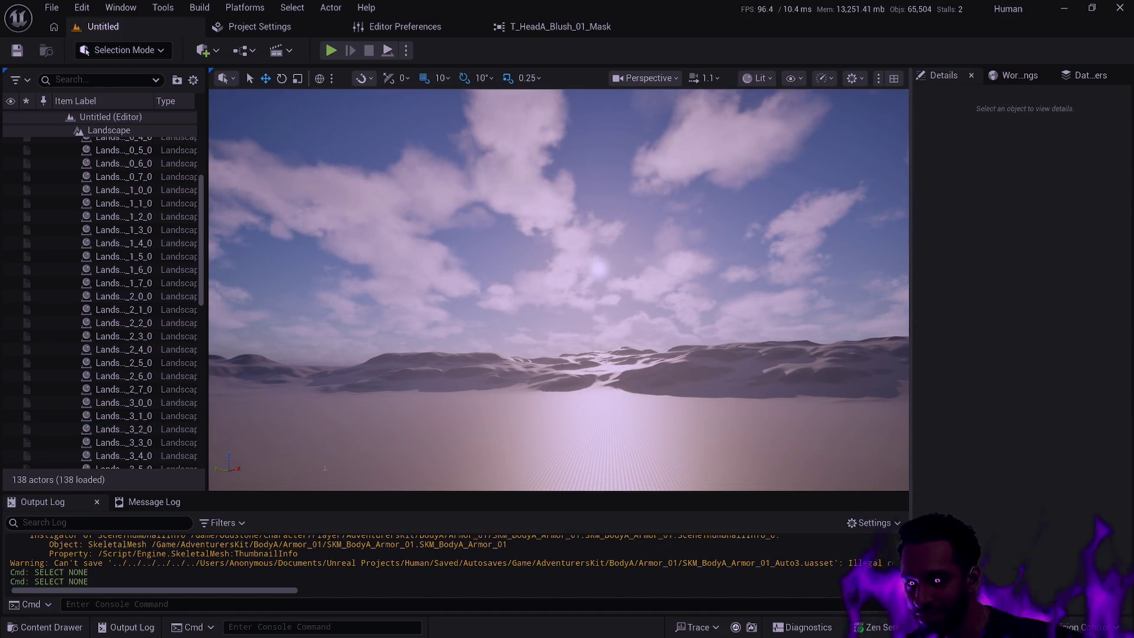
pyautogui.scroll(5, 700, 411)
pyautogui.scroll(6, 559, 289)
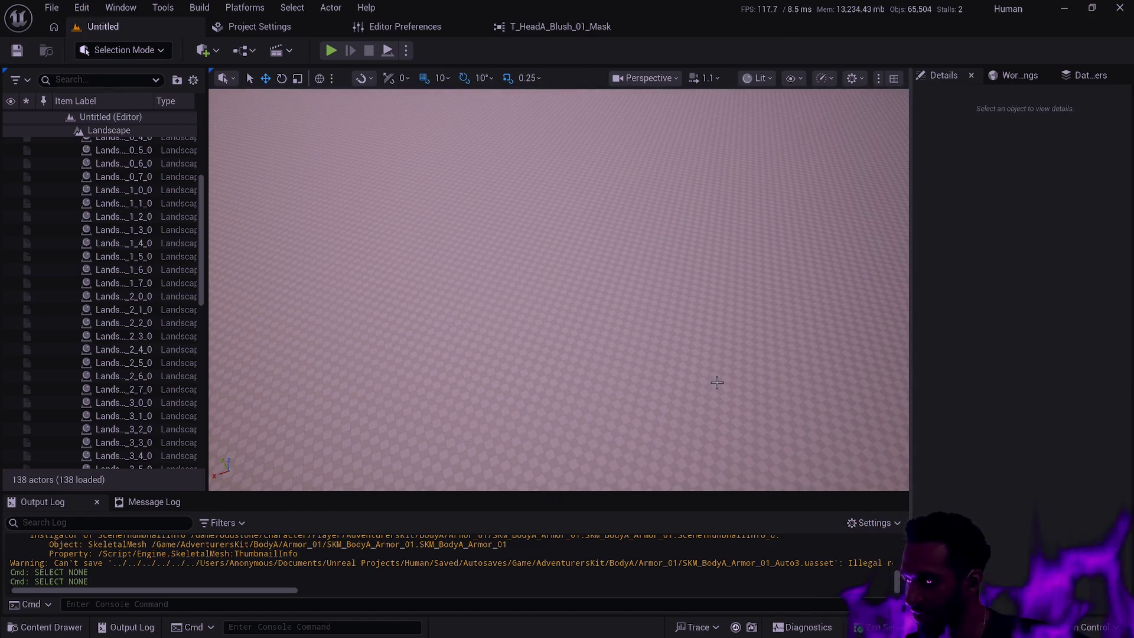
pyautogui.scroll(-5, 654, 373)
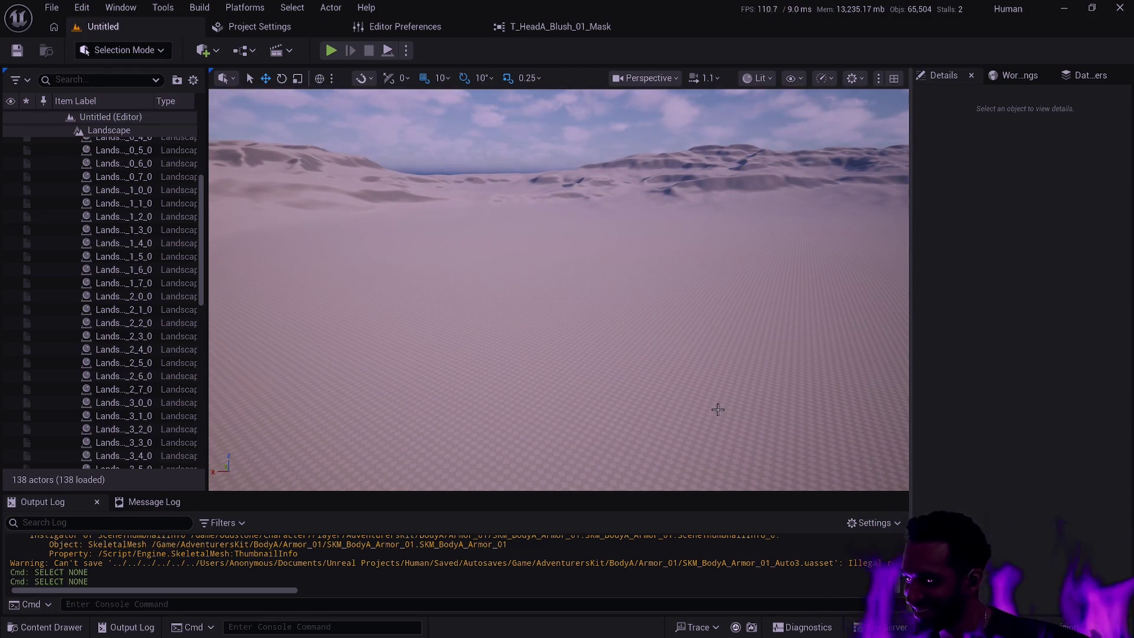
pyautogui.moveTo(707, 410)
pyautogui.mouseDown()
pyautogui.moveTo(706, 352)
pyautogui.moveTo(707, 378)
pyautogui.moveTo(644, 381)
pyautogui.mouseUp()
pyautogui.hotkey('ctrl', 'space')
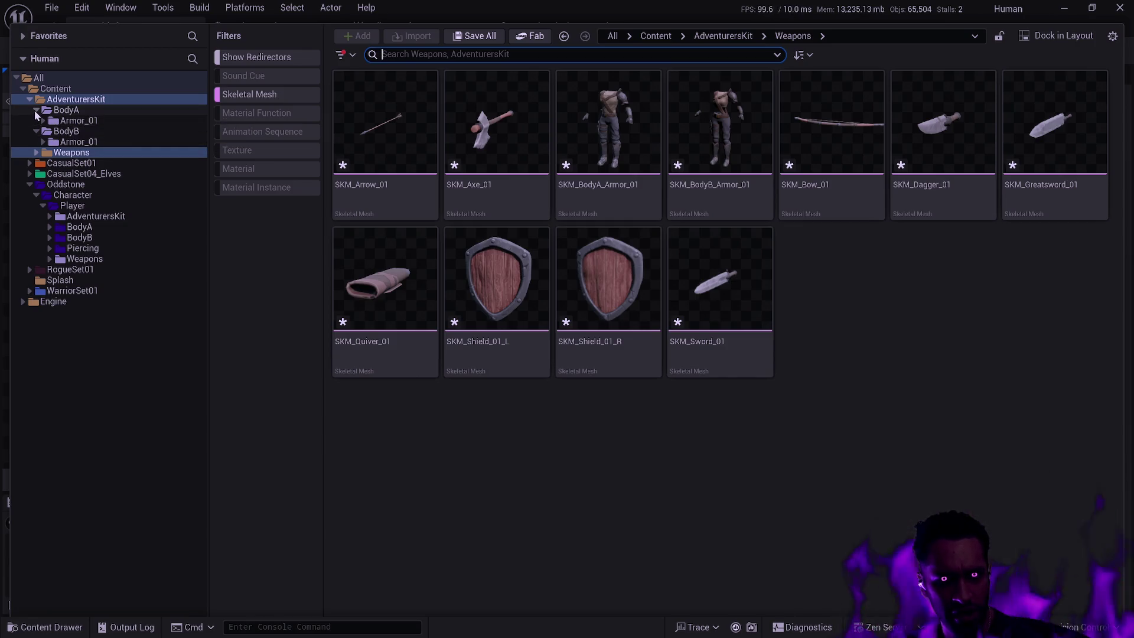
# Step: Select only the AdventurersKit Weapons folder and delete it, confirming removal of all its weapon meshes
pyautogui.click(71, 163)
pyautogui.click(71, 153)
pyautogui.press('Delete')
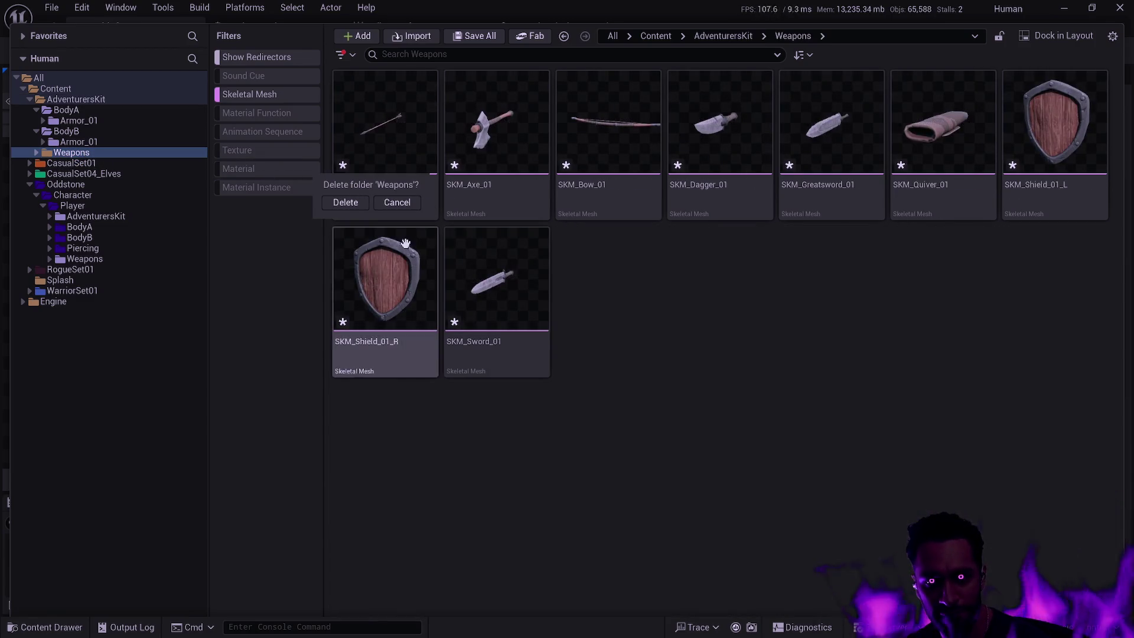
pyautogui.press('Return')
pyautogui.click(555, 459)
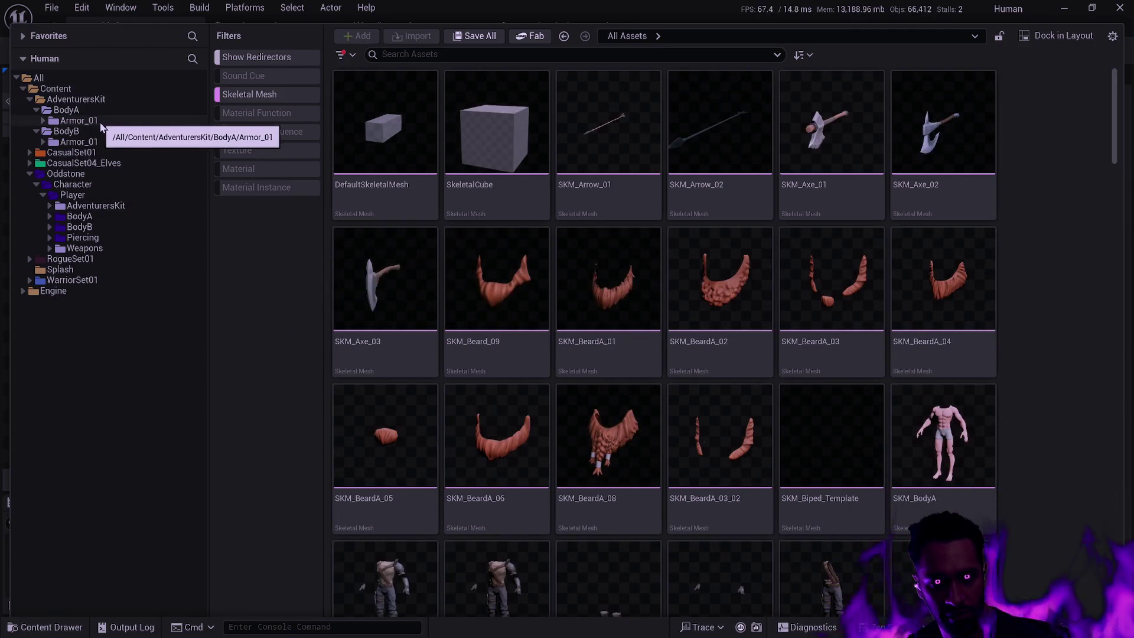
# Step: Browse WarriorSet01's BodyA subfolders: Beard_08, Body, Eyebrows_08 and the WarriorSet_01 armor meshes
pyautogui.click(30, 281)
pyautogui.click(37, 292)
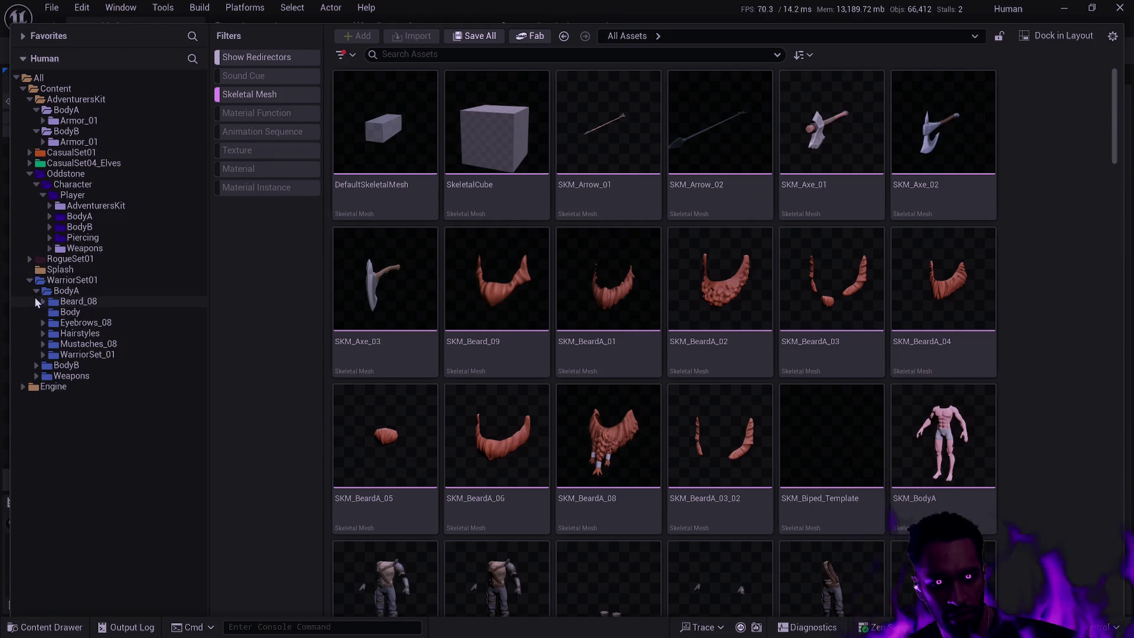
pyautogui.click(74, 303)
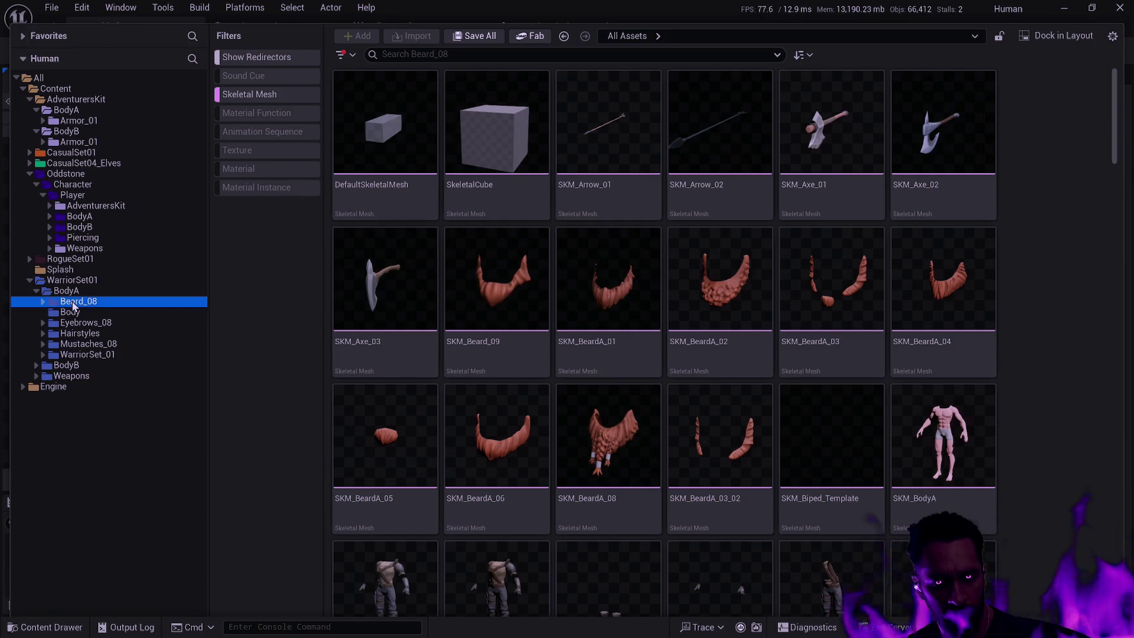
pyautogui.click(74, 312)
pyautogui.click(96, 323)
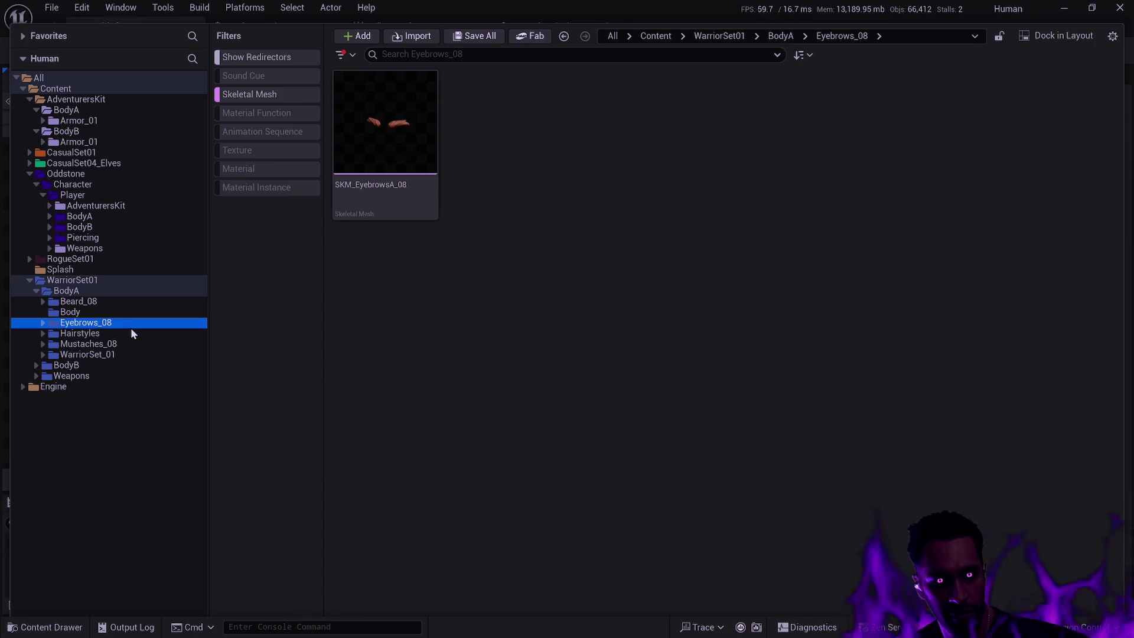
pyautogui.click(119, 358)
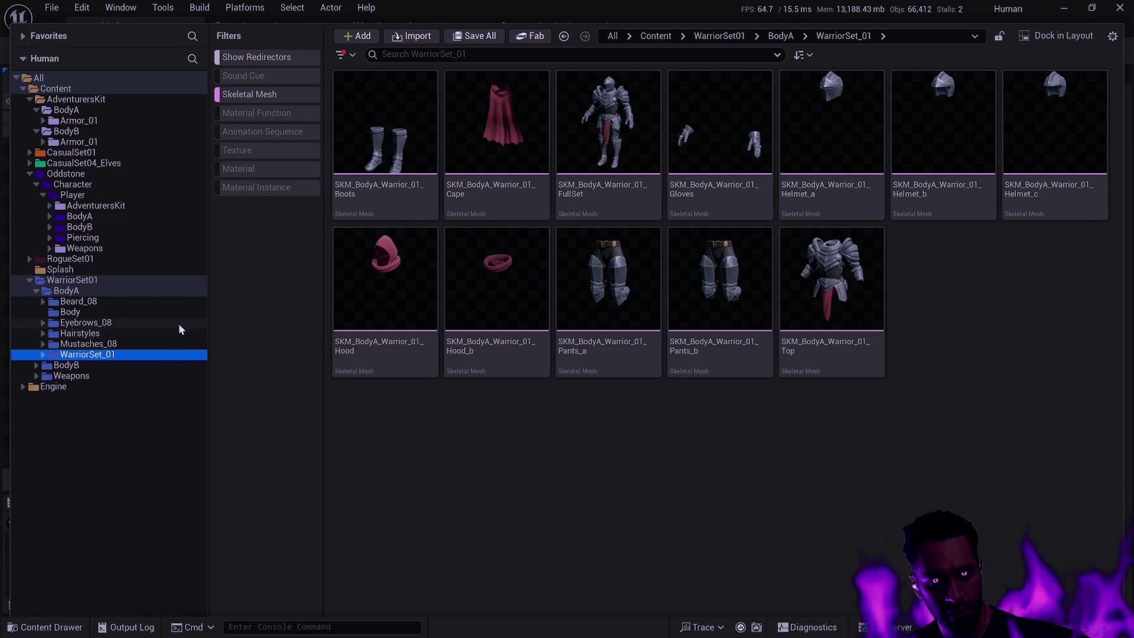
pyautogui.click(76, 302)
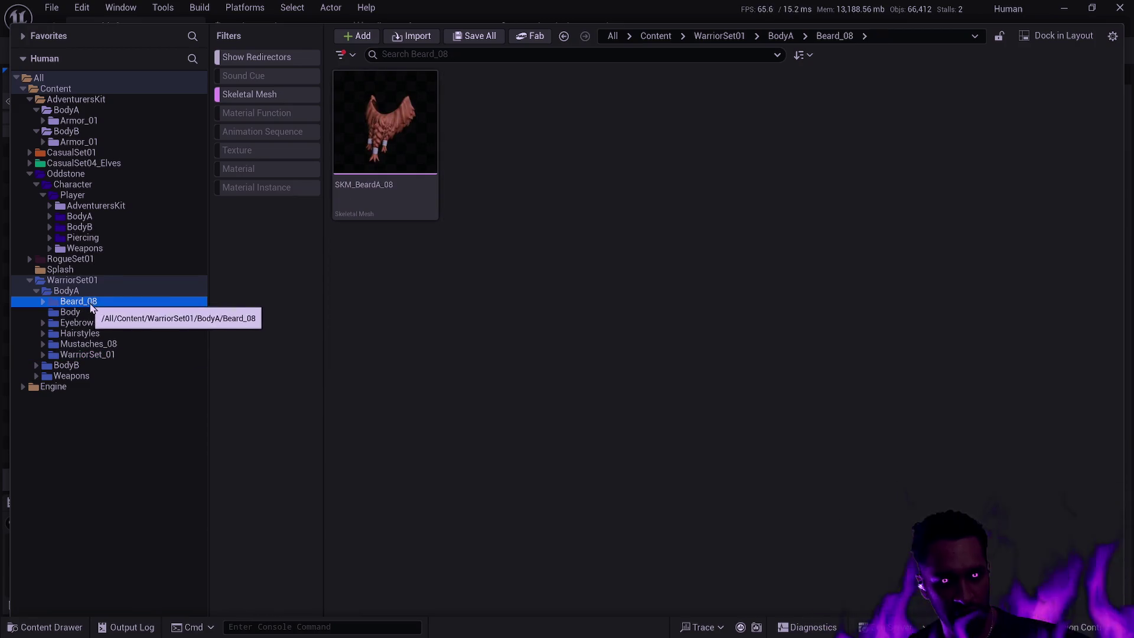
pyautogui.click(66, 313)
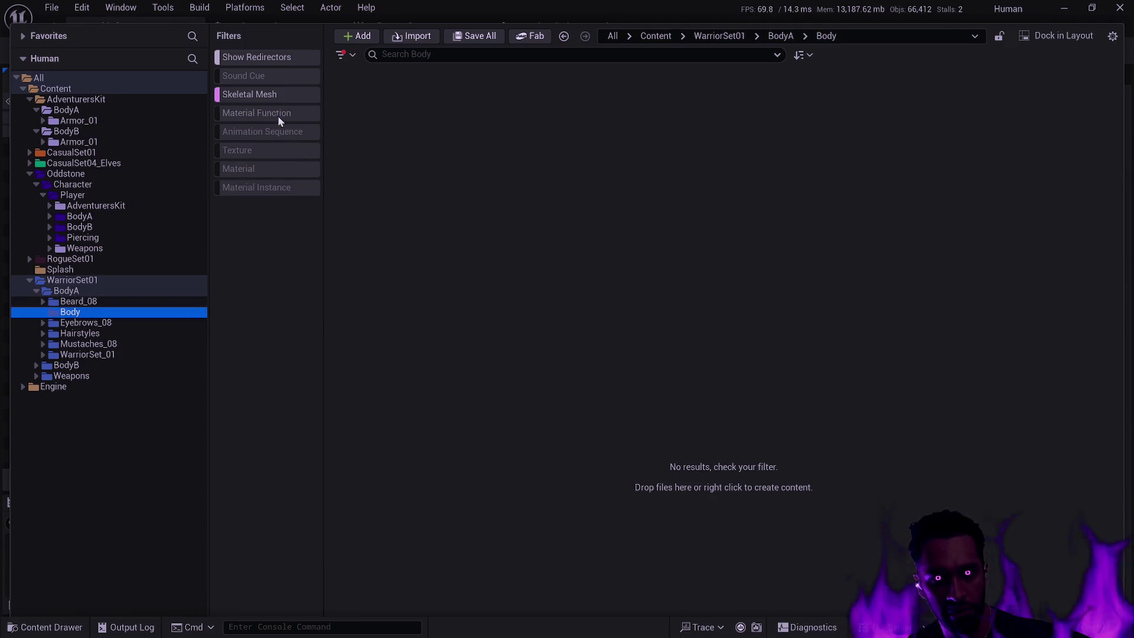
# Step: Show all asset types and open SKM_BodyA_Armor_01 from AdventurersKit's BodyA Armor_01 folder
pyautogui.click(274, 95)
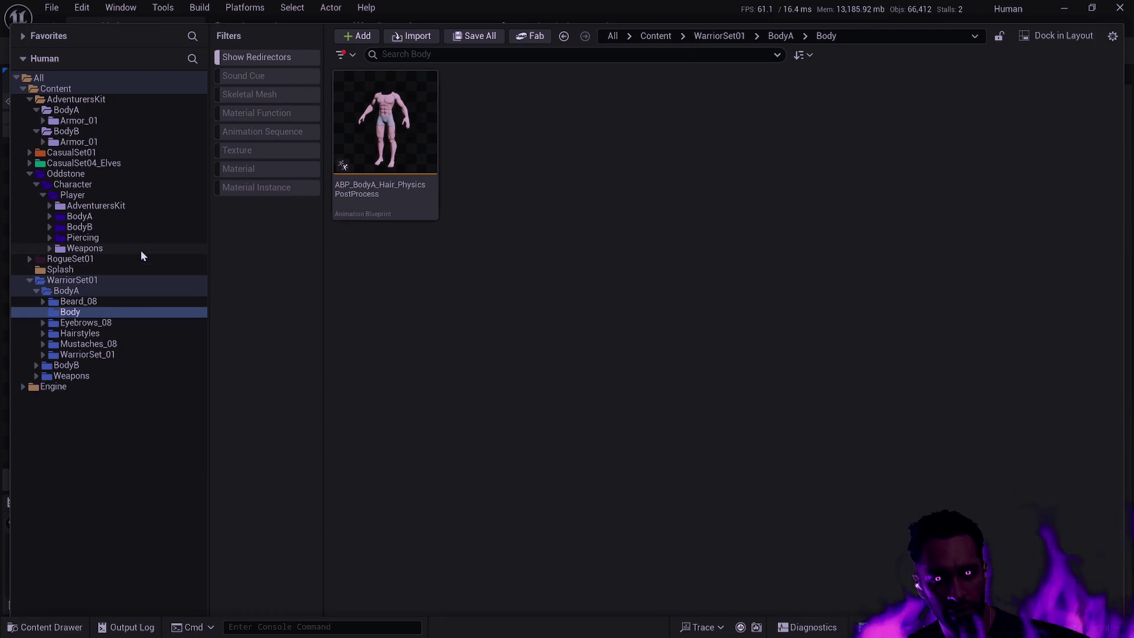
pyautogui.click(83, 122)
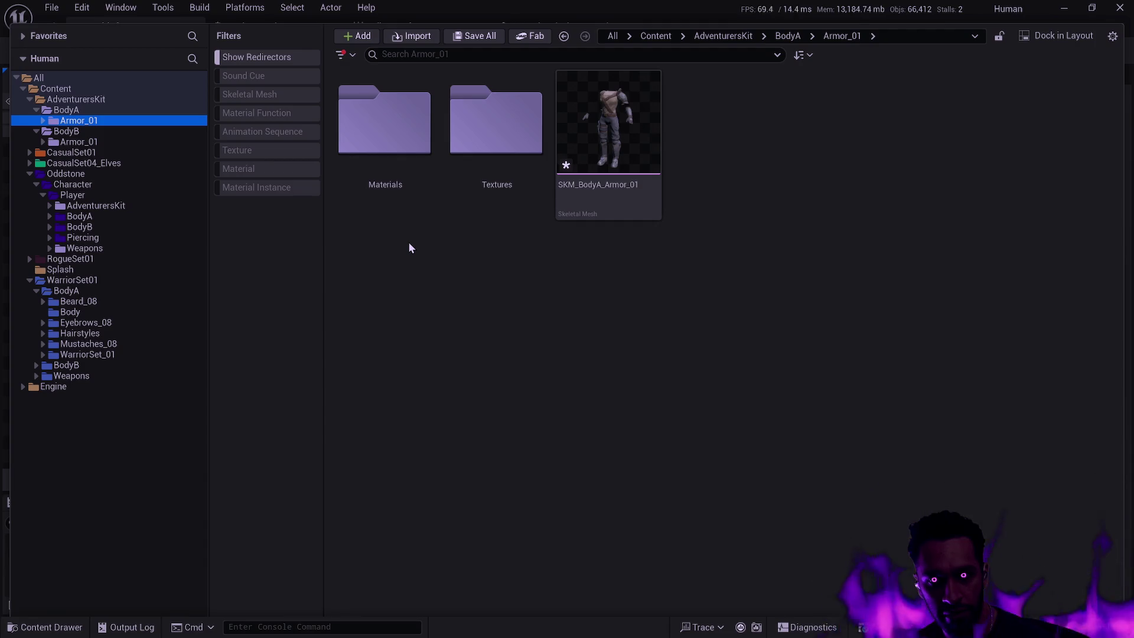
pyautogui.doubleClick(608, 124)
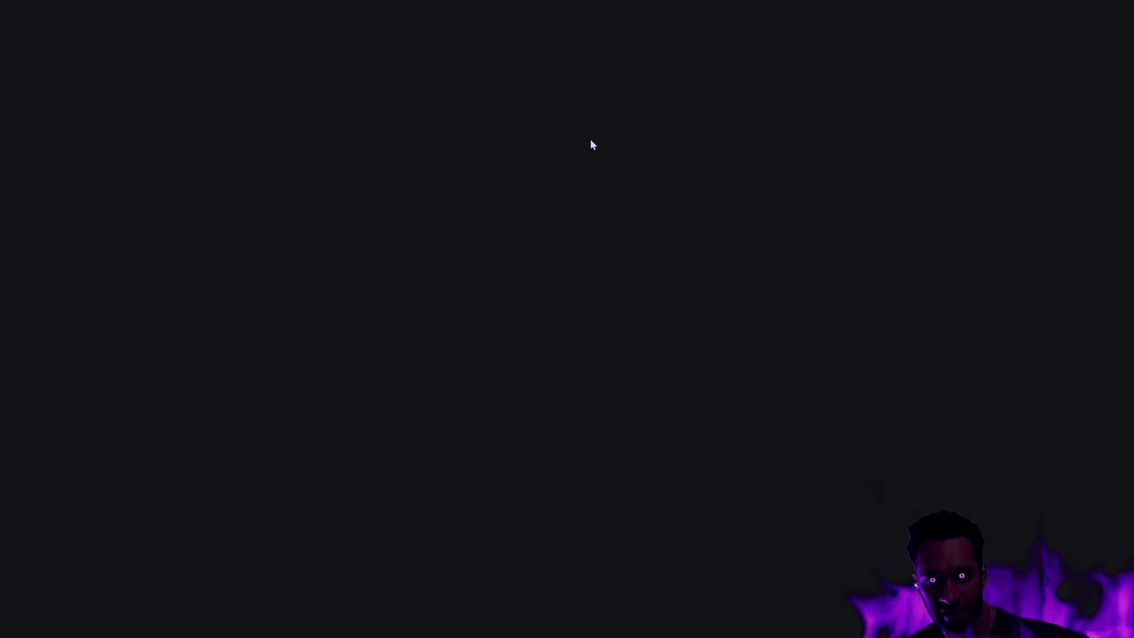
# Step: Orbit the SKM_BodyA_Armor_01 mesh to face front, then close its editor and reopen the Content Drawer
pyautogui.scroll(3, 577, 296)
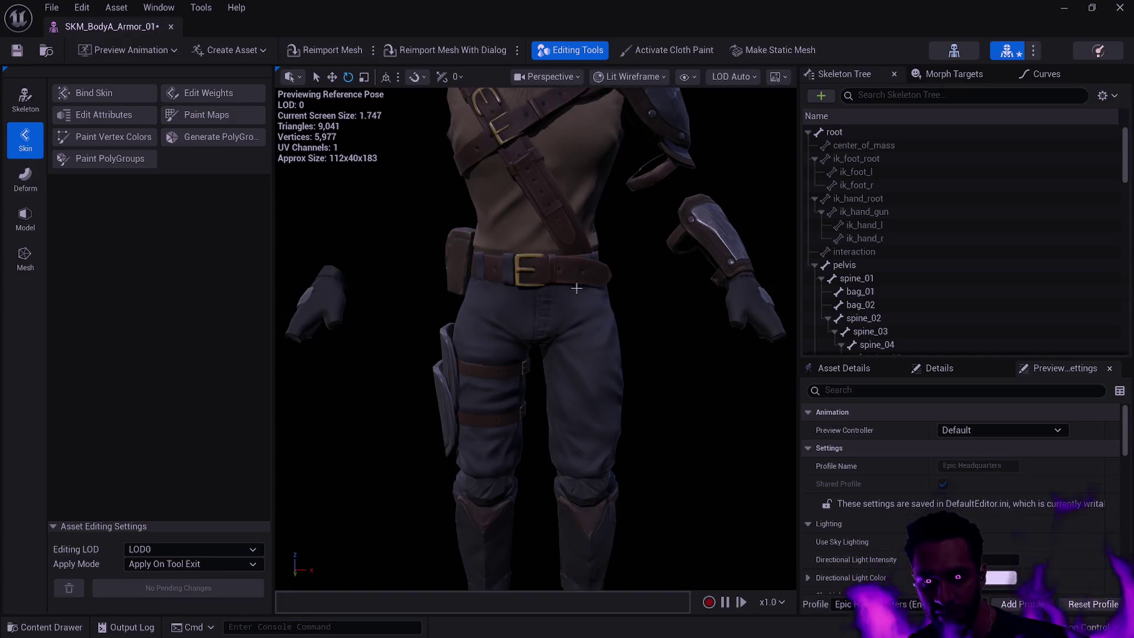
pyautogui.moveTo(577, 296)
pyautogui.mouseDown()
pyautogui.moveTo(614, 296)
pyautogui.moveTo(591, 274)
pyautogui.moveTo(555, 274)
pyautogui.moveTo(637, 275)
pyautogui.mouseUp()
pyautogui.scroll(-5, 657, 281)
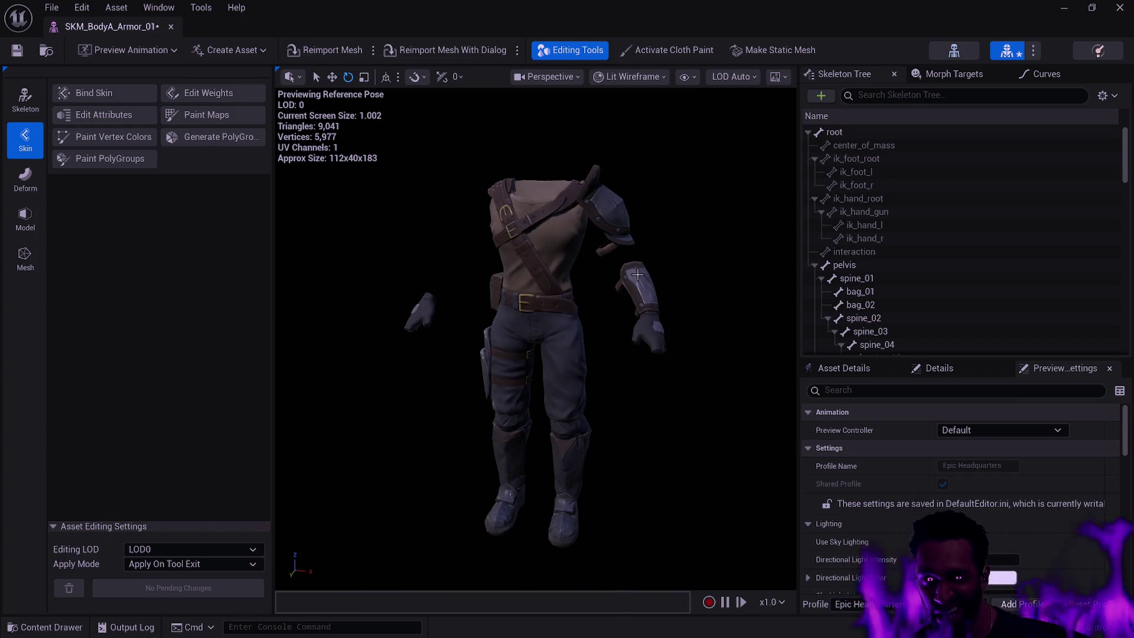
pyautogui.moveTo(544, 295)
pyautogui.mouseDown()
pyautogui.moveTo(703, 295)
pyautogui.moveTo(655, 295)
pyautogui.moveTo(685, 295)
pyautogui.mouseUp()
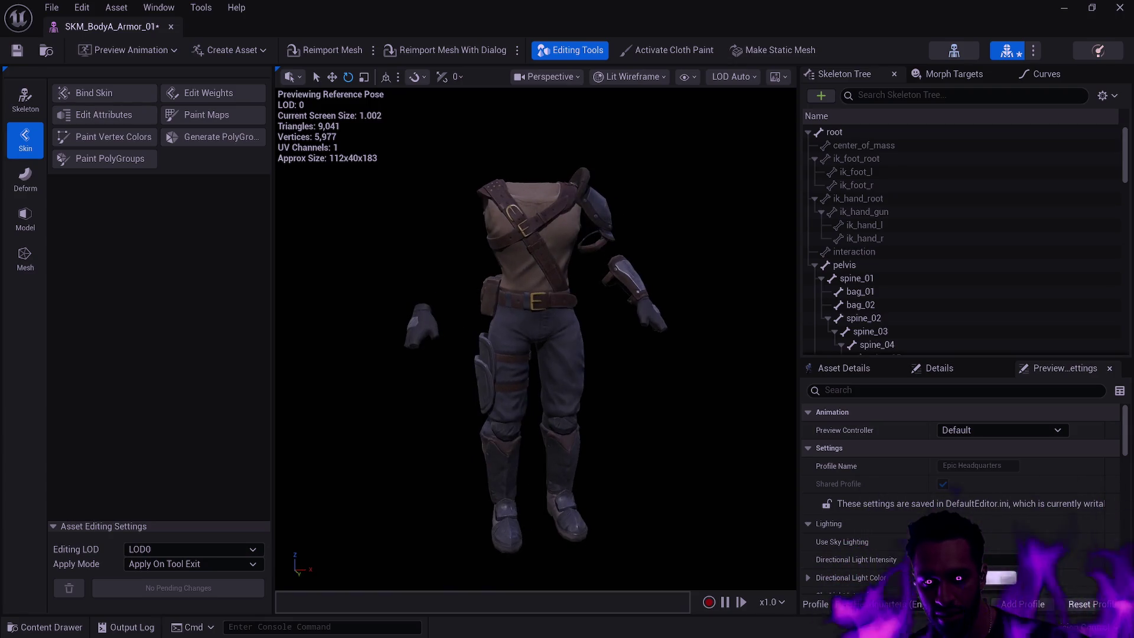
pyautogui.moveTo(567, 299)
pyautogui.mouseDown()
pyautogui.moveTo(590, 298)
pyautogui.moveTo(567, 298)
pyautogui.mouseUp()
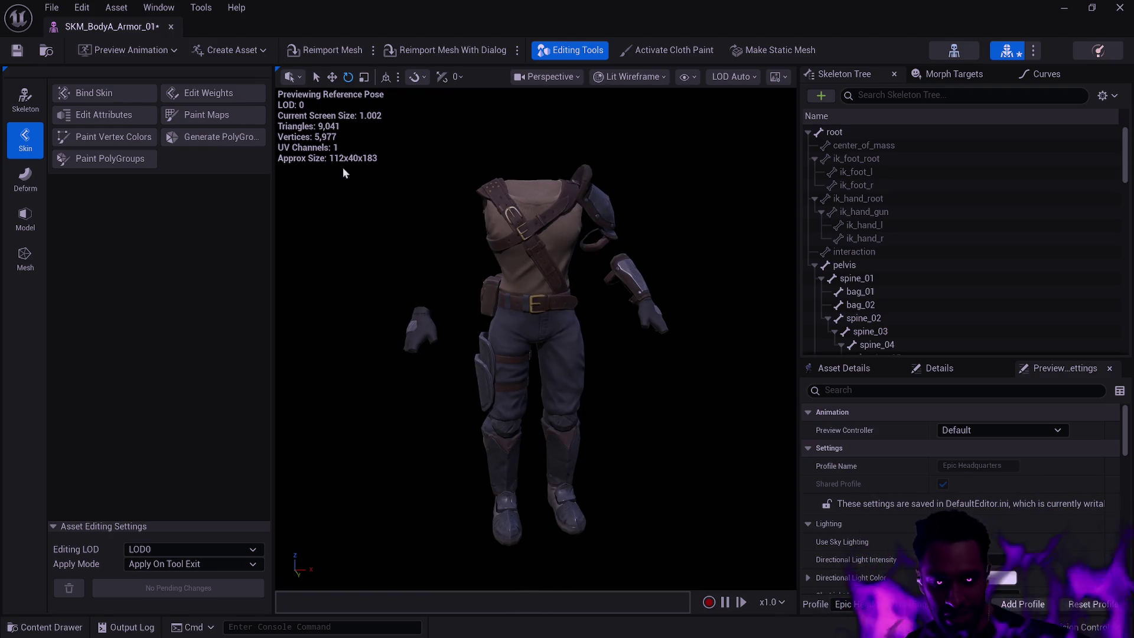
pyautogui.click(171, 27)
pyautogui.hotkey('ctrl', 'space')
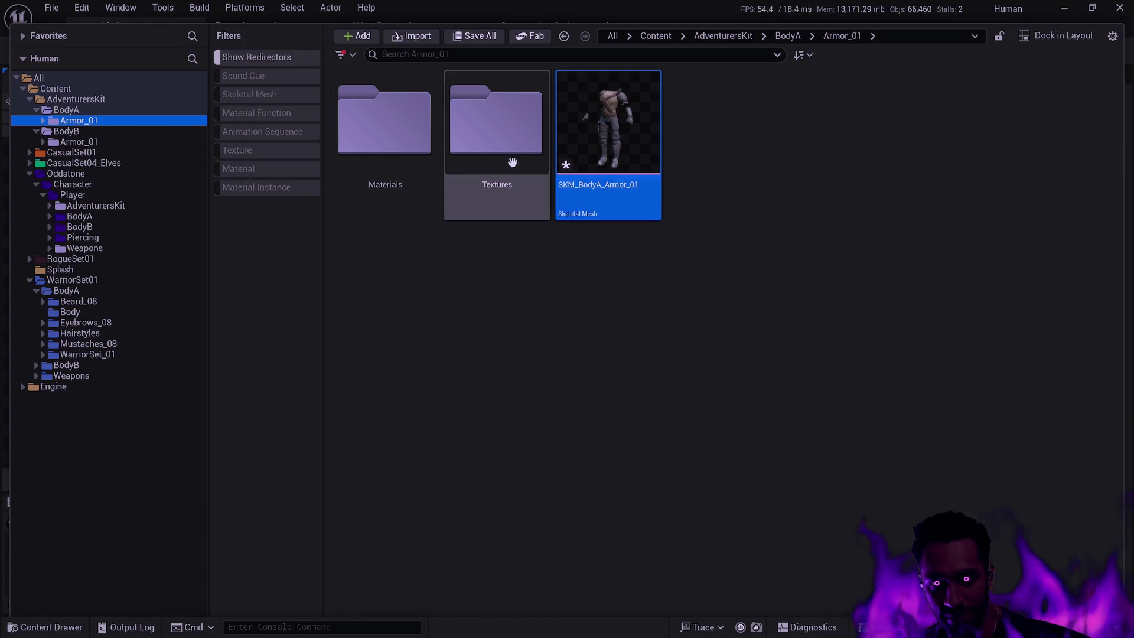
# Step: Check the Textures and Materials subfolders of BodyA's Armor_01, returning to Armor_01 each time
pyautogui.doubleClick(508, 166)
pyautogui.hotkey('alt', 'Left')
pyautogui.doubleClick(422, 153)
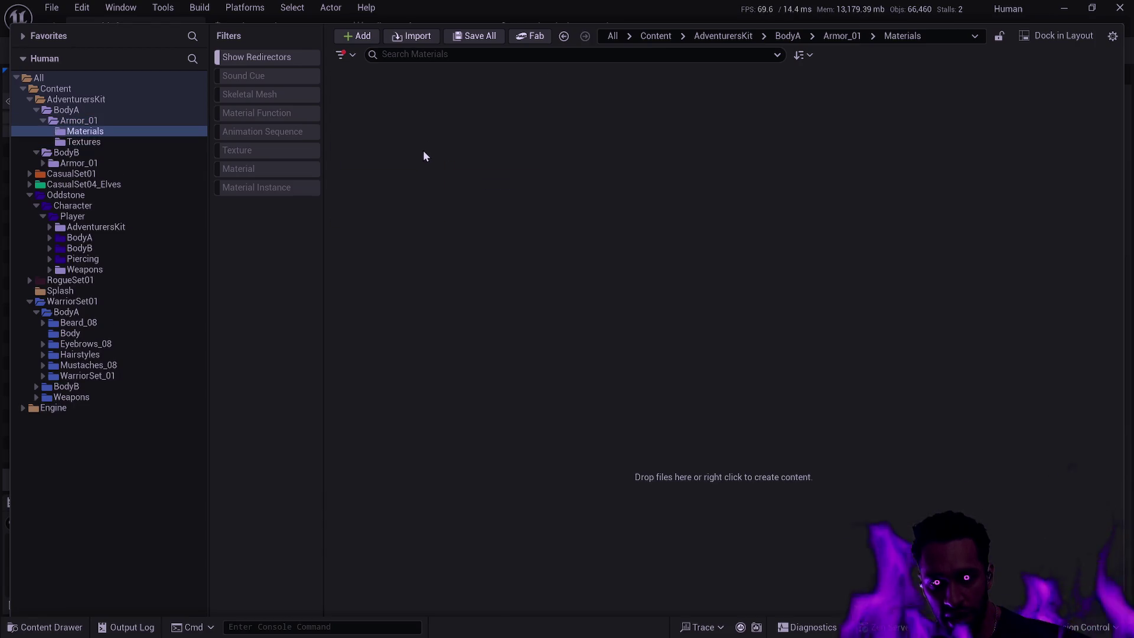
pyautogui.hotkey('alt', 'Left')
pyautogui.doubleClick(455, 151)
pyautogui.hotkey('alt', 'Left')
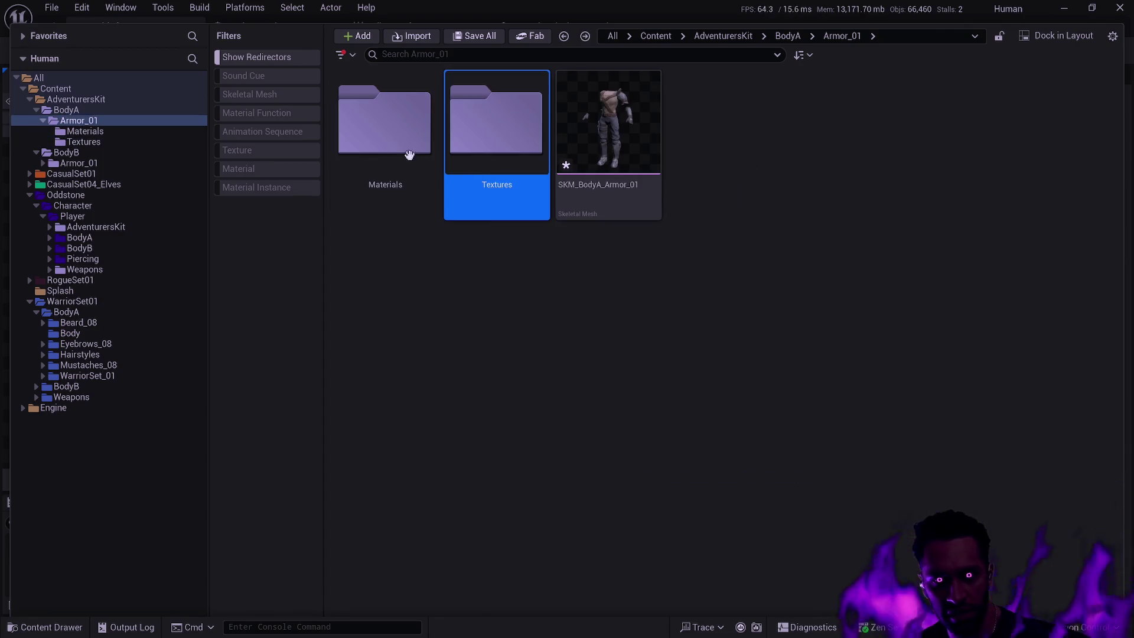
pyautogui.doubleClick(528, 143)
pyautogui.hotkey('alt', 'Left')
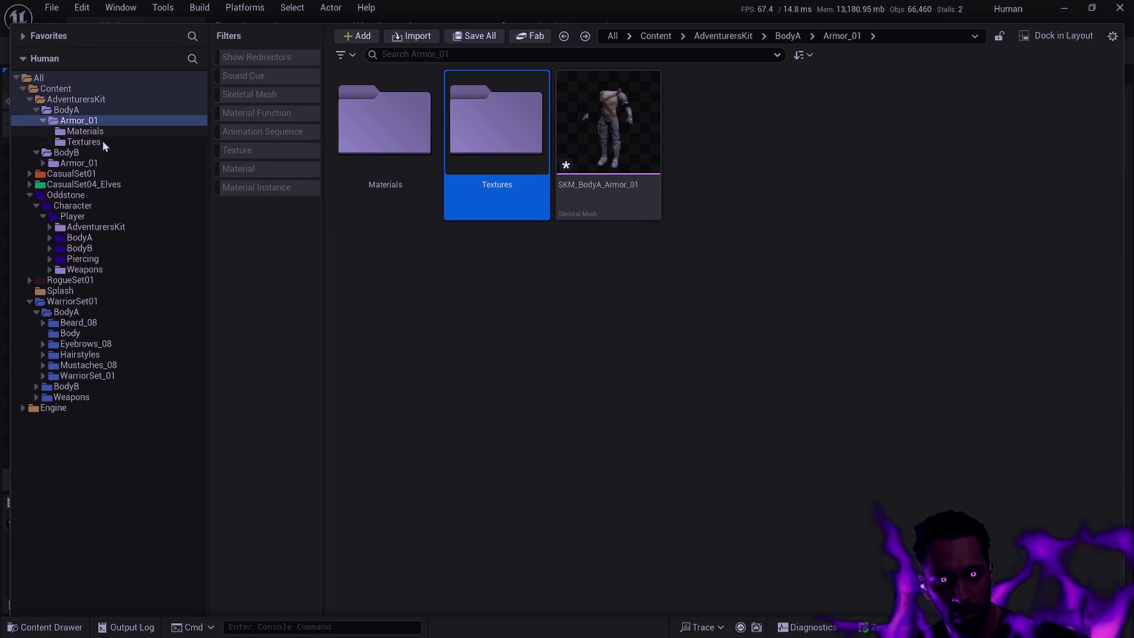
pyautogui.click(97, 142)
pyautogui.click(98, 131)
pyautogui.click(109, 123)
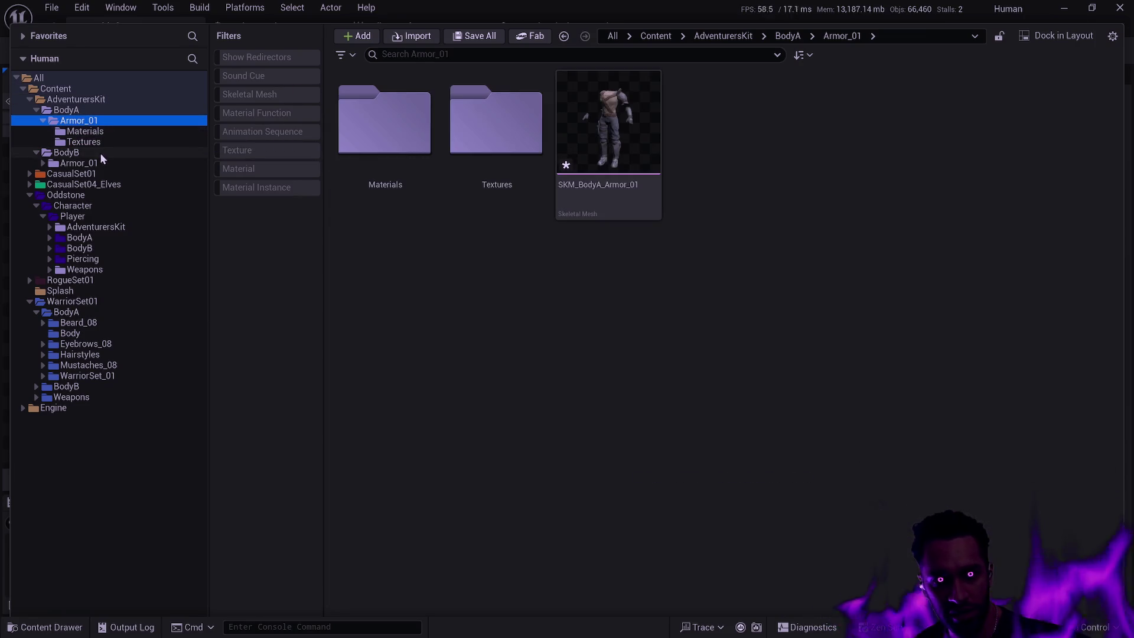
# Step: Expand BodyB's Armor_01 in the tree, view its Material and Textures folders, and open Armor_01
pyautogui.click(44, 163)
pyautogui.click(88, 175)
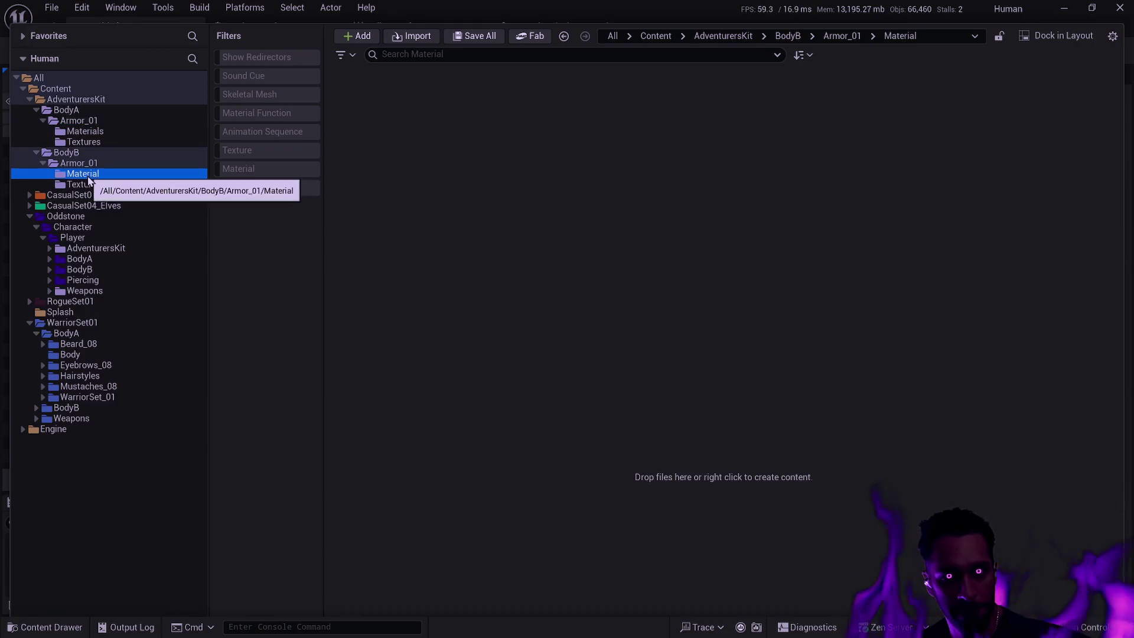
pyautogui.click(110, 185)
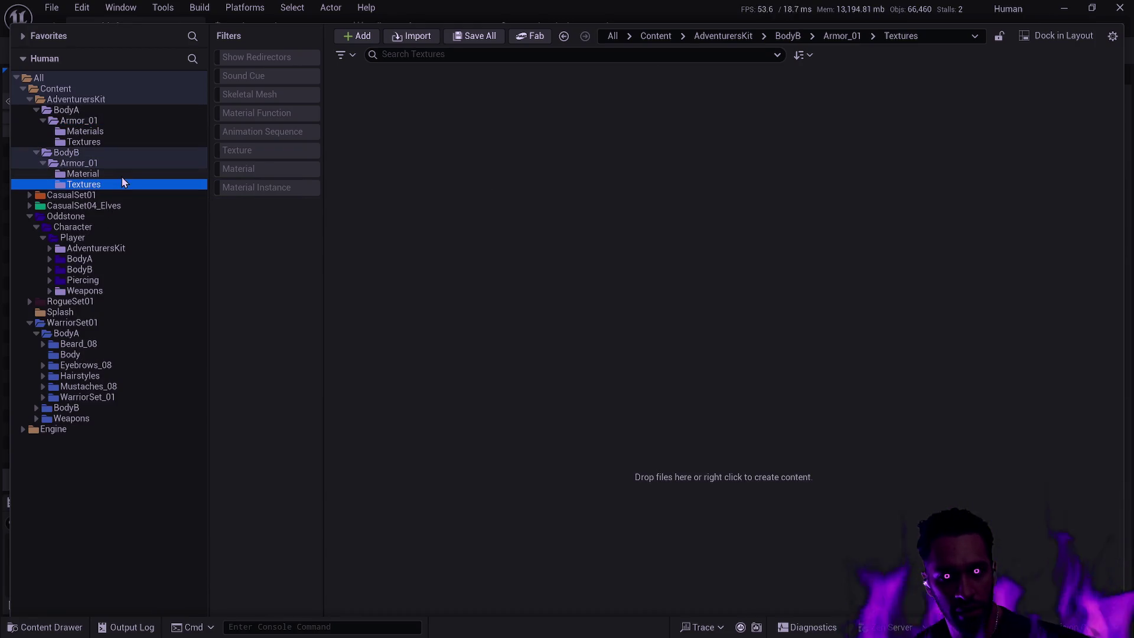
pyautogui.click(94, 154)
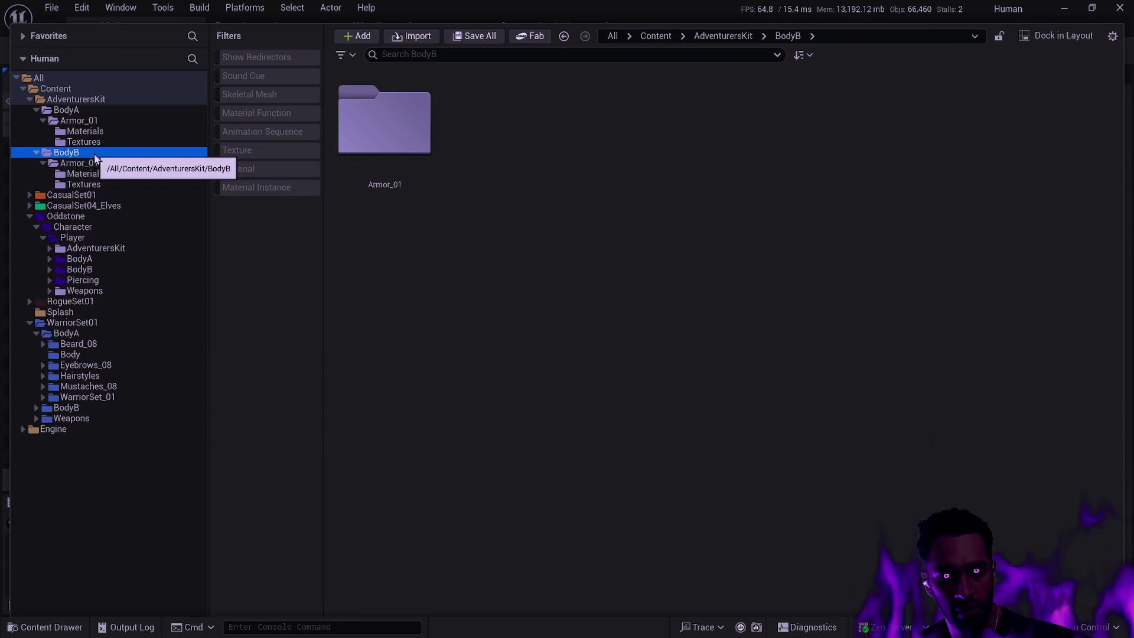
pyautogui.click(29, 100)
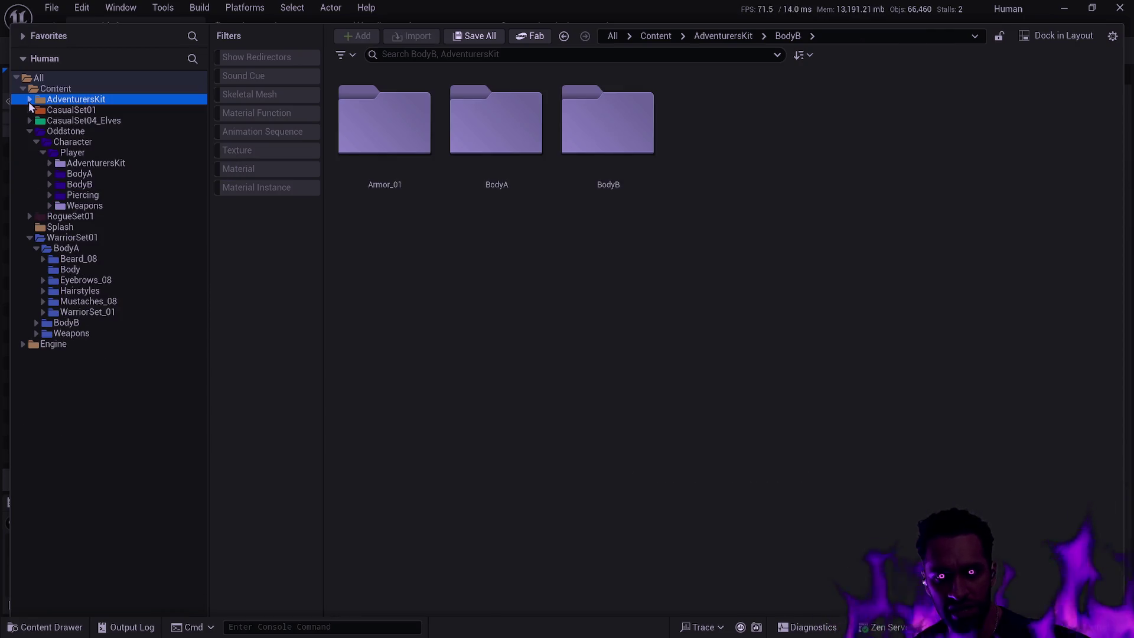
pyautogui.doubleClick(368, 133)
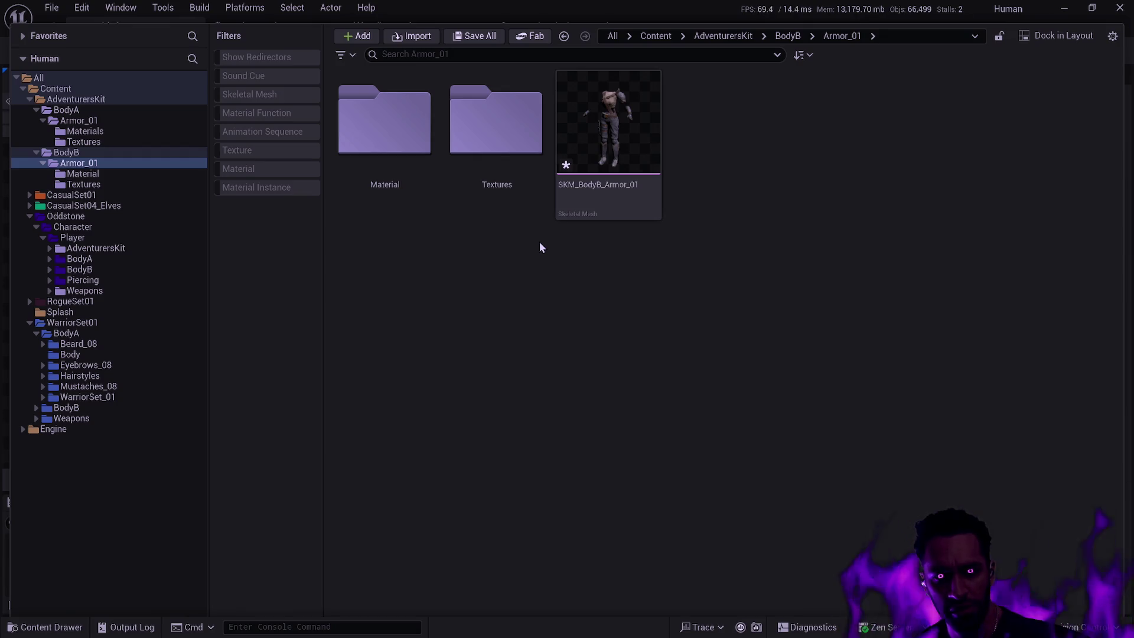
# Step: Bring up the asset actions menu for the SKM_BodyB_Armor_01 mesh, then dismiss it
pyautogui.moveTo(609, 161)
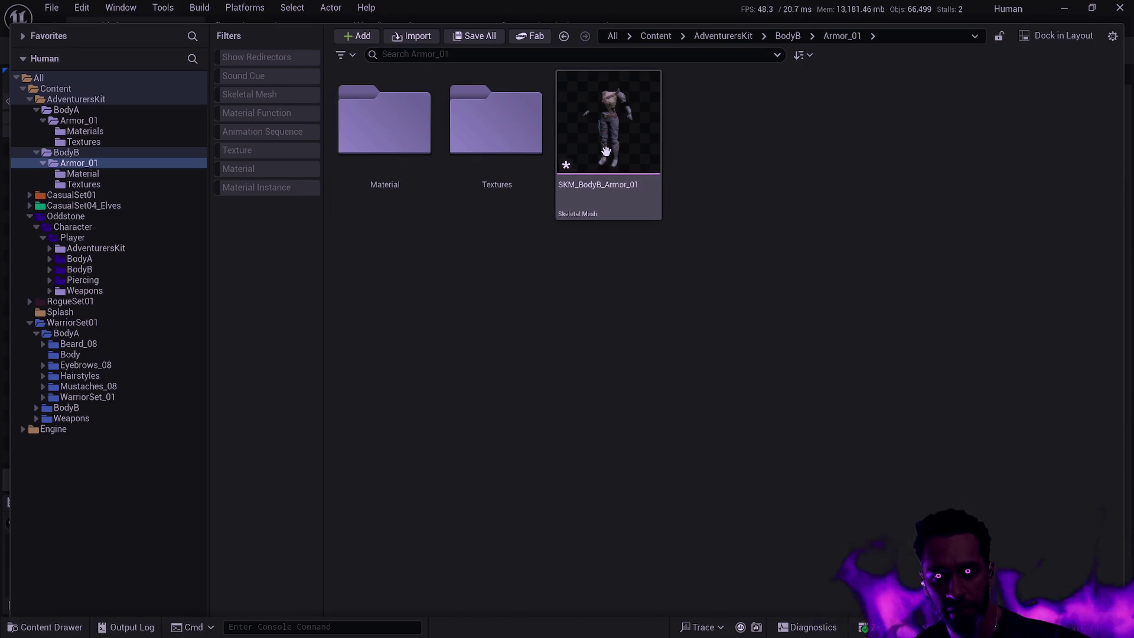
pyautogui.rightClick(608, 159)
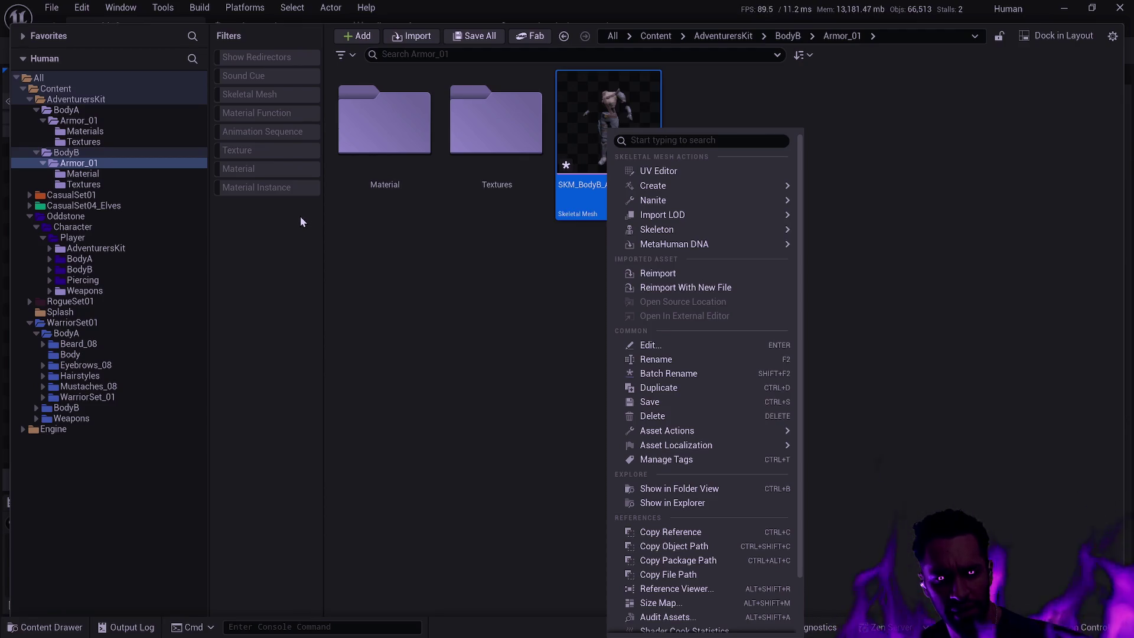
pyautogui.click(408, 249)
# Step: Expand Oddstone's Player AdventurersKit with its BodyA and BodyB folders and open BodyA's Armor_01
pyautogui.click(89, 248)
pyautogui.click(50, 249)
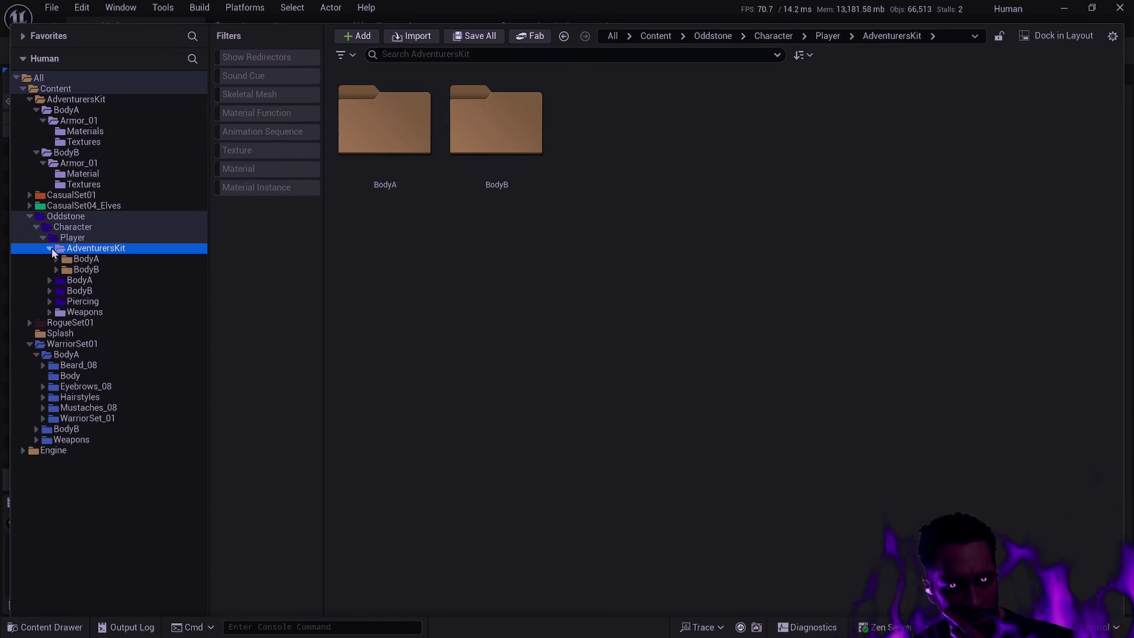
pyautogui.click(56, 270)
pyautogui.click(56, 260)
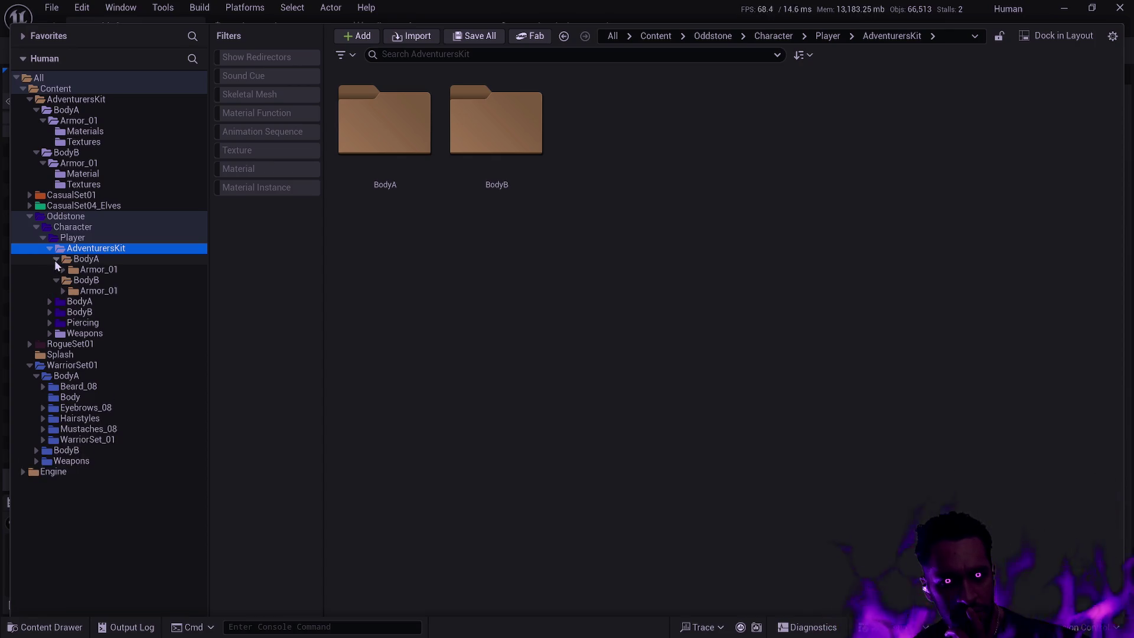
pyautogui.click(99, 270)
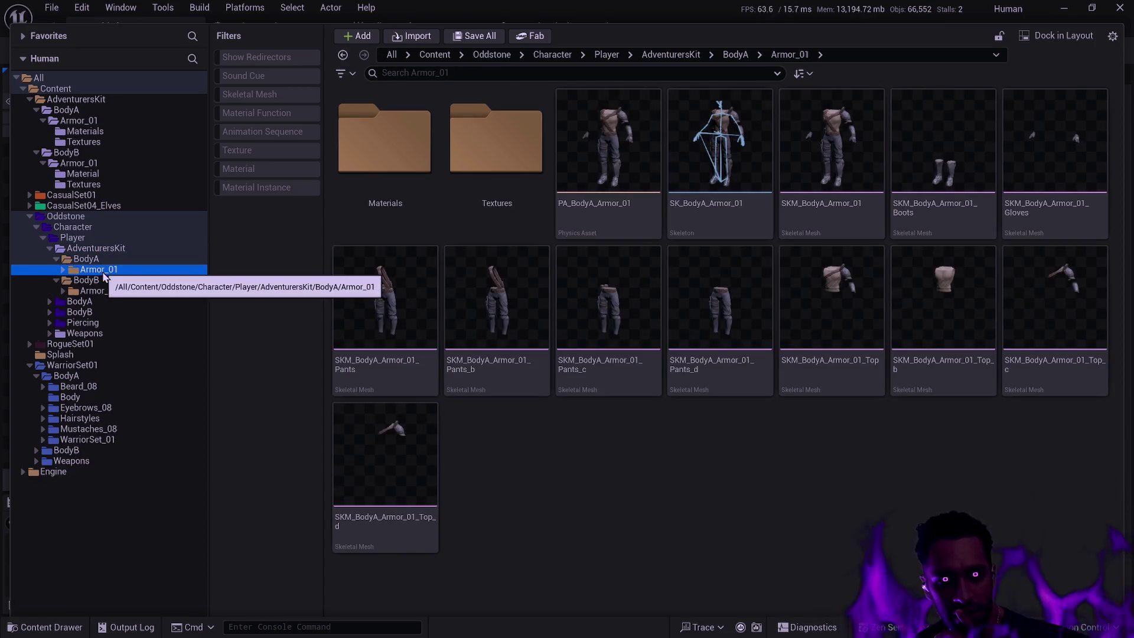
# Step: Compare the Oddstone BodyB Armor_01 folder with AdventurersKit's BodyA and BodyB Armor_01 folders
pyautogui.click(74, 291)
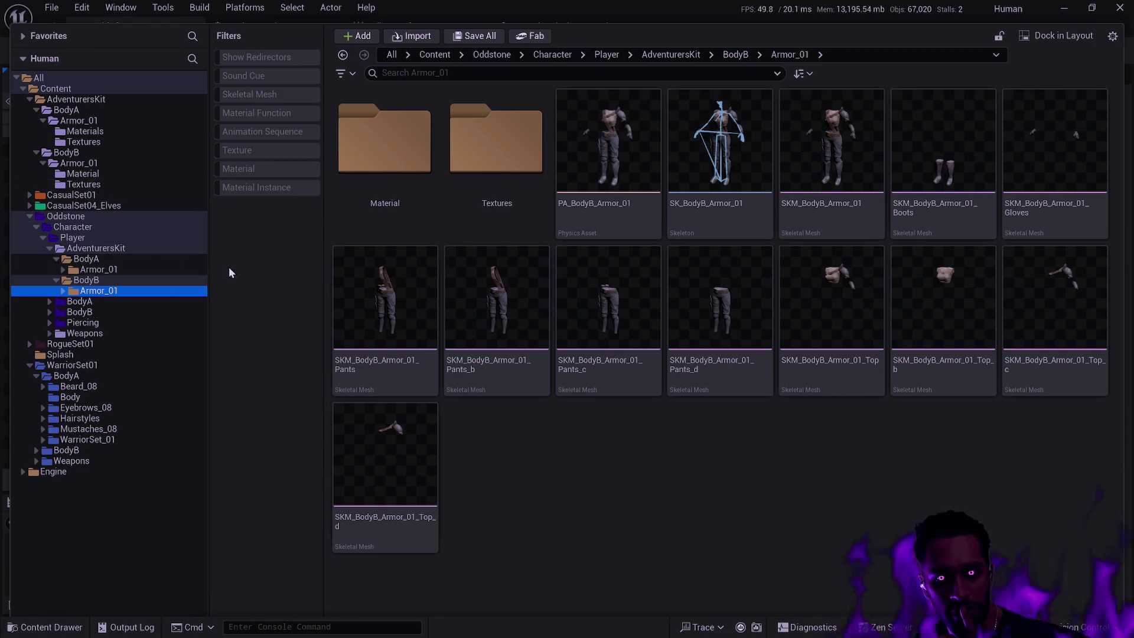
pyautogui.doubleClick(361, 184)
pyautogui.hotkey('alt', 'Left')
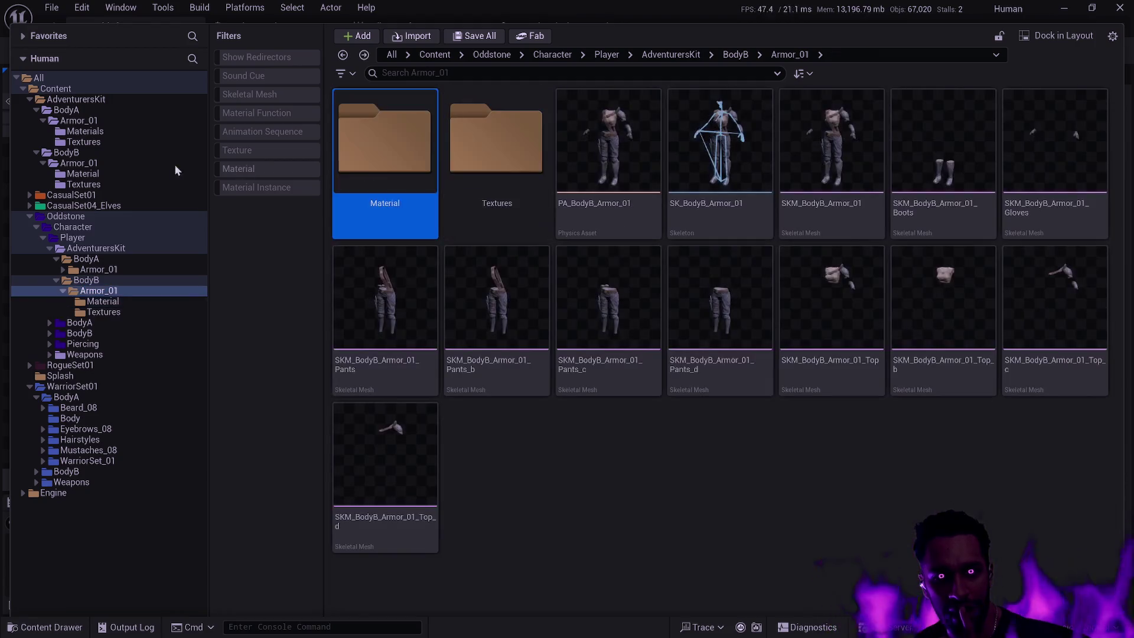
pyautogui.click(94, 123)
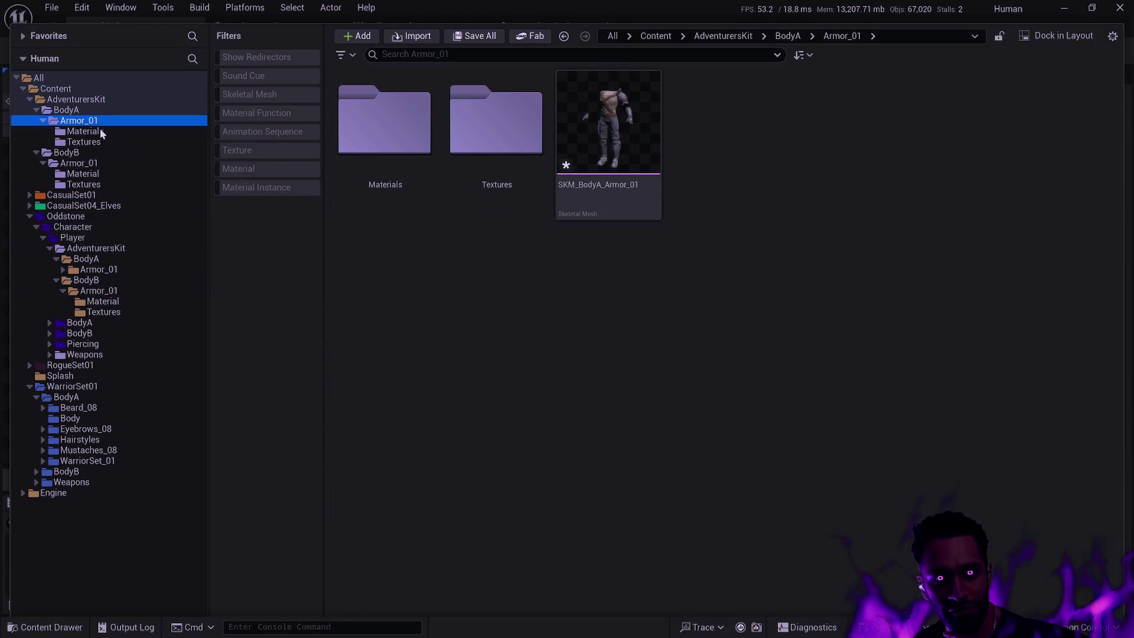
pyautogui.click(100, 164)
pyautogui.press('Down')
pyautogui.press('Down')
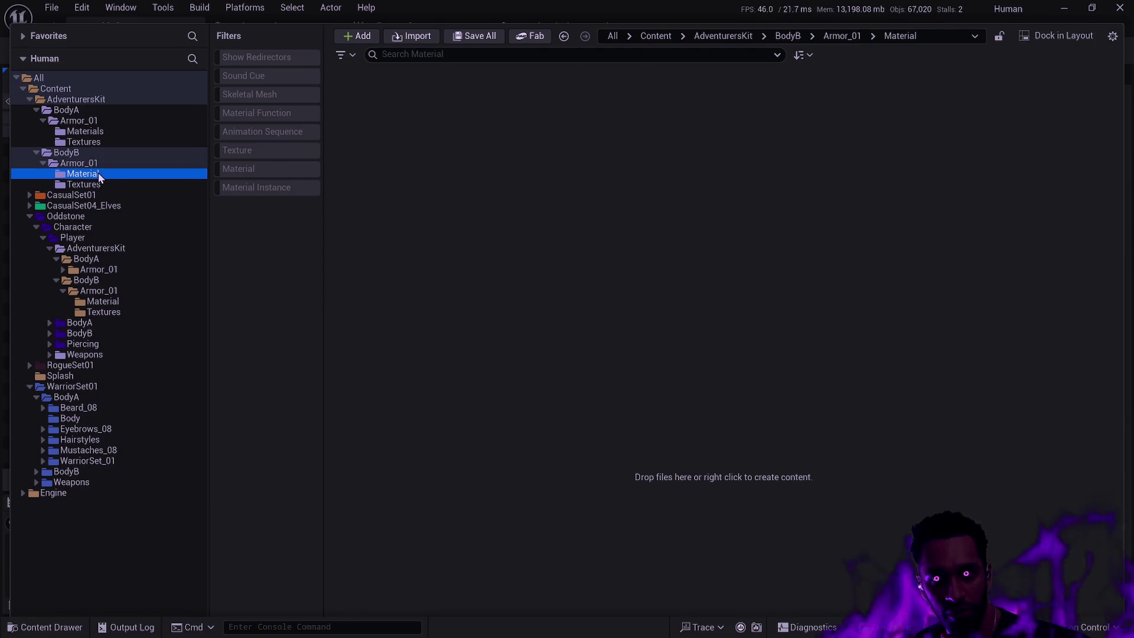
pyautogui.press('Up')
pyautogui.press('Up')
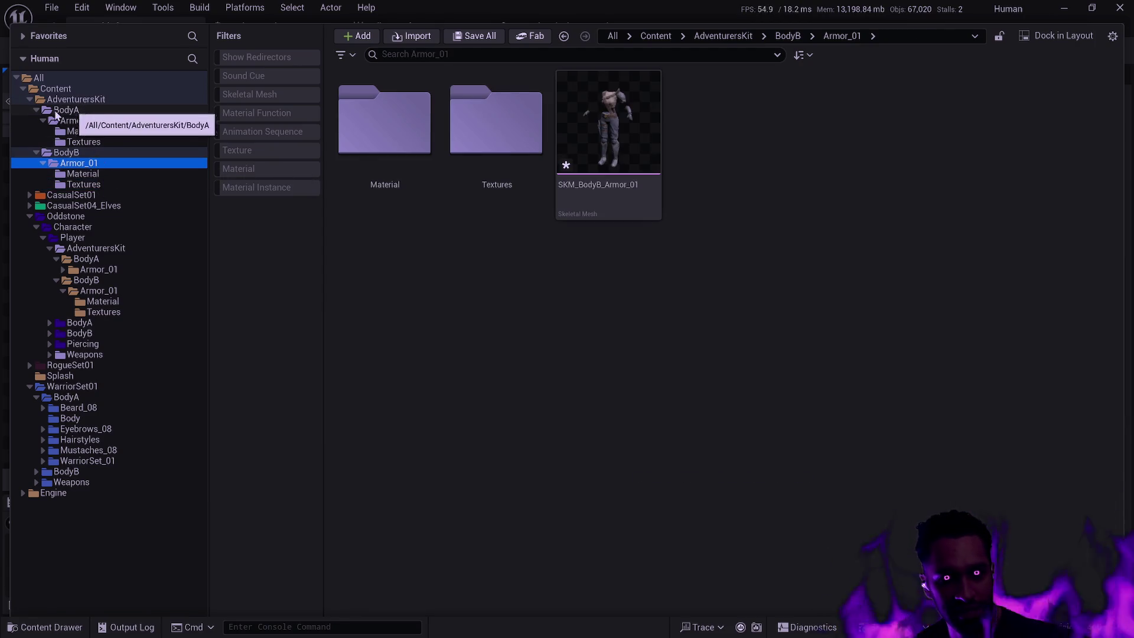
# Step: Delete the top-level AdventurersKit folder and confirm removing its assets
pyautogui.click(36, 110)
pyautogui.click(71, 100)
pyautogui.press('Delete')
pyautogui.click(150, 138)
pyautogui.click(518, 461)
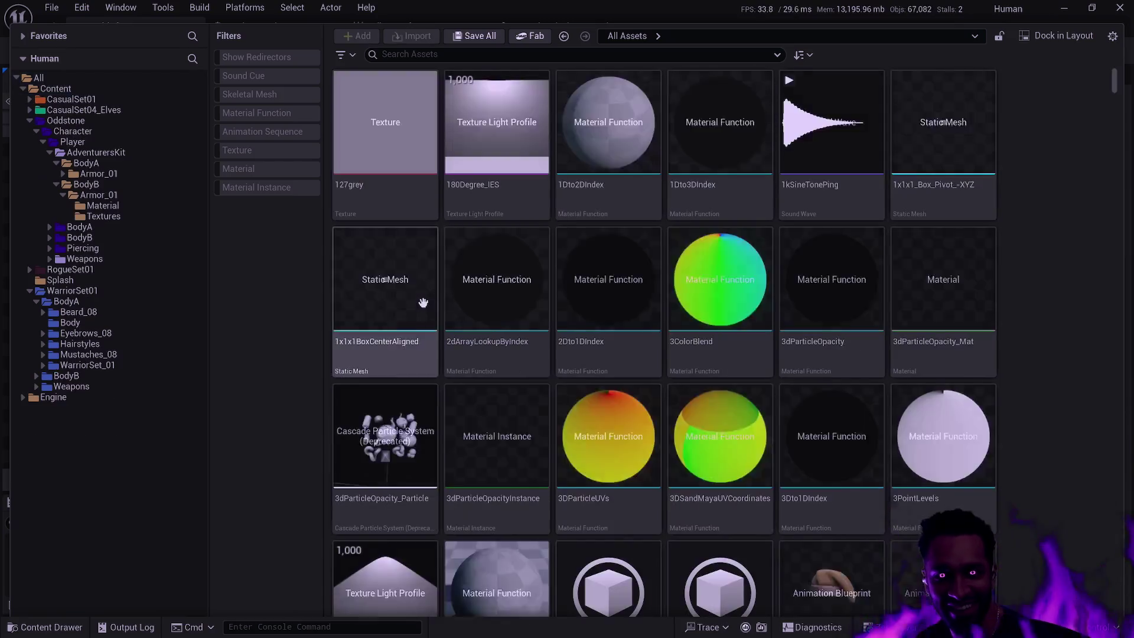
# Step: Review the Oddstone AdventurersKit BodyA and BodyB Armor_01 Materials and Textures folders
pyautogui.click(97, 153)
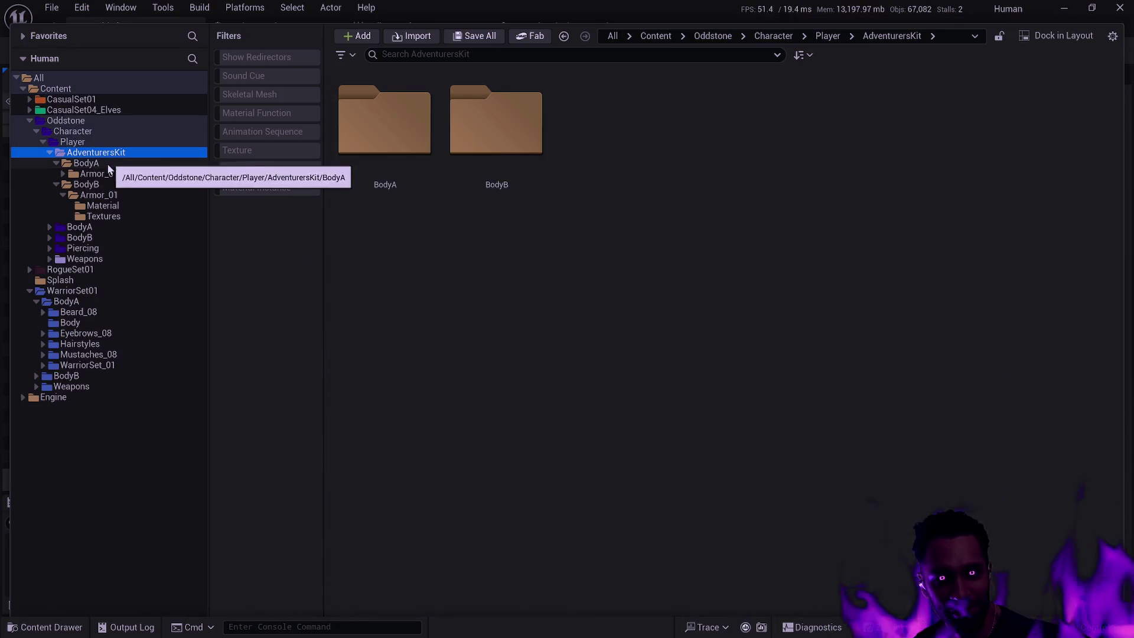
pyautogui.click(139, 164)
pyautogui.click(62, 174)
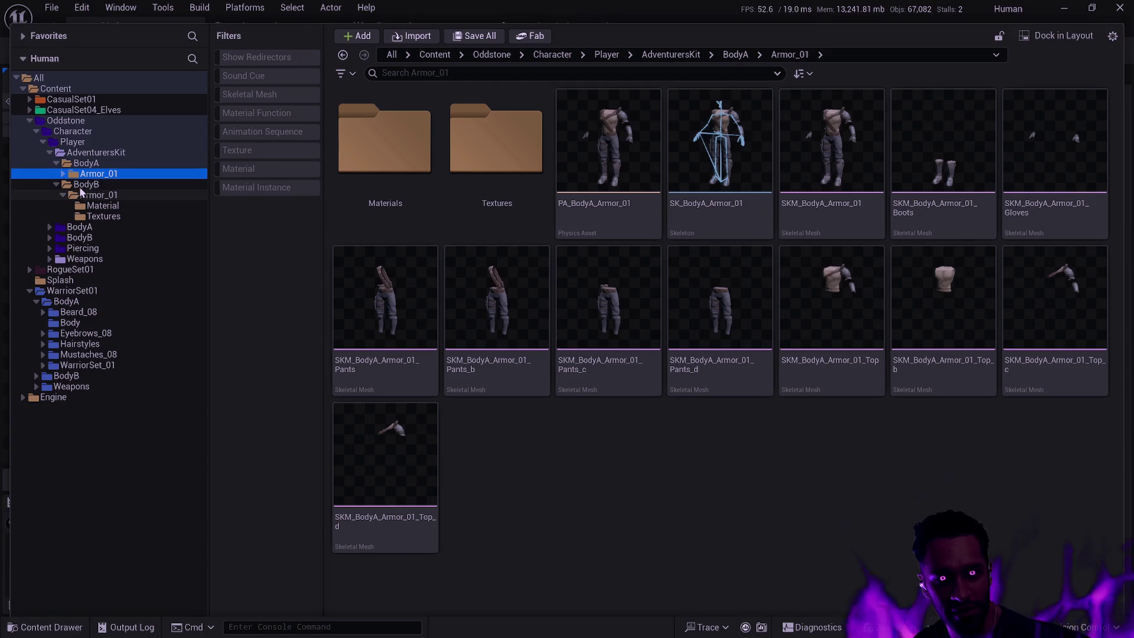
pyautogui.click(62, 175)
pyautogui.click(118, 186)
pyautogui.click(118, 195)
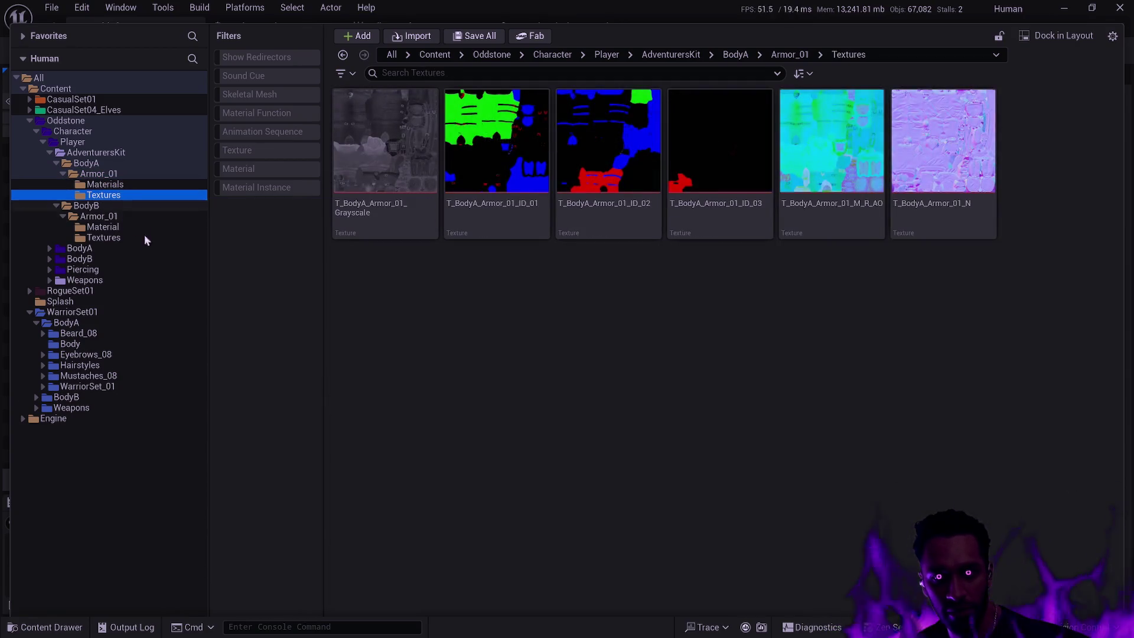
pyautogui.click(99, 230)
pyautogui.click(102, 237)
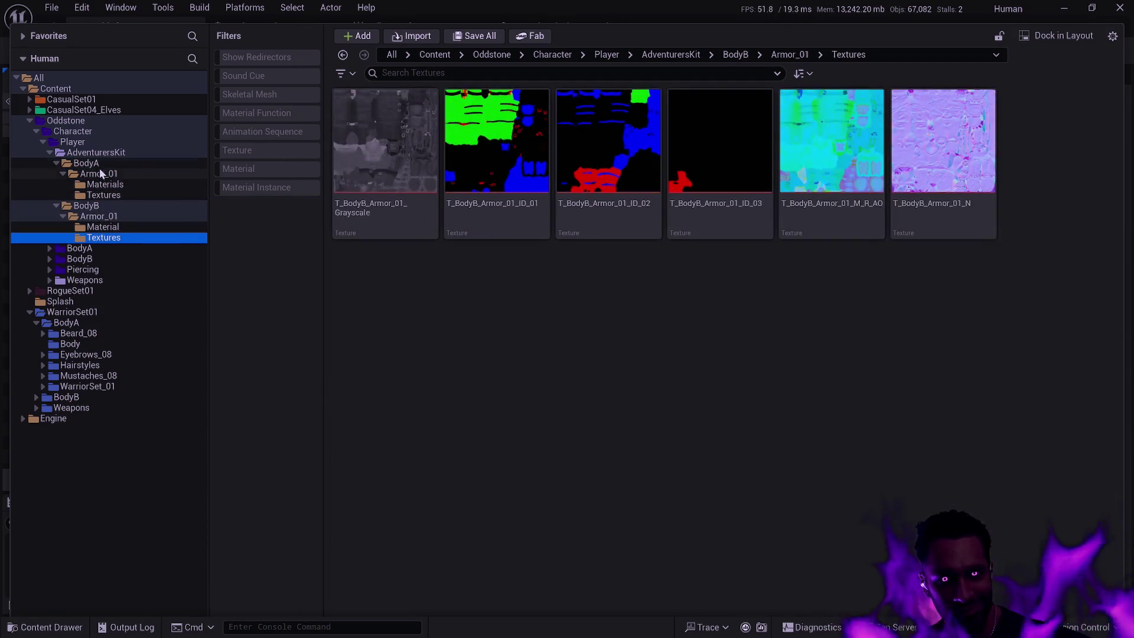
# Step: Step between the BodyA folder and its Armor_01 folder, then collapse the BodyB, Armor_01 and BodyA branches
pyautogui.click(104, 163)
pyautogui.doubleClick(355, 174)
pyautogui.hotkey('alt', 'Left')
pyautogui.doubleClick(381, 183)
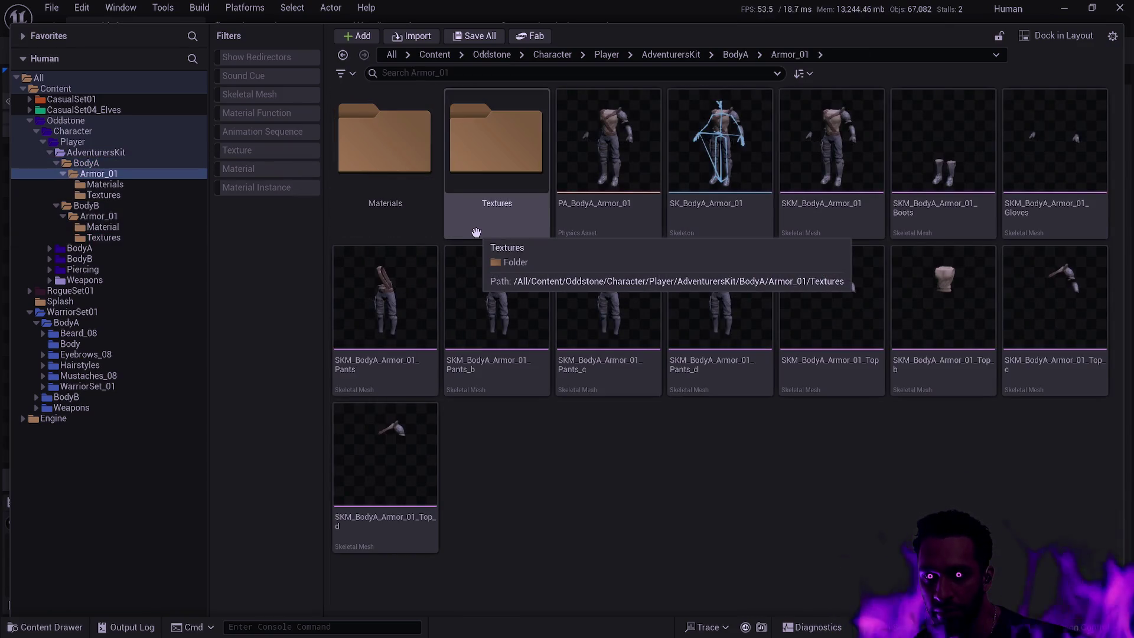
pyautogui.hotkey('alt', 'Left')
pyautogui.hotkey('alt', 'Right')
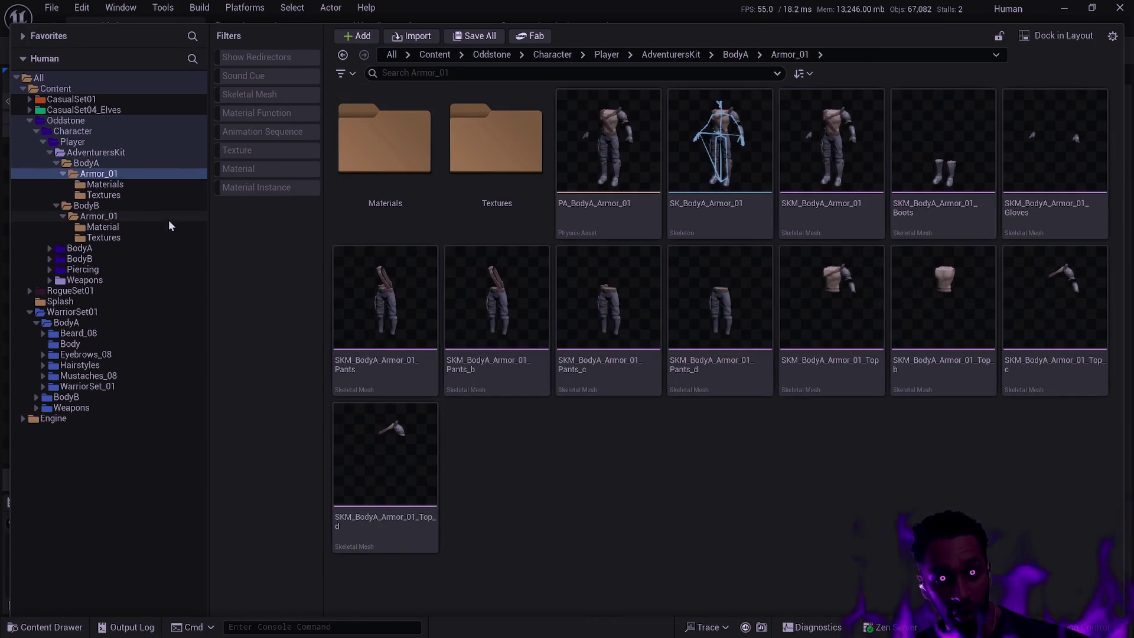
pyautogui.click(56, 206)
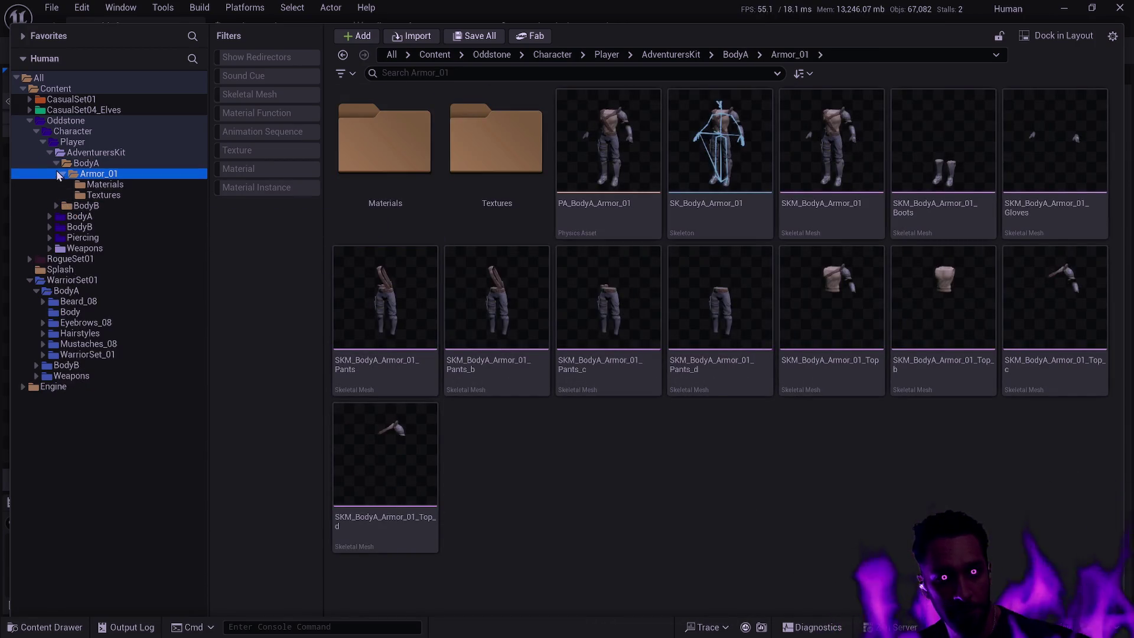
pyautogui.click(63, 174)
pyautogui.click(56, 163)
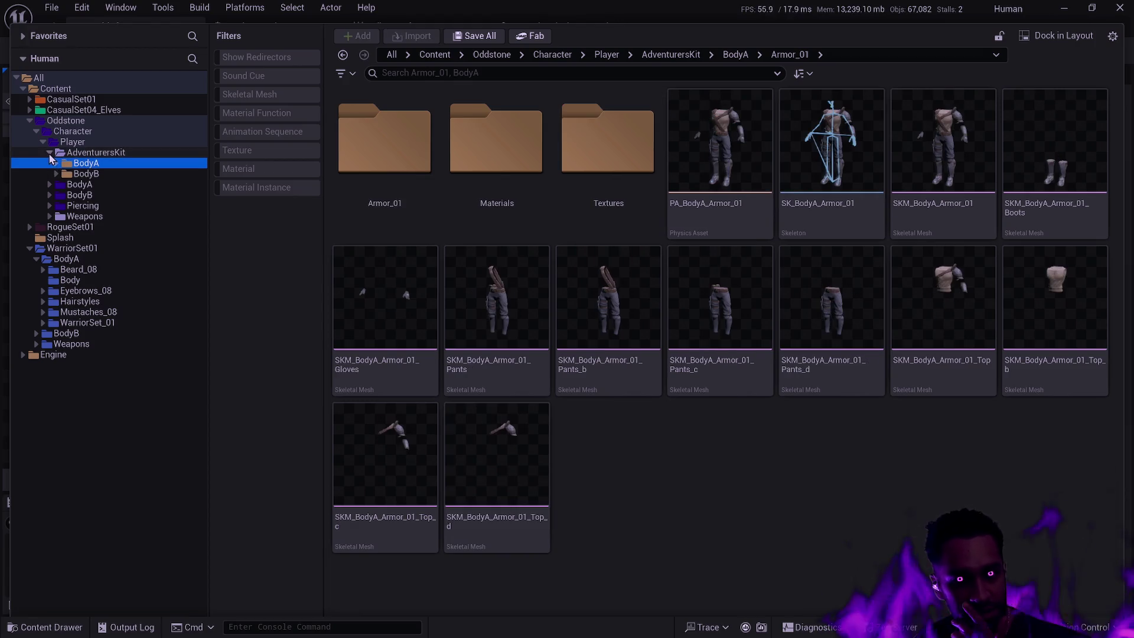
pyautogui.click(51, 155)
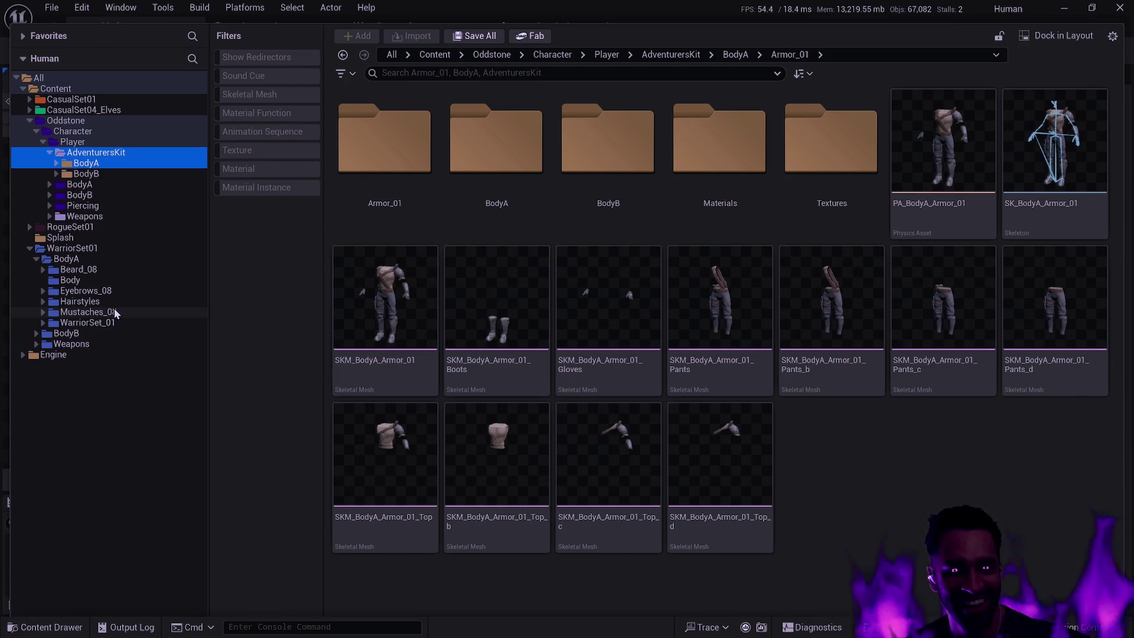
# Step: Expand AdventurersKit's BodyA and BodyB in the tree, collapse BodyB's Armor_01, and expand Player BodyA
pyautogui.click(113, 195)
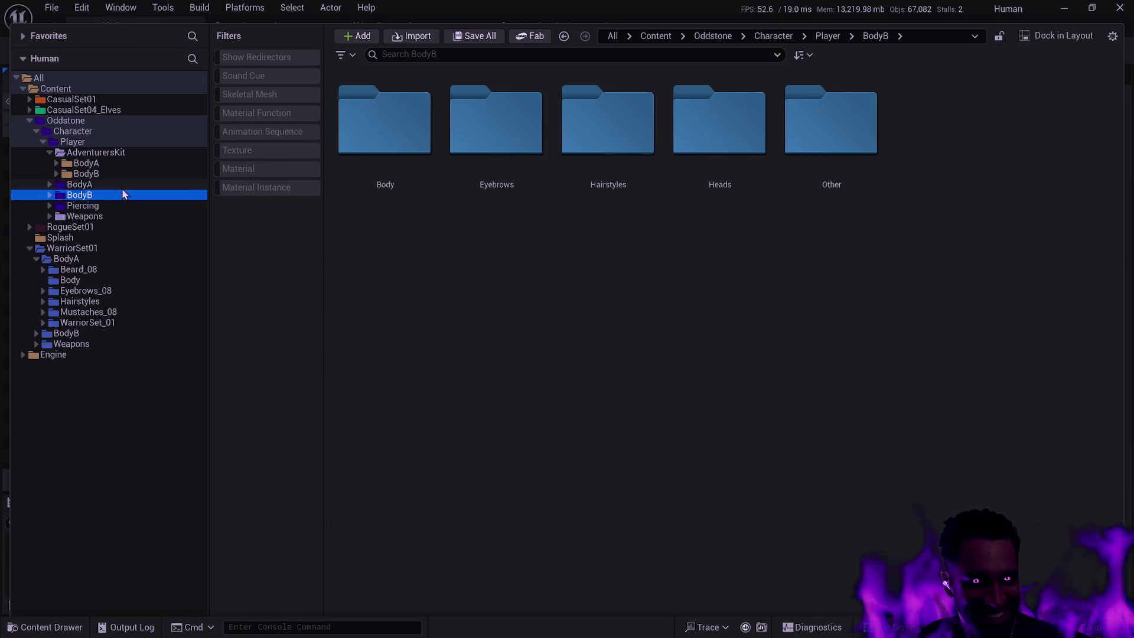
pyautogui.click(114, 156)
pyautogui.click(57, 173)
pyautogui.click(56, 165)
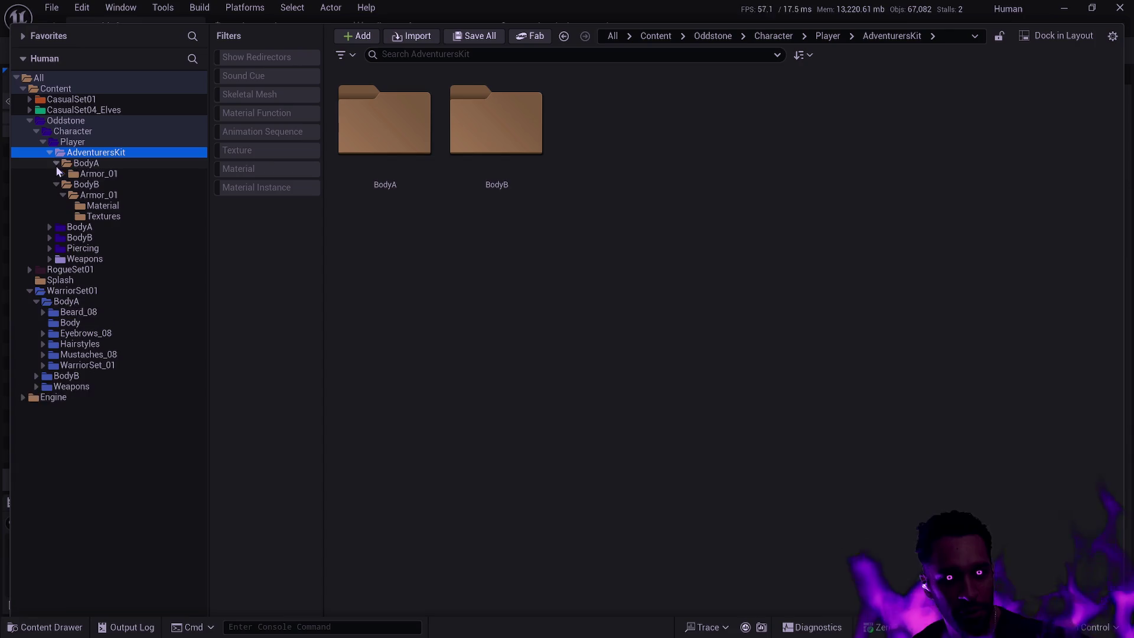
pyautogui.click(62, 195)
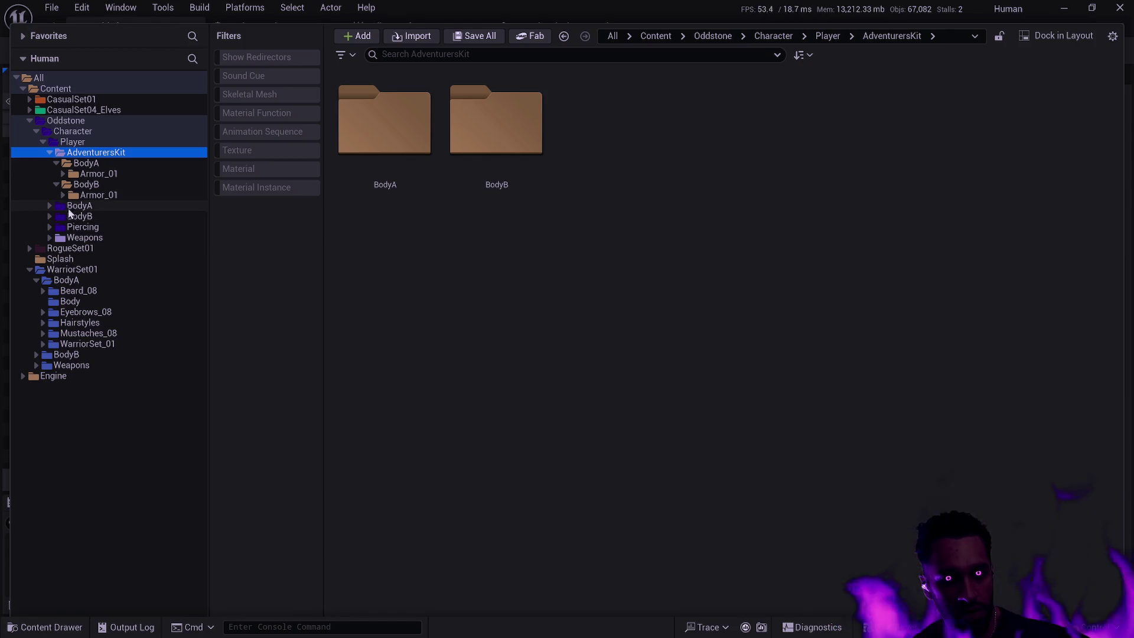
pyautogui.click(50, 206)
# Step: Create a new folder named Armor inside Player/BodyA
pyautogui.rightClick(89, 207)
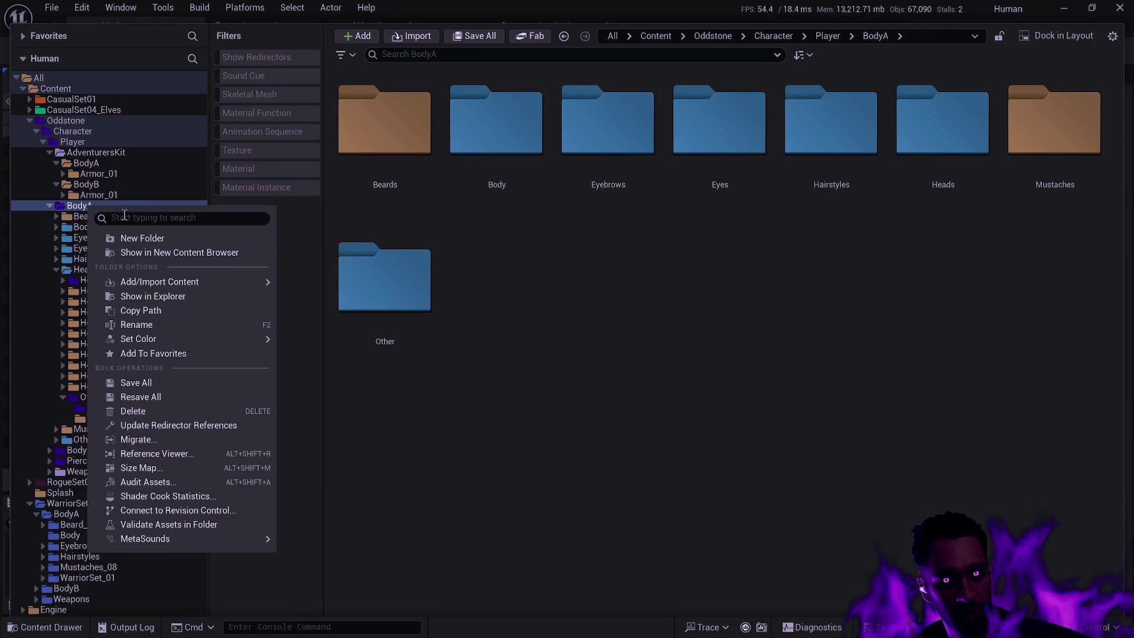
pyautogui.click(138, 238)
pyautogui.write('Armor')
pyautogui.press('Return')
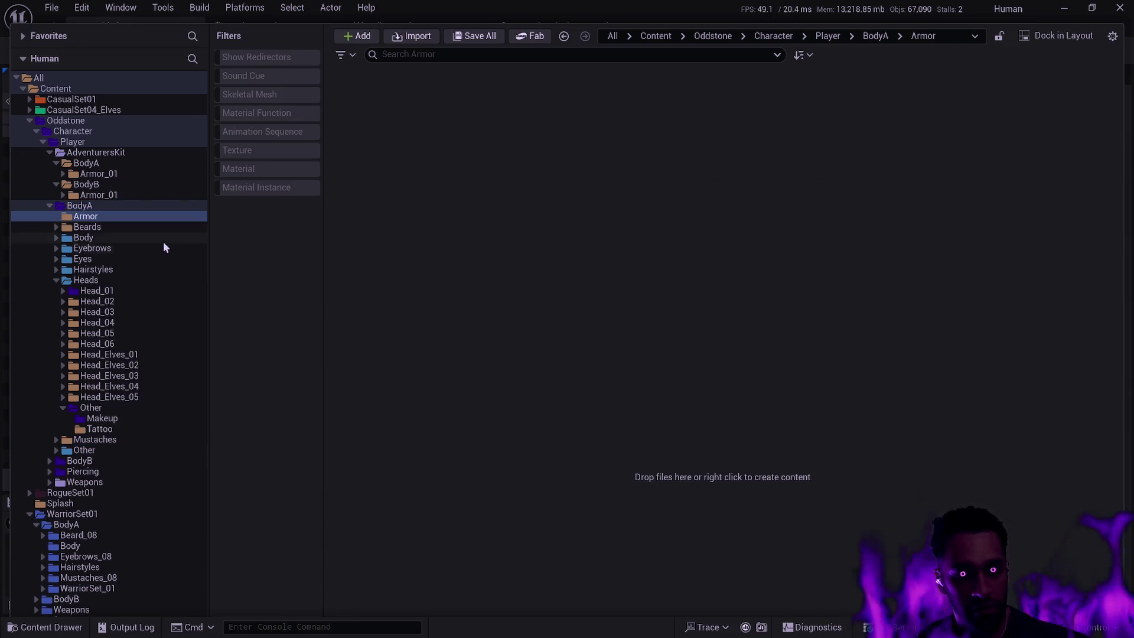
# Step: Create a matching Armor folder inside Player/BodyB
pyautogui.click(50, 207)
pyautogui.click(51, 215)
pyautogui.rightClick(62, 214)
pyautogui.doubleClick(75, 220)
pyautogui.rightClick(75, 221)
pyautogui.click(134, 249)
pyautogui.write('Armor')
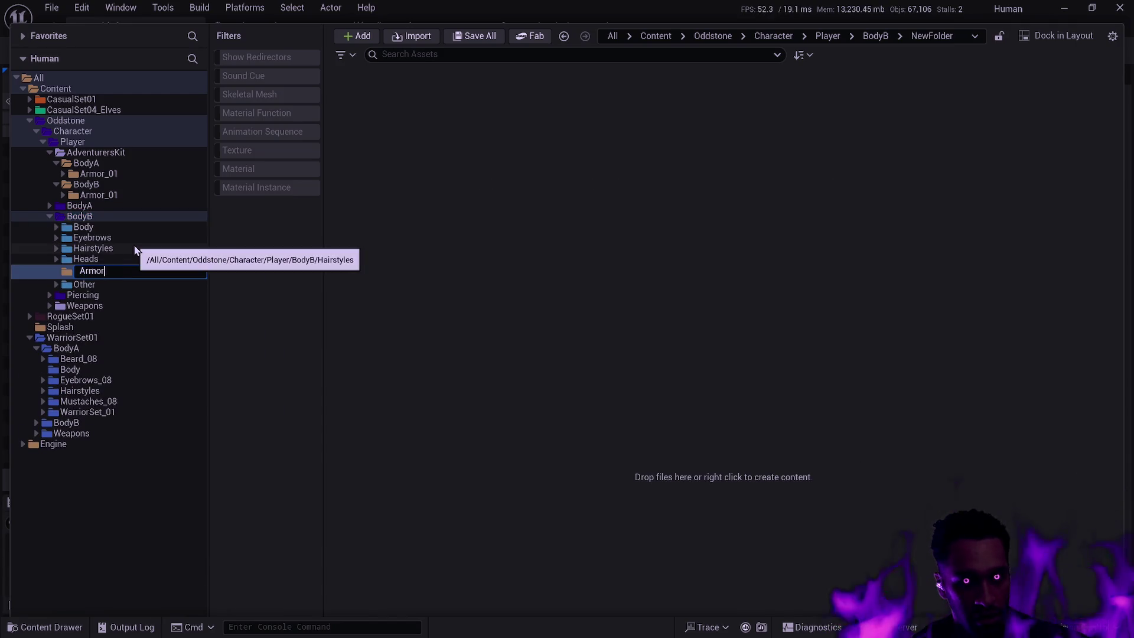
pyautogui.press('Return')
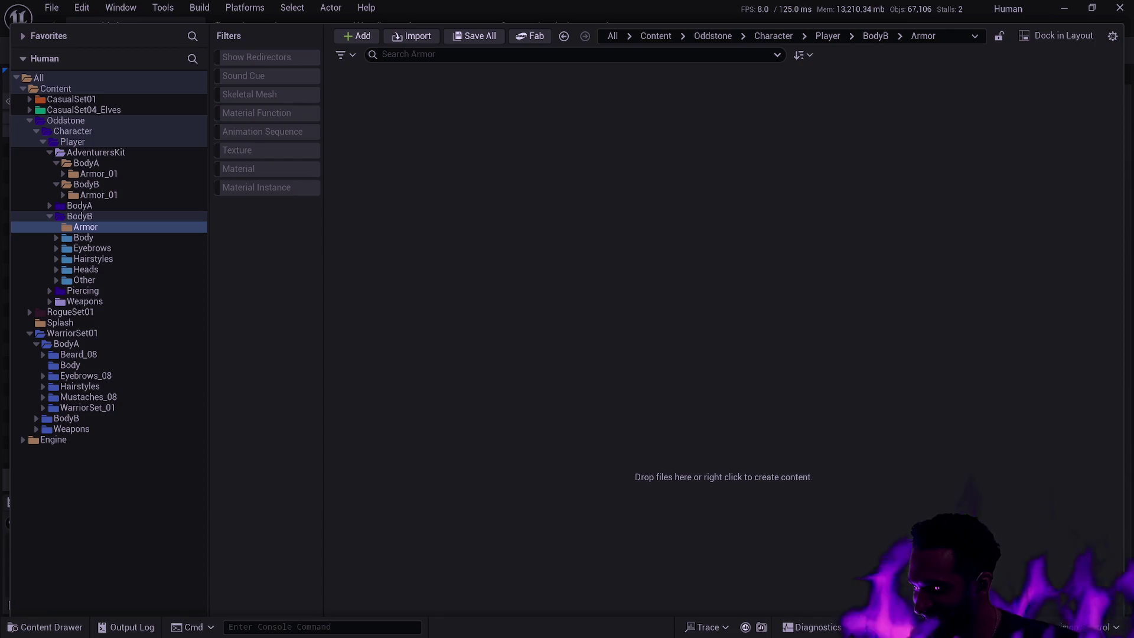
# Step: Open AdventurersKit's BodyA Armor_01 and inspect the physics asset, skeleton and armor mesh thumbnails
pyautogui.click(130, 227)
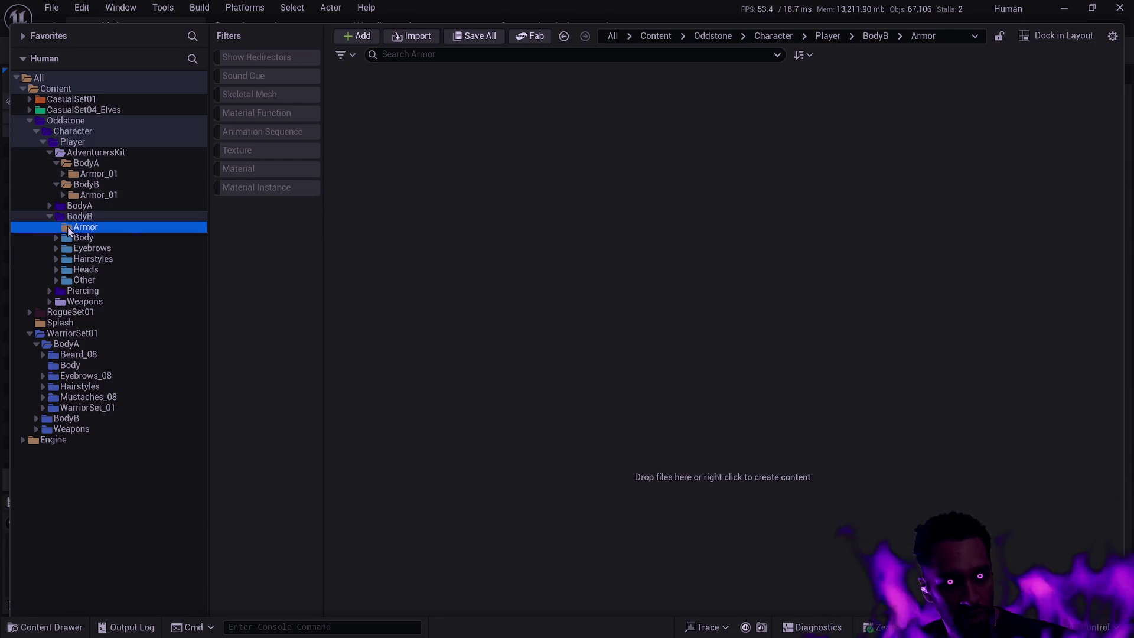
pyautogui.click(98, 174)
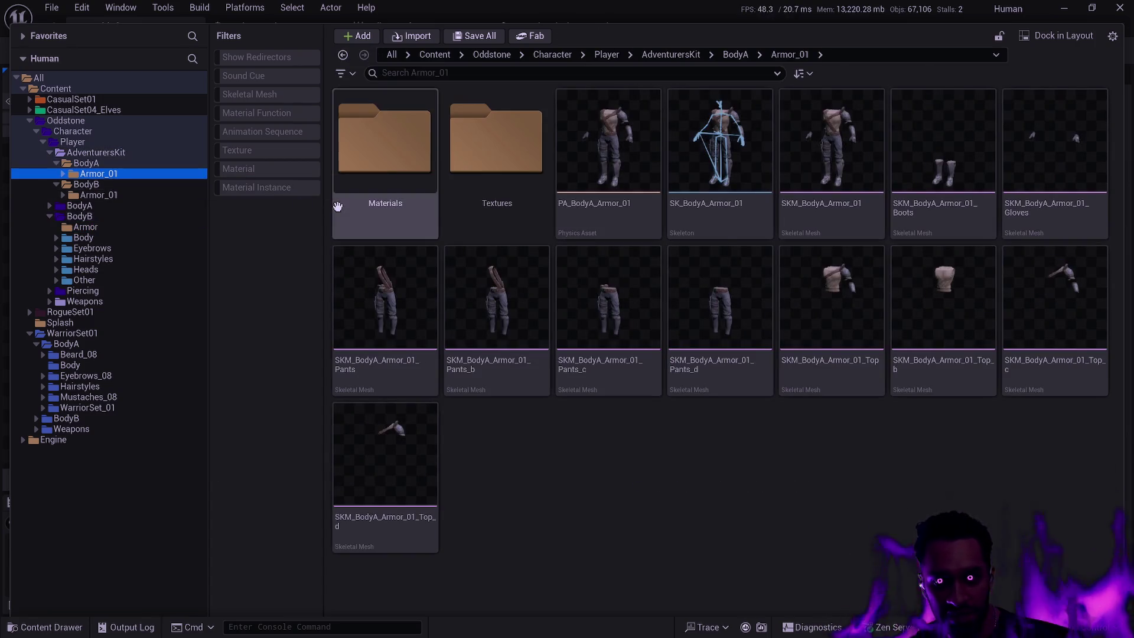
pyautogui.moveTo(556, 251)
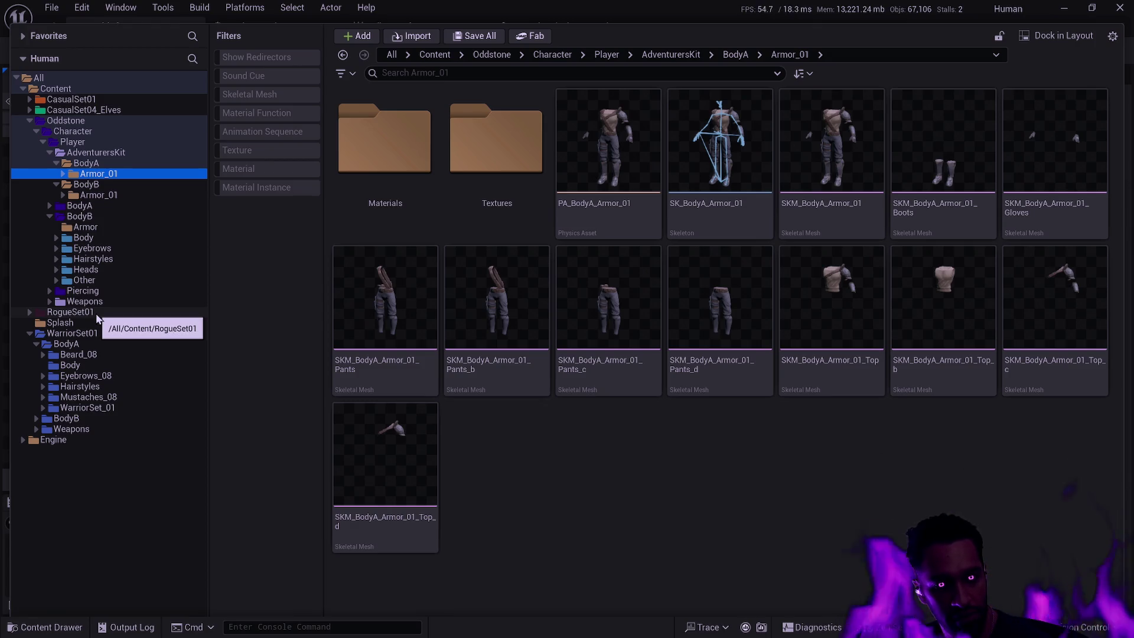
pyautogui.moveTo(640, 174)
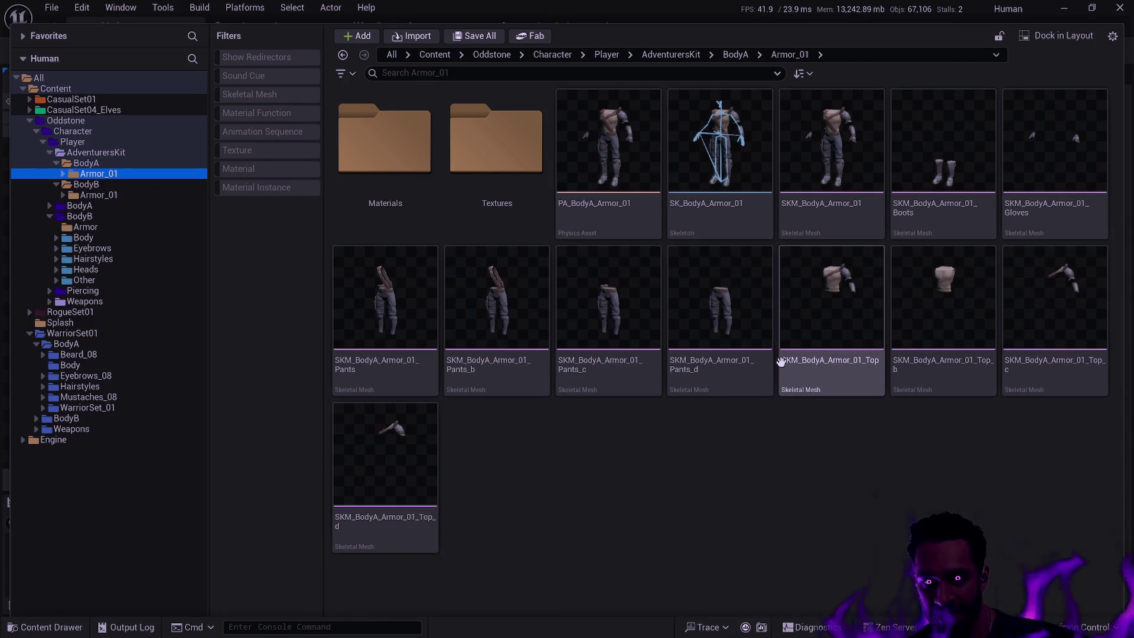
pyautogui.moveTo(781, 361)
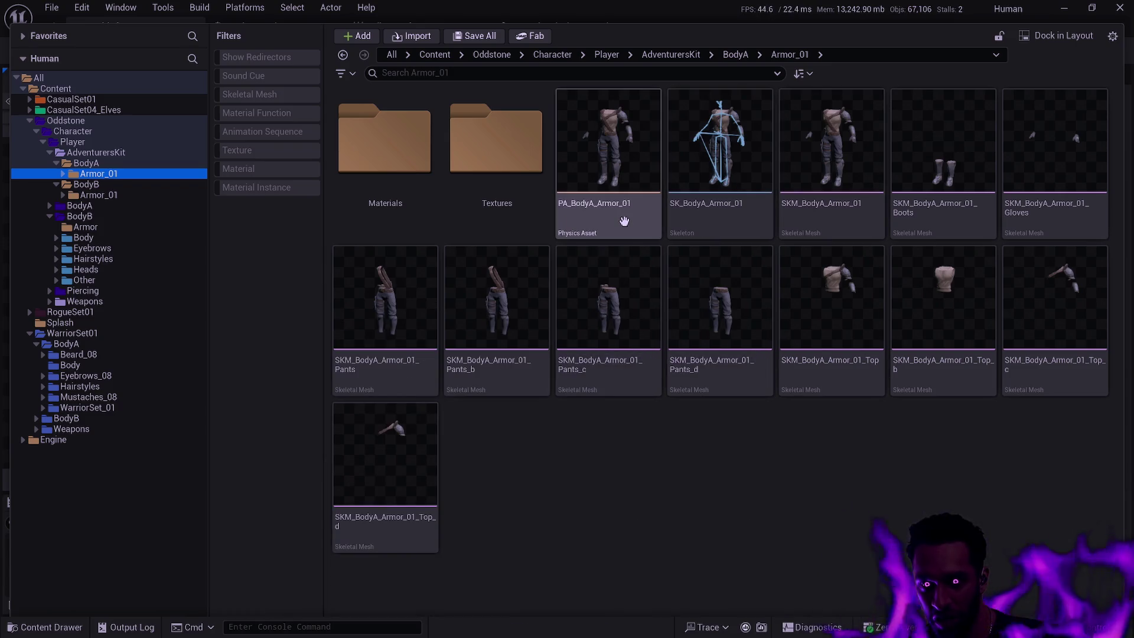
pyautogui.moveTo(624, 221)
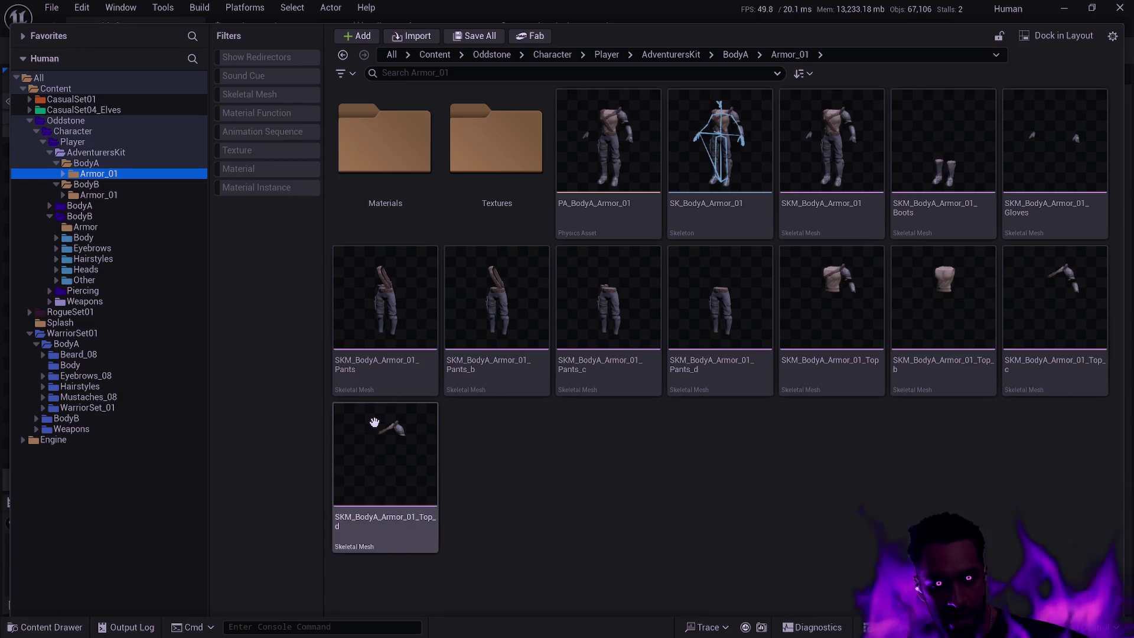
pyautogui.click(117, 164)
pyautogui.click(100, 173)
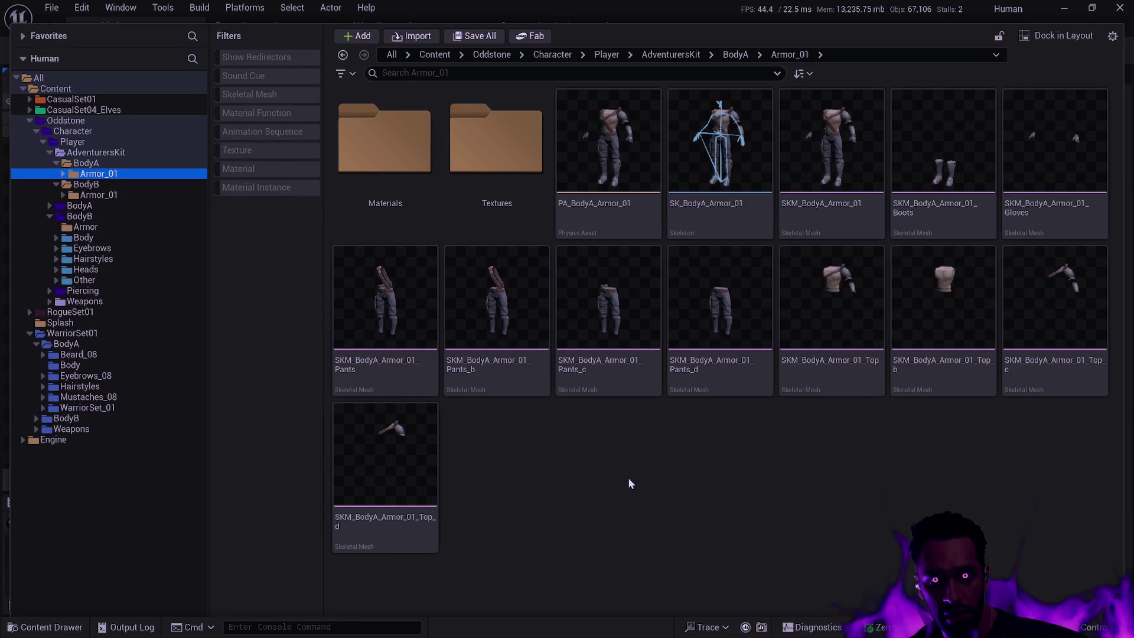
# Step: Select all BodyA Armor_01 assets and batch-rename them, replacing 'Armor_01' with 'Mail'
pyautogui.click(435, 74)
pyautogui.hotkey('ctrl', 'a')
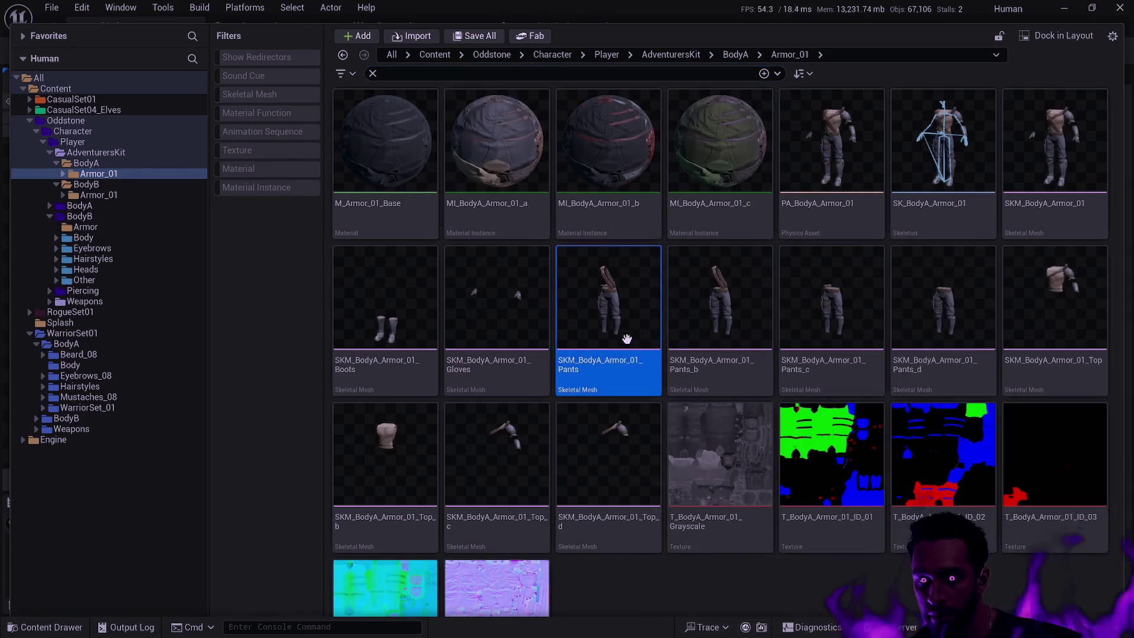
pyautogui.press('F2')
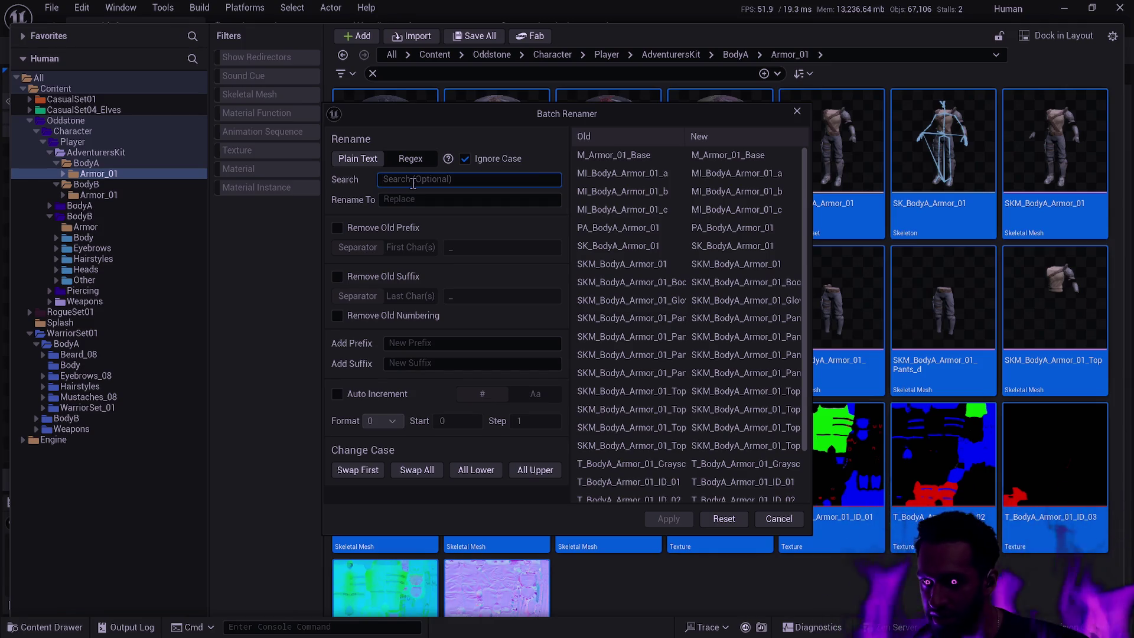
pyautogui.write('BodyA')
pyautogui.hotkey('ctrl', 'a')
pyautogui.press('BackSpace')
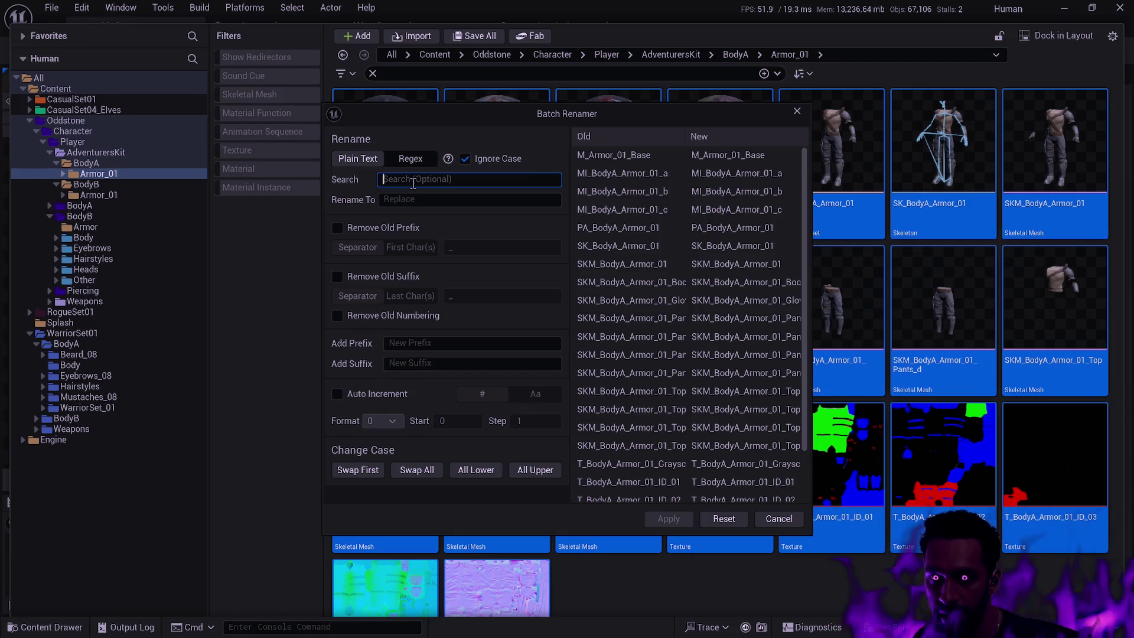
pyautogui.write('Armor_01')
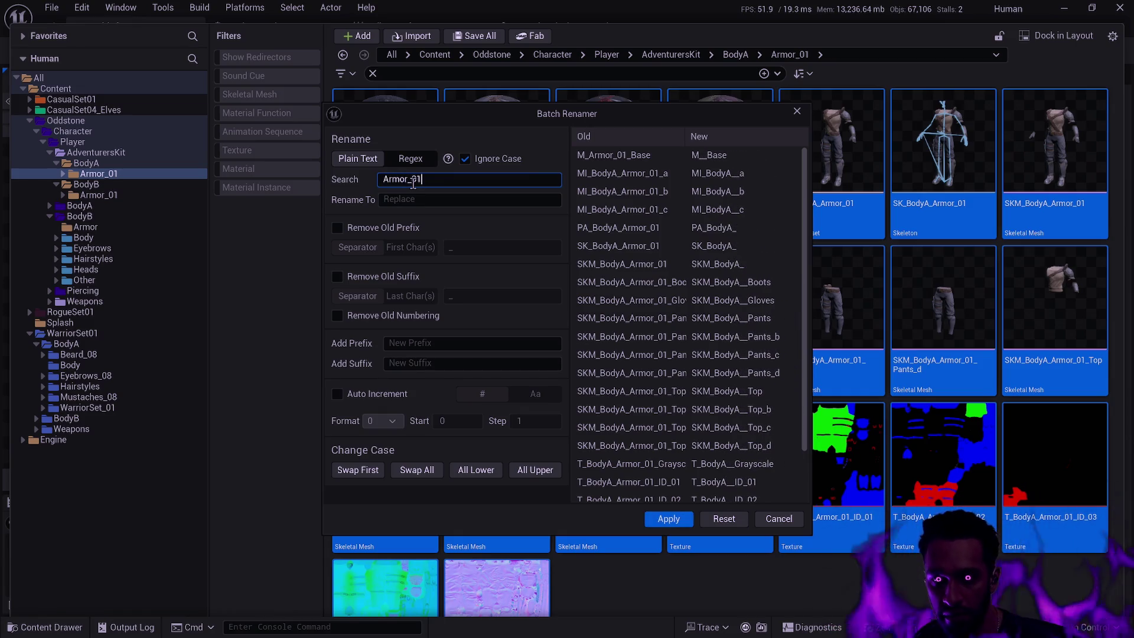
pyautogui.press('Tab')
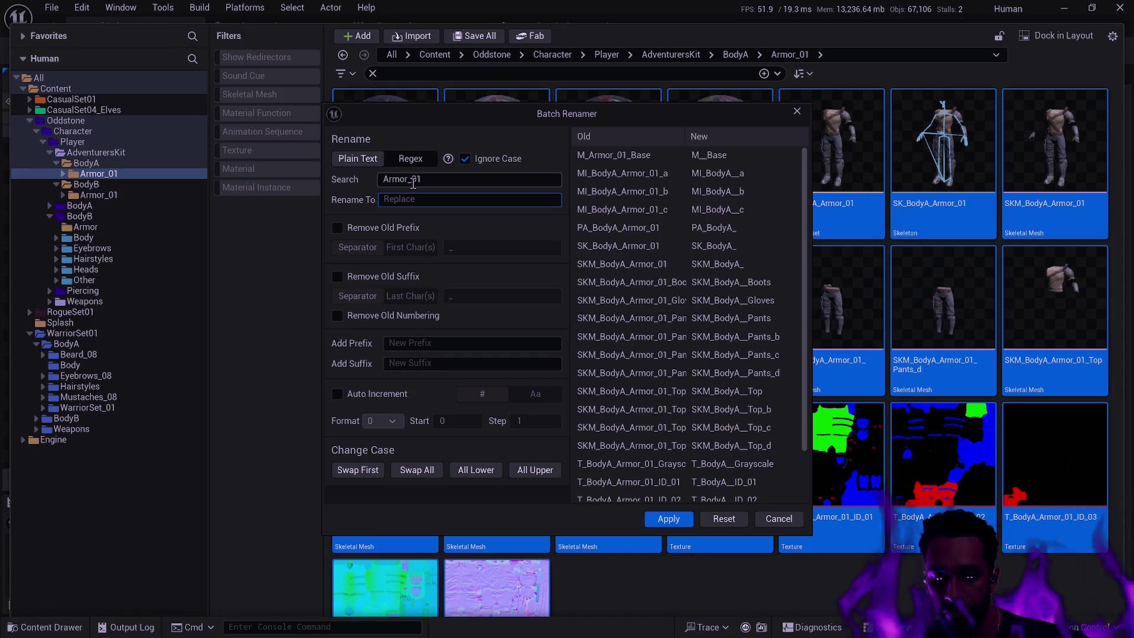
pyautogui.write('Mail')
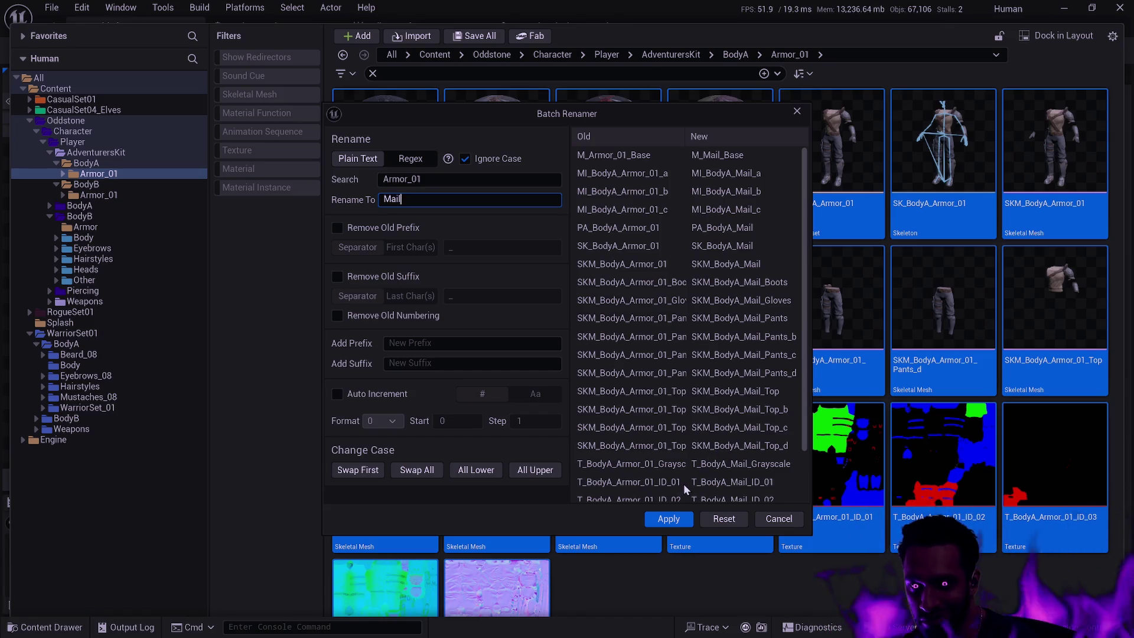
pyautogui.click(670, 521)
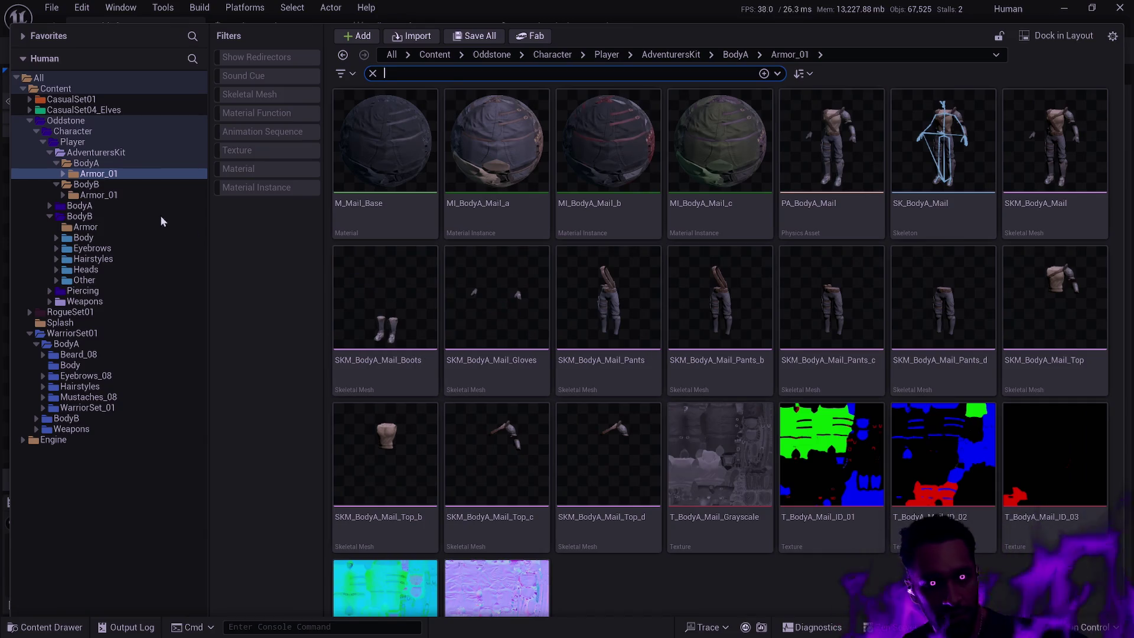
pyautogui.click(99, 195)
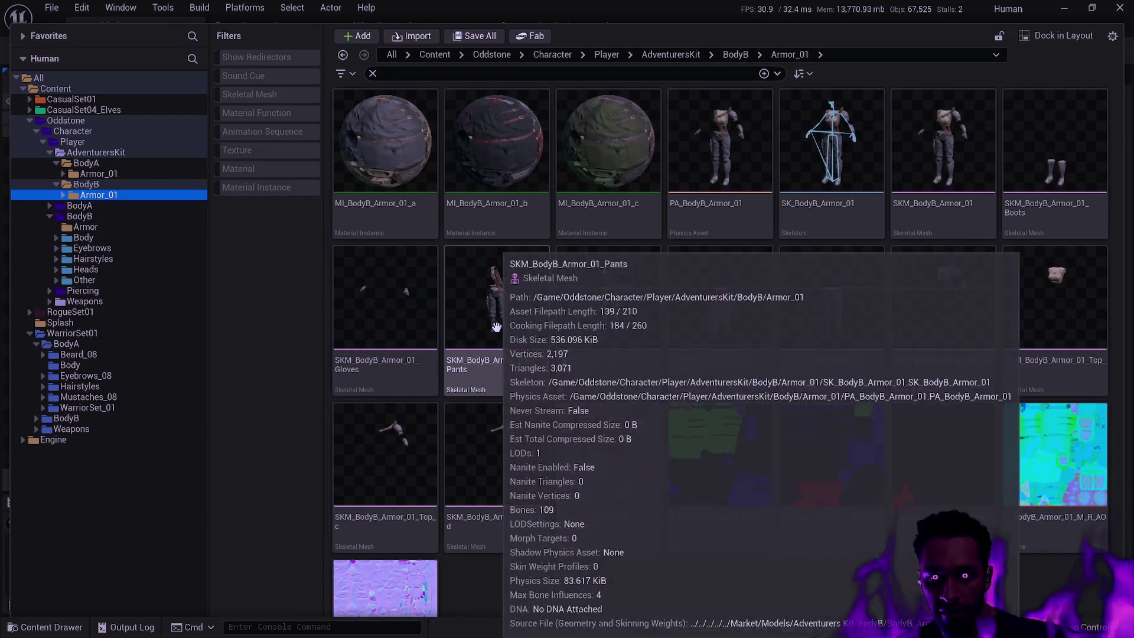
# Step: Batch-rename every BodyB Armor_01 asset, replacing 'Armor_01' with 'Mail'
pyautogui.hotkey('ctrl', 'a')
pyautogui.press('F2')
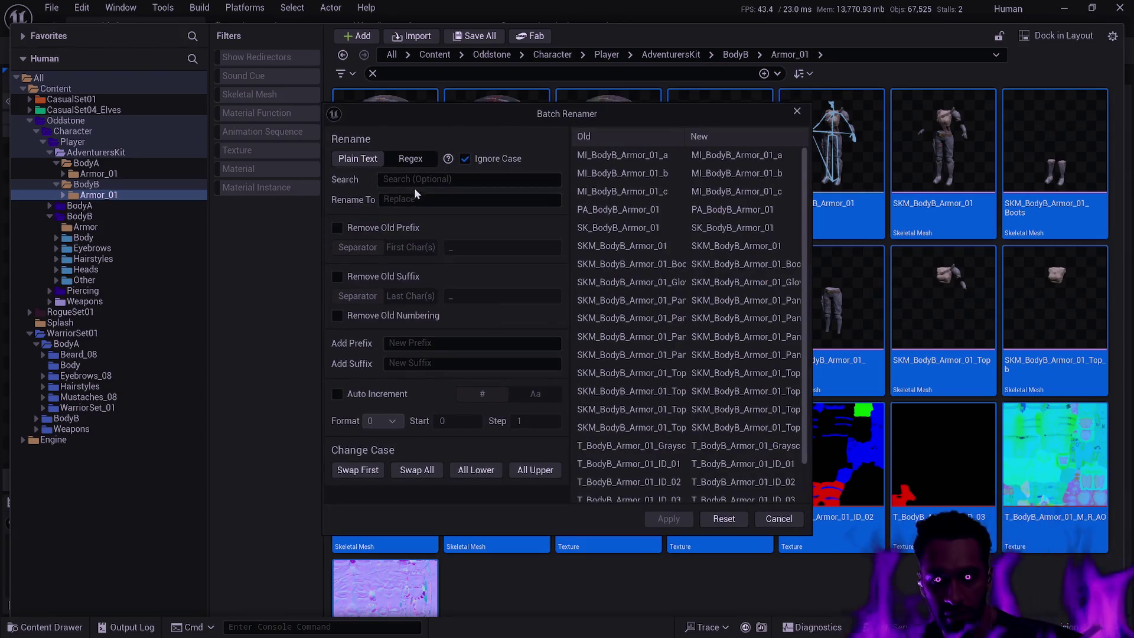
pyautogui.click(417, 180)
pyautogui.write('Armor_01')
pyautogui.press('Tab')
pyautogui.write('Mail')
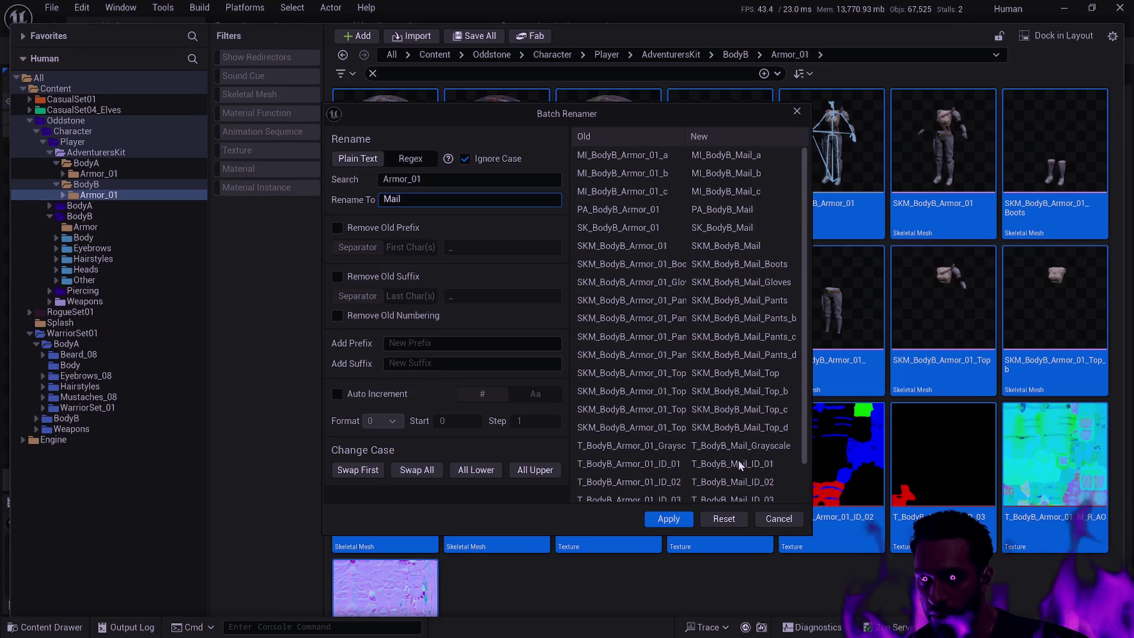
pyautogui.click(670, 522)
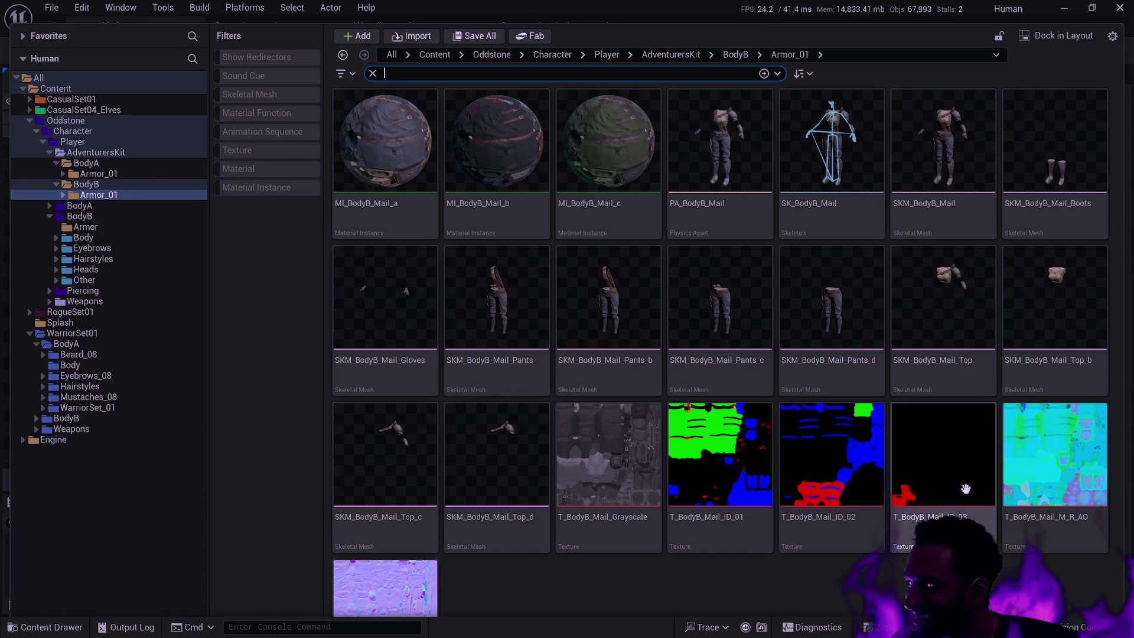
# Step: Narrow the folder tree and filters panels to give the asset view more room
pyautogui.moveTo(1097, 488)
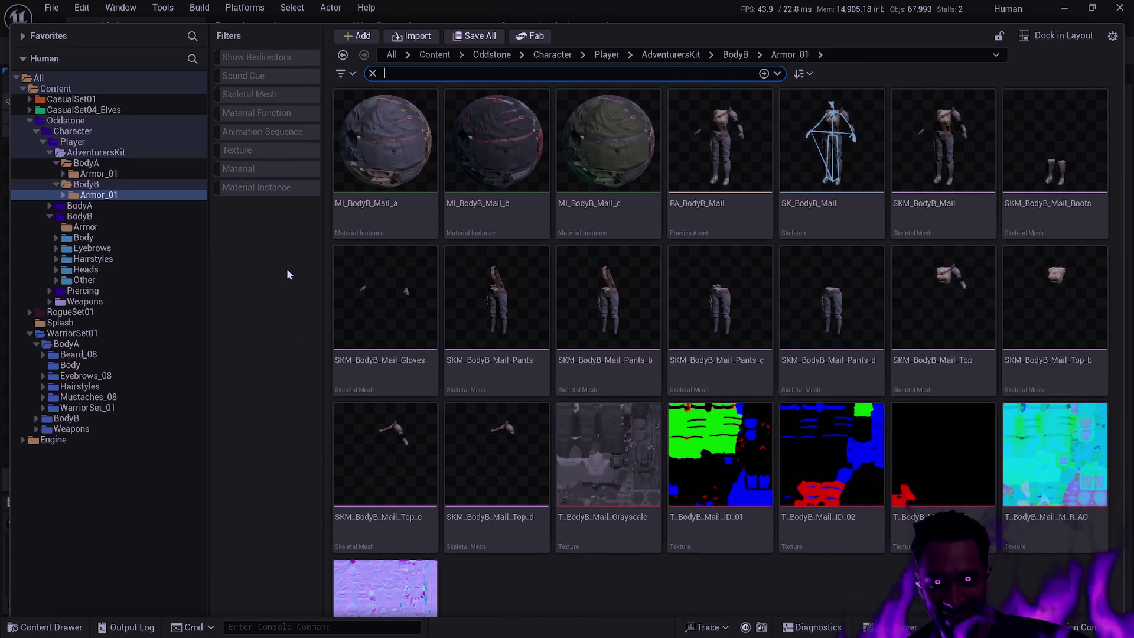
pyautogui.moveTo(208, 267); pyautogui.dragTo(203, 266)
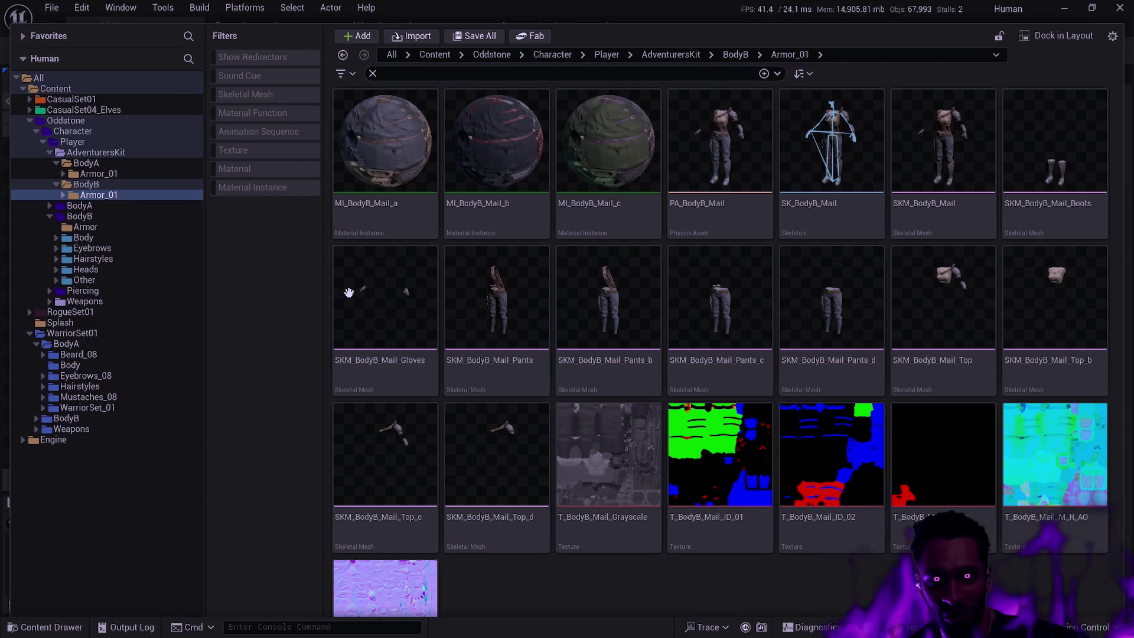
pyautogui.moveTo(324, 285); pyautogui.dragTo(310, 284)
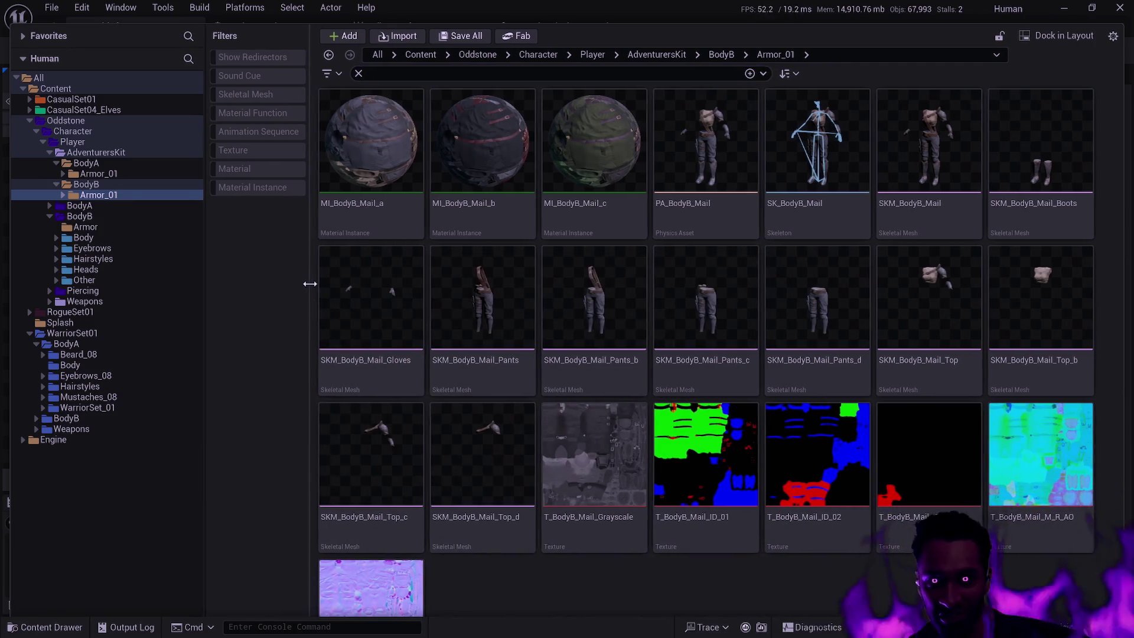
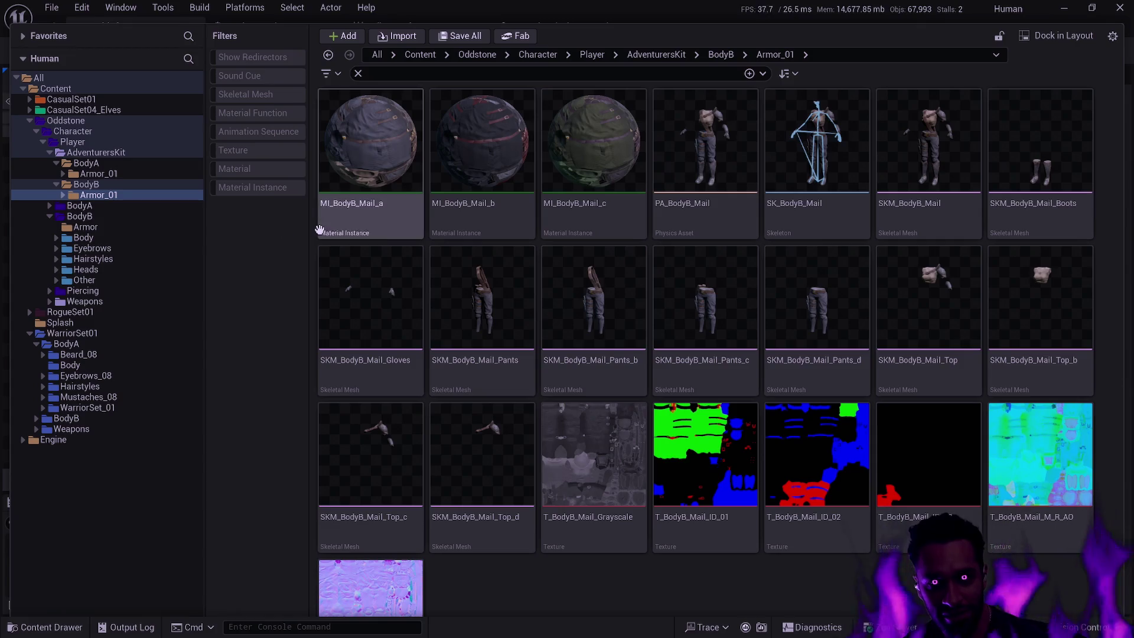
# Step: Read the tooltips on the BodyB Armor_01 mail assets, then bring up the Odd project's editor
pyautogui.moveTo(318, 260)
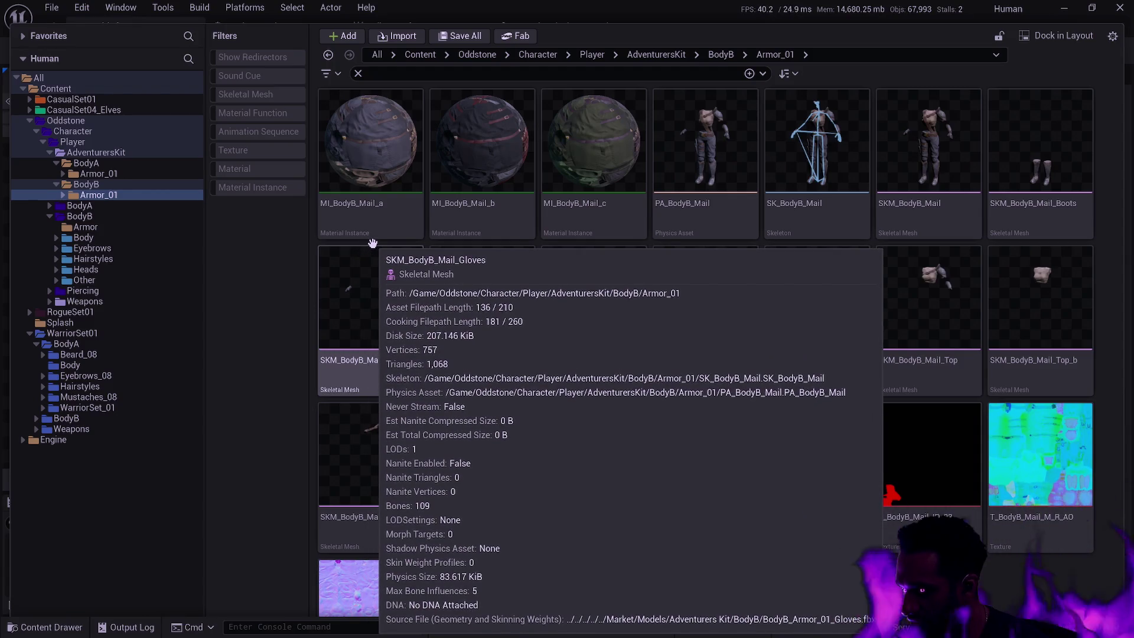
pyautogui.moveTo(424, 220)
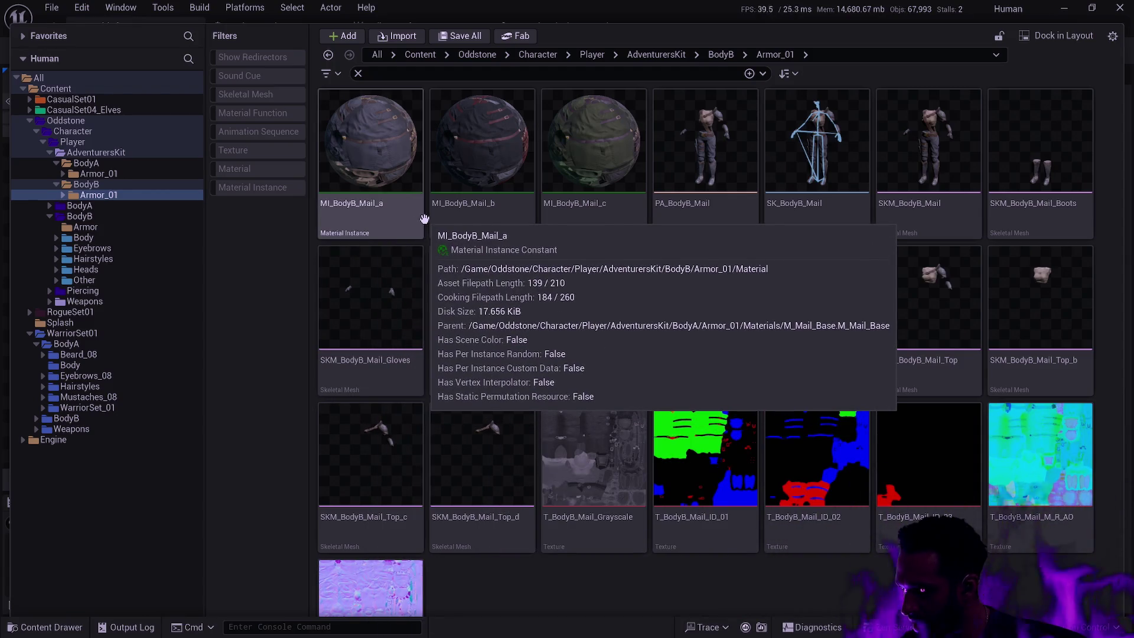
pyautogui.moveTo(561, 269)
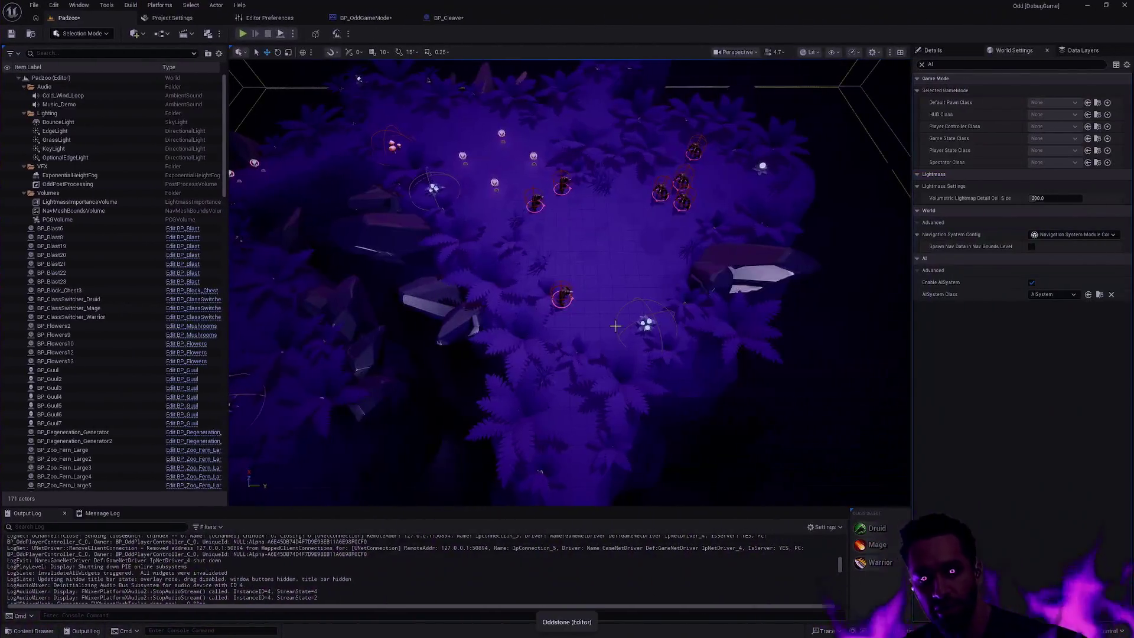
pyautogui.hotkey('ctrl', 'space')
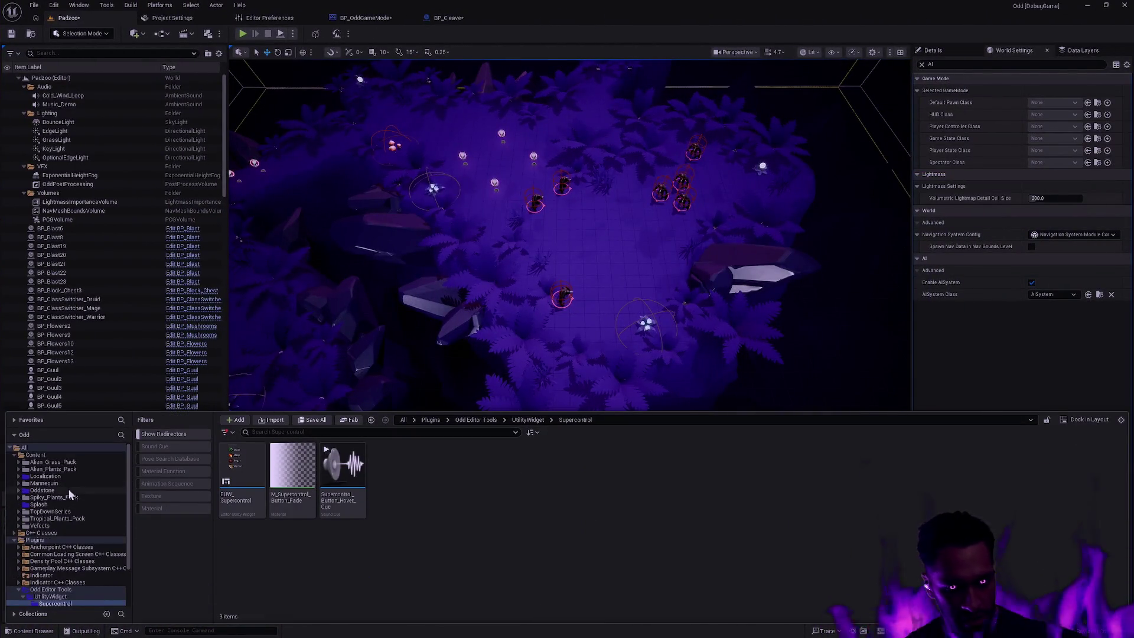
# Step: Collapse the Plugins folder and check the Git terminal and Rider windows before returning to the editor
pyautogui.click(14, 540)
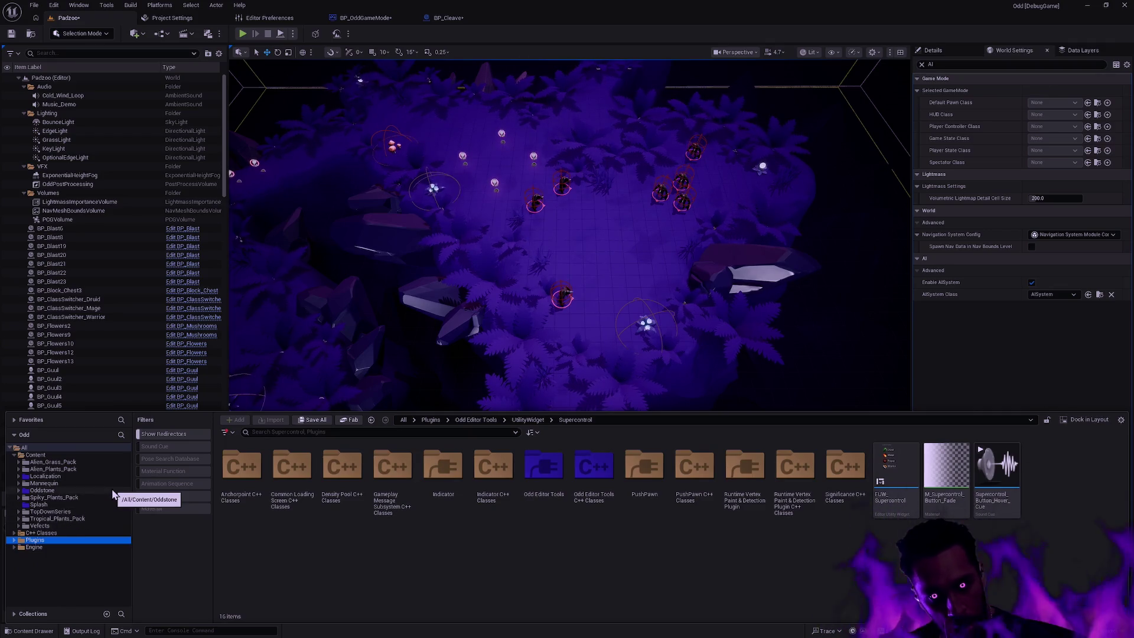
pyautogui.press('super+Left')
pyautogui.press('ctrl+super+Left')
pyautogui.press('ctrl+super+Left')
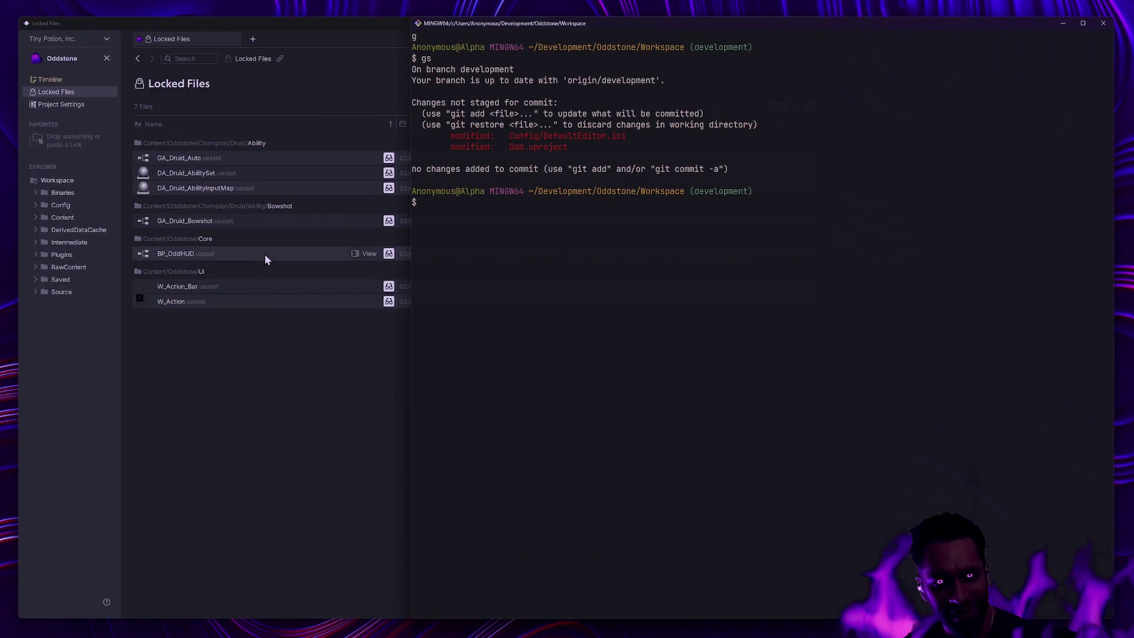
pyautogui.press('ctrl+super+Right')
pyautogui.press('ctrl+super+Right')
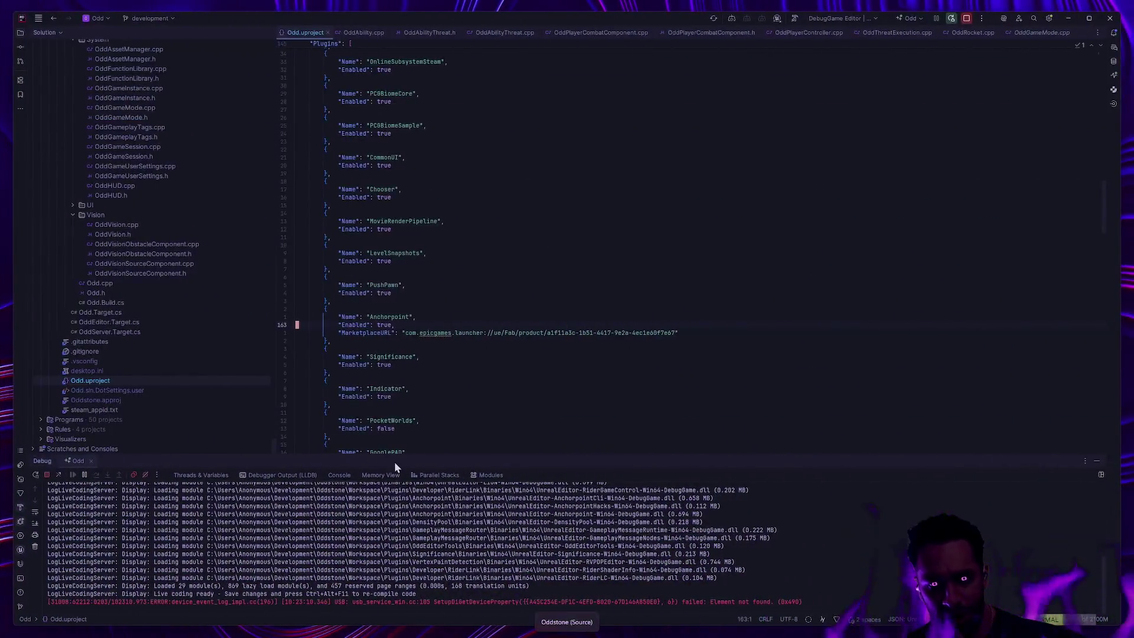
pyautogui.hotkey('alt', 'Tab')
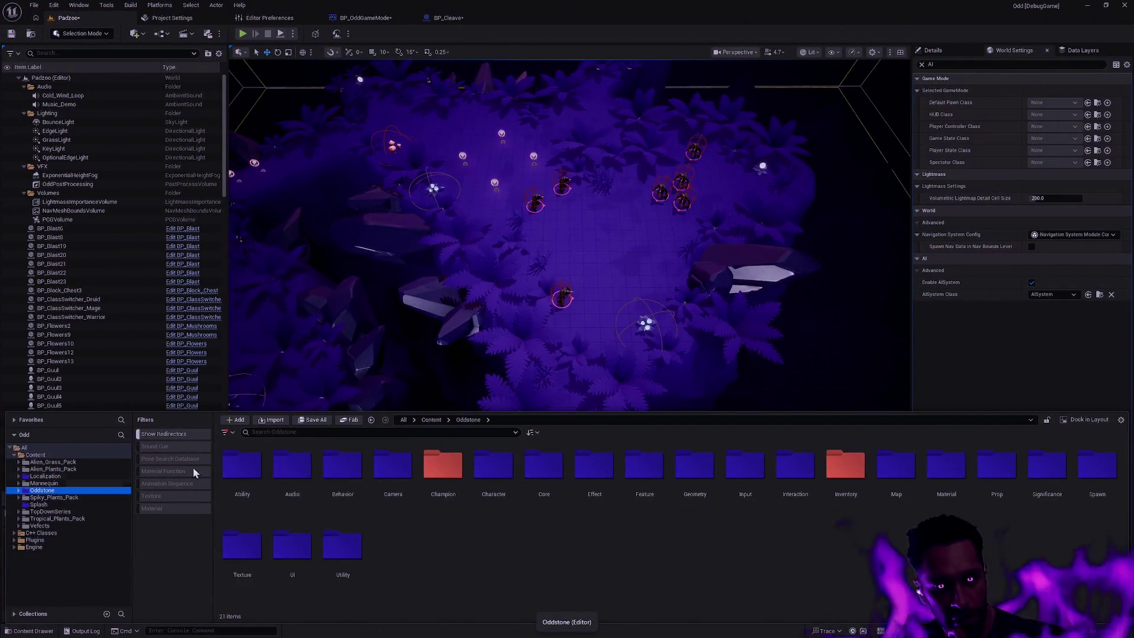
# Step: Open the DA_Druid data asset from the Champion > Druid folder
pyautogui.doubleClick(437, 469)
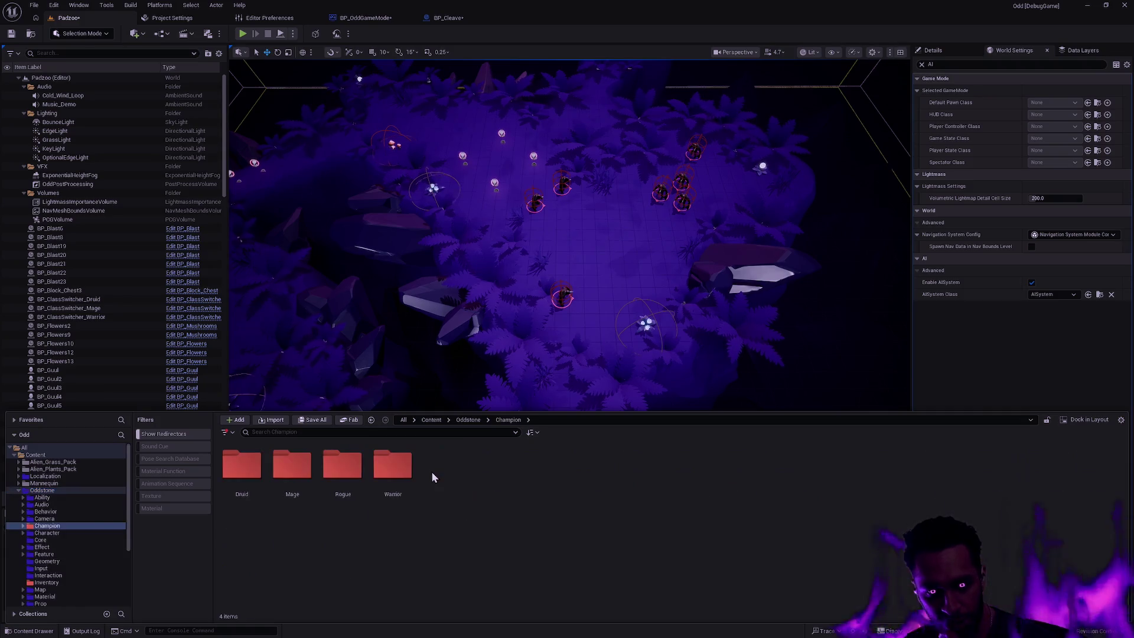
pyautogui.doubleClick(242, 466)
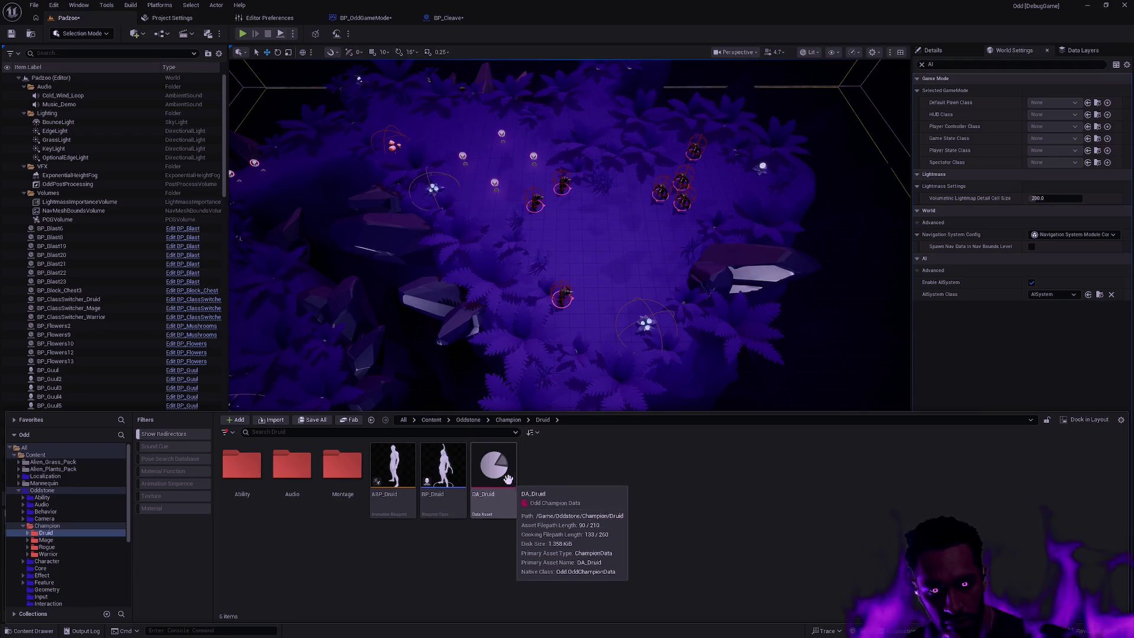
pyautogui.doubleClick(509, 479)
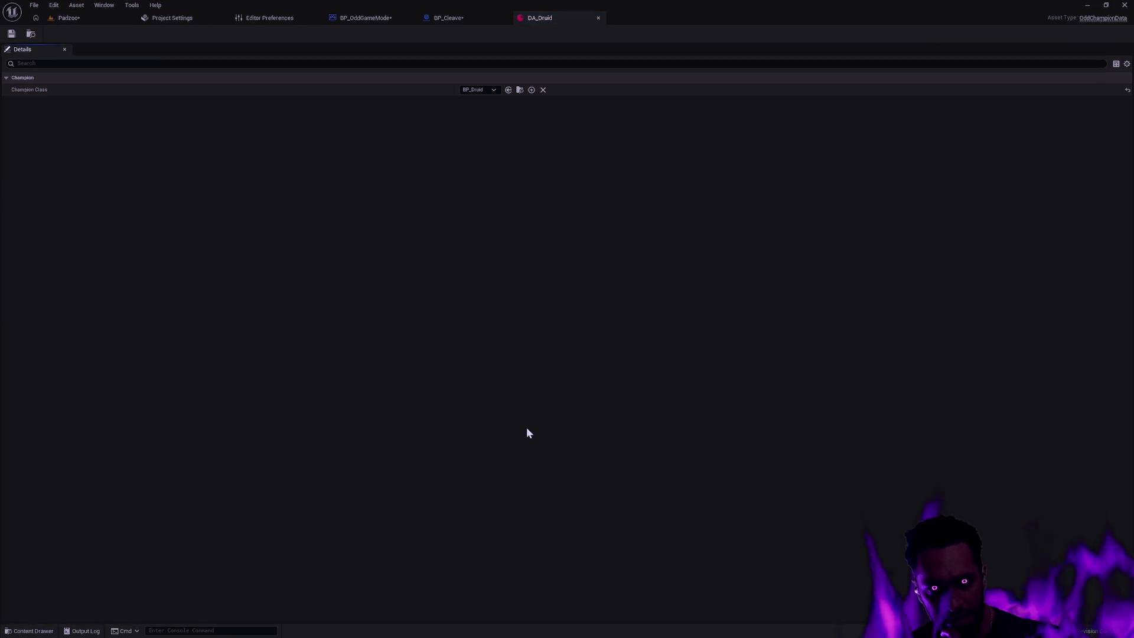
# Step: Close DA_Druid and browse back up to the Oddstone folder in the content drawer
pyautogui.click(597, 18)
pyautogui.hotkey('ctrl', 'space')
pyautogui.doubleClick(292, 473)
pyautogui.hotkey('alt', 'Left')
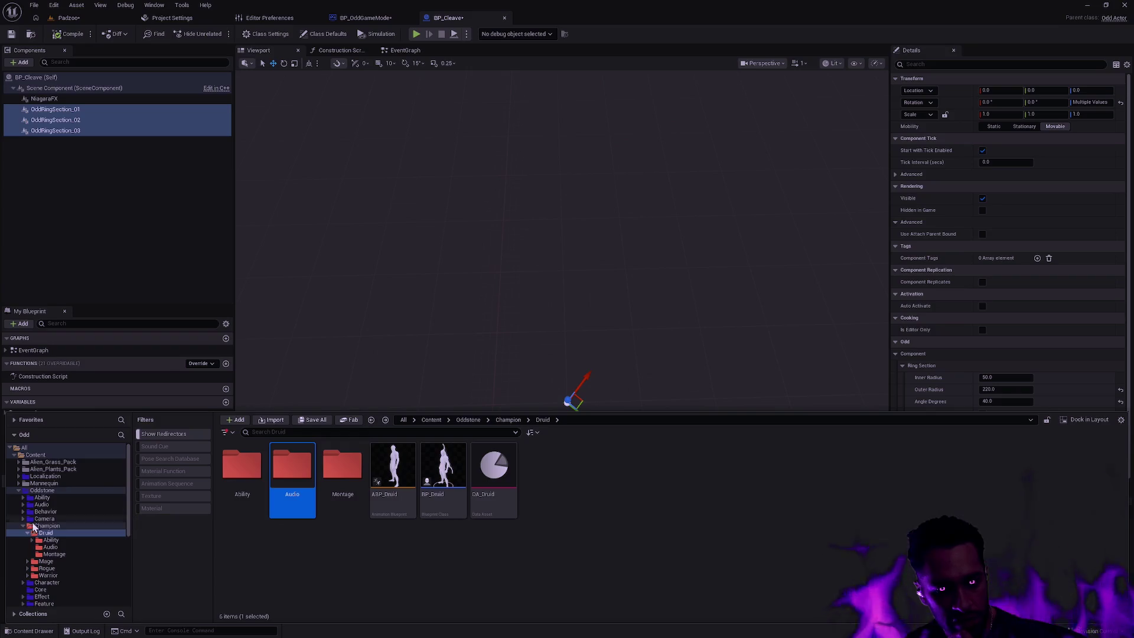
pyautogui.click(36, 526)
pyautogui.click(43, 490)
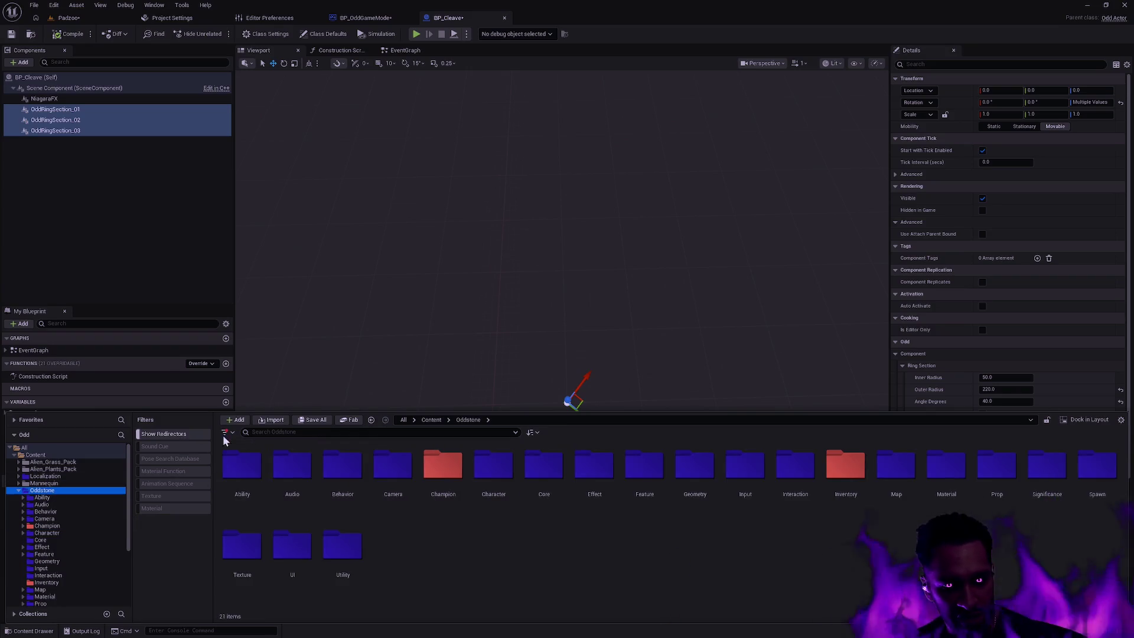
# Step: Filter the content browser to show only Data Assets
pyautogui.rightClick(186, 512)
pyautogui.write('data asset')
pyautogui.click(210, 295)
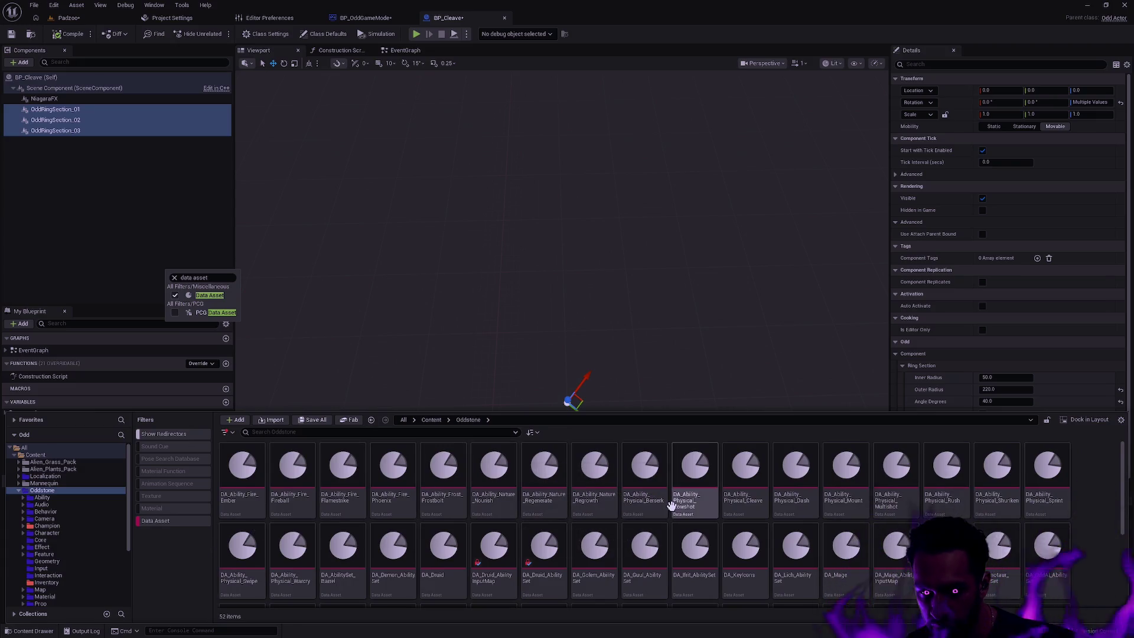
pyautogui.scroll(-1, 501, 540)
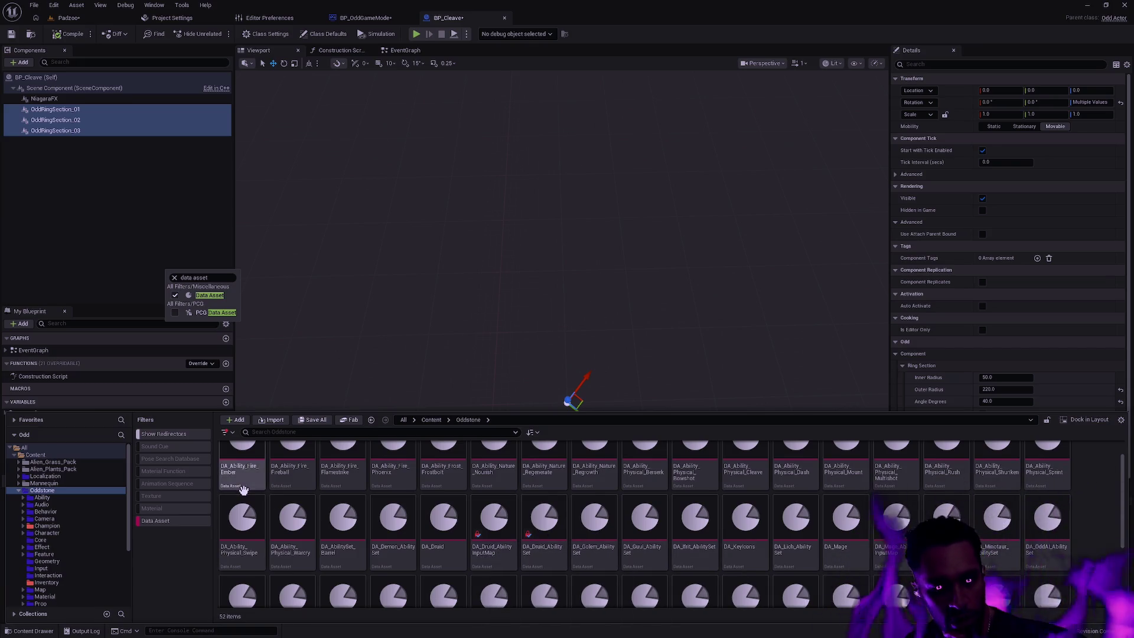
# Step: Open DA_OddPlayer_AbilityInputMap from the Oddstone Character folder
pyautogui.click(51, 525)
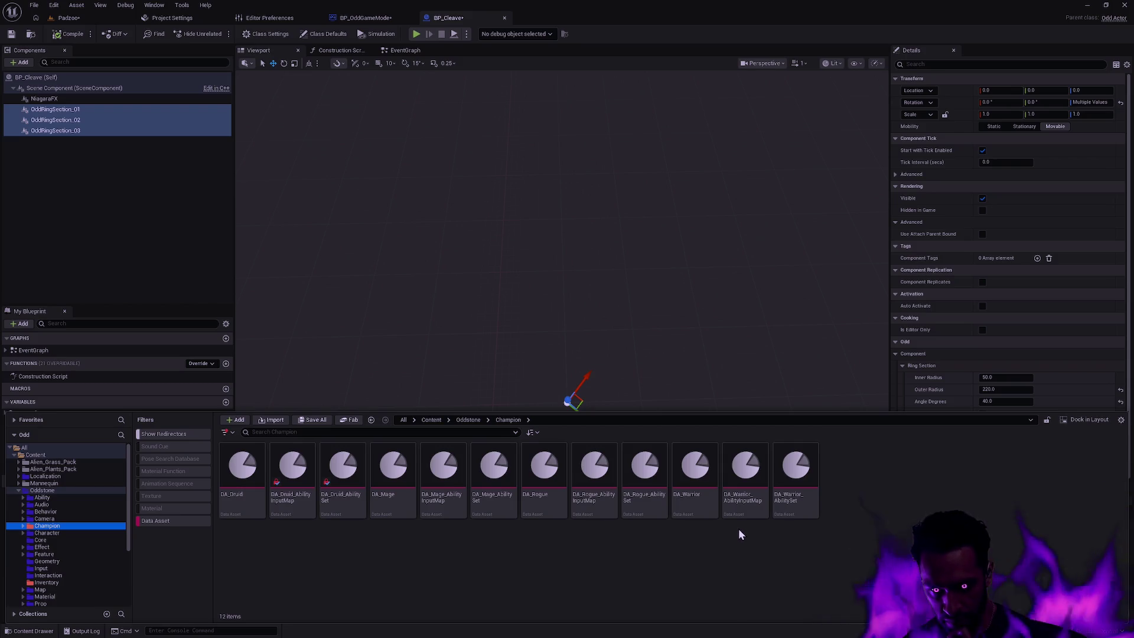
pyautogui.moveTo(696, 499); pyautogui.dragTo(477, 414)
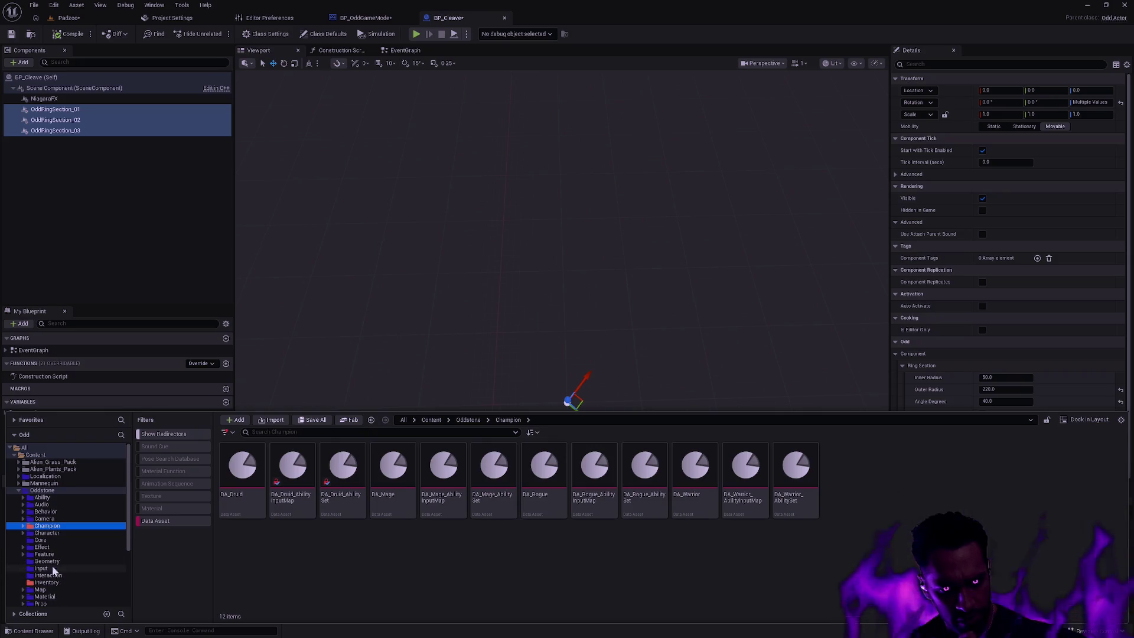
pyautogui.doubleClick(47, 533)
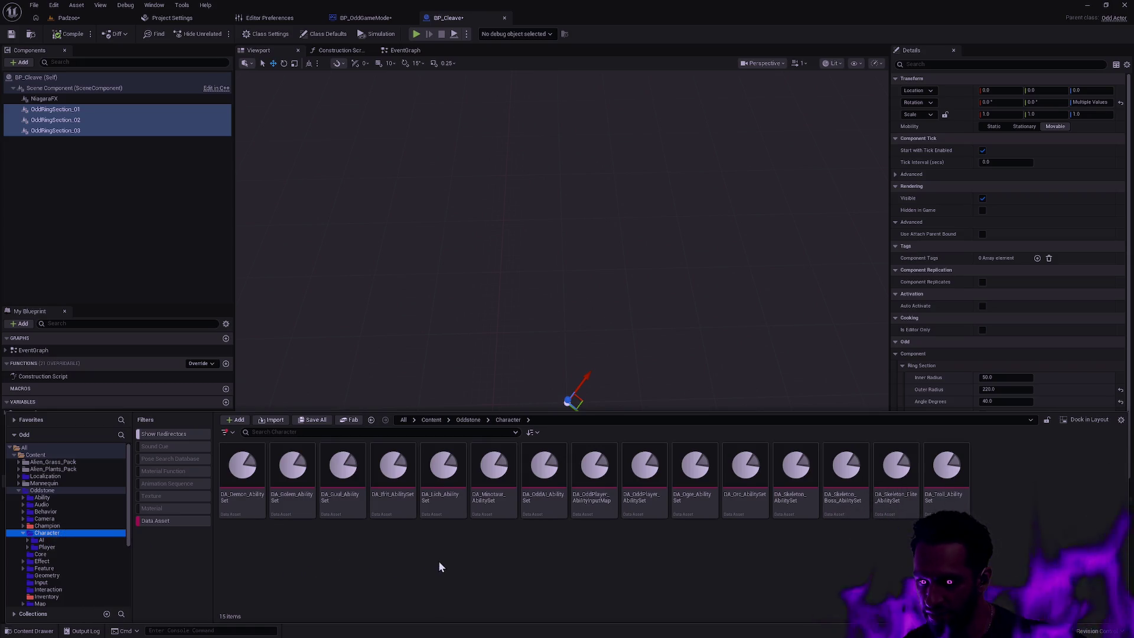
pyautogui.click(597, 502)
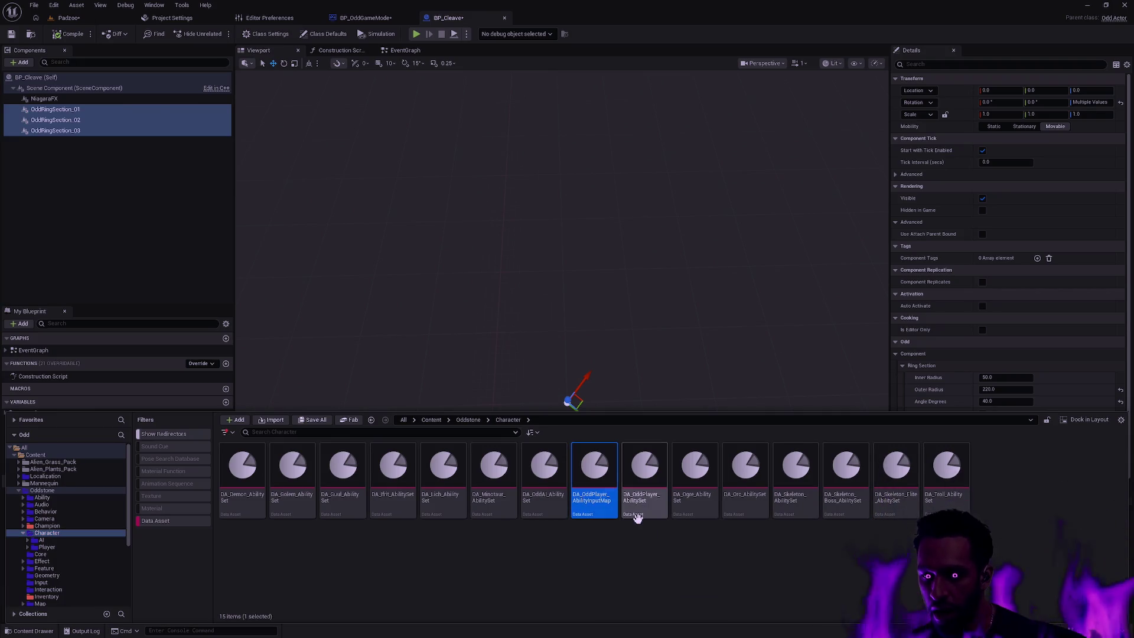
pyautogui.doubleClick(595, 513)
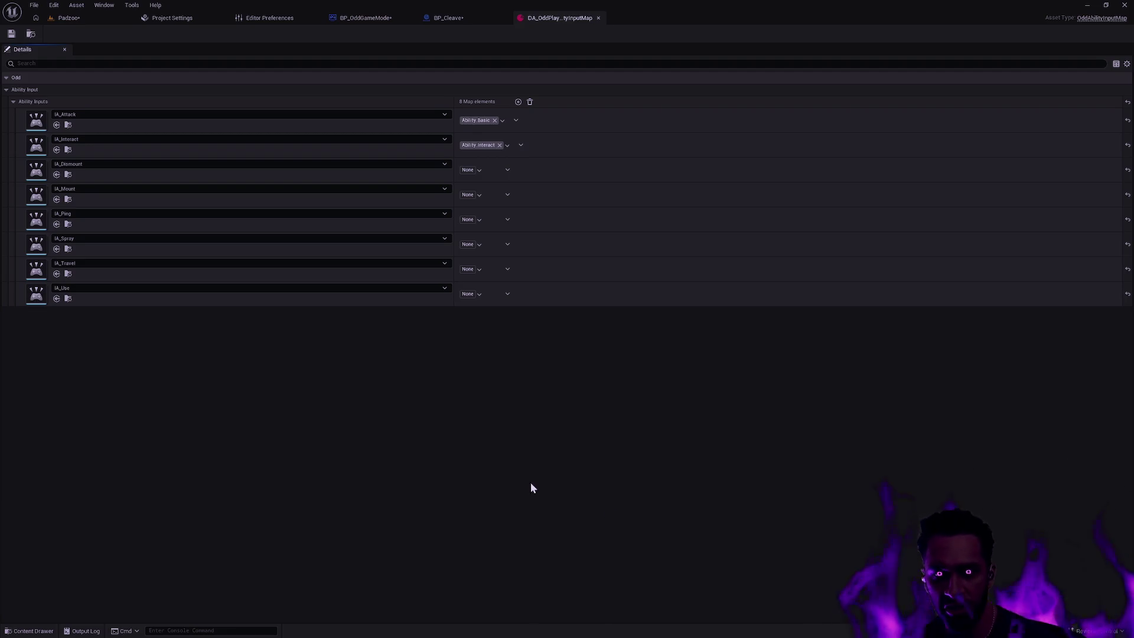
# Step: Set Application Scale to 1.5 in the Widget Reflector, then close the reflector
pyautogui.hotkey('ctrl', 'shift', 'w')
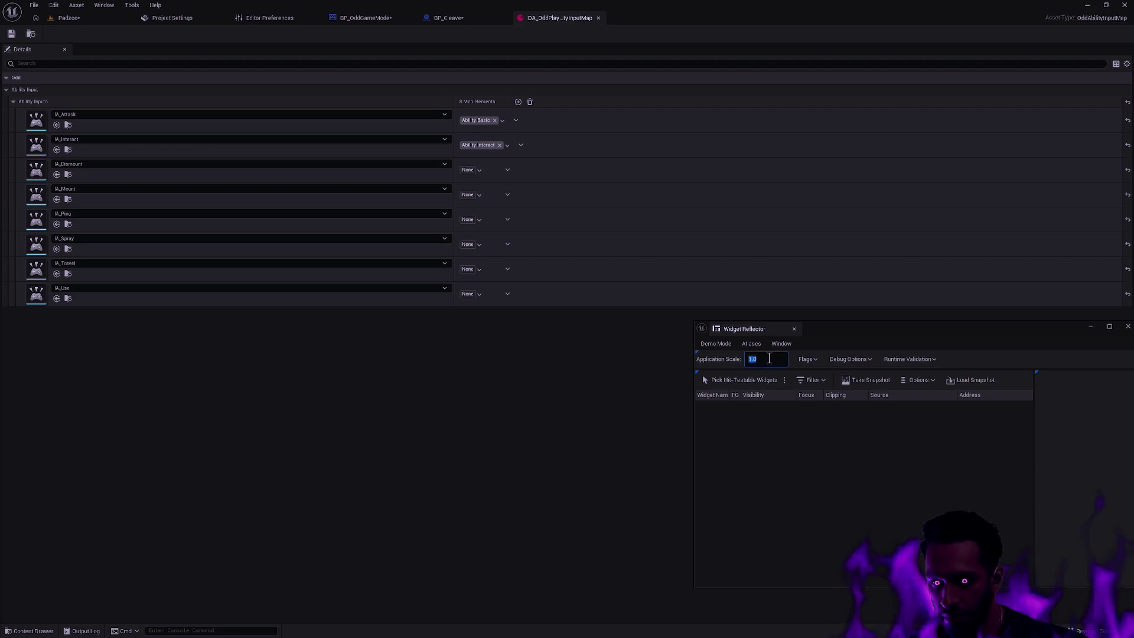
pyautogui.write('1.5')
pyautogui.press('Return')
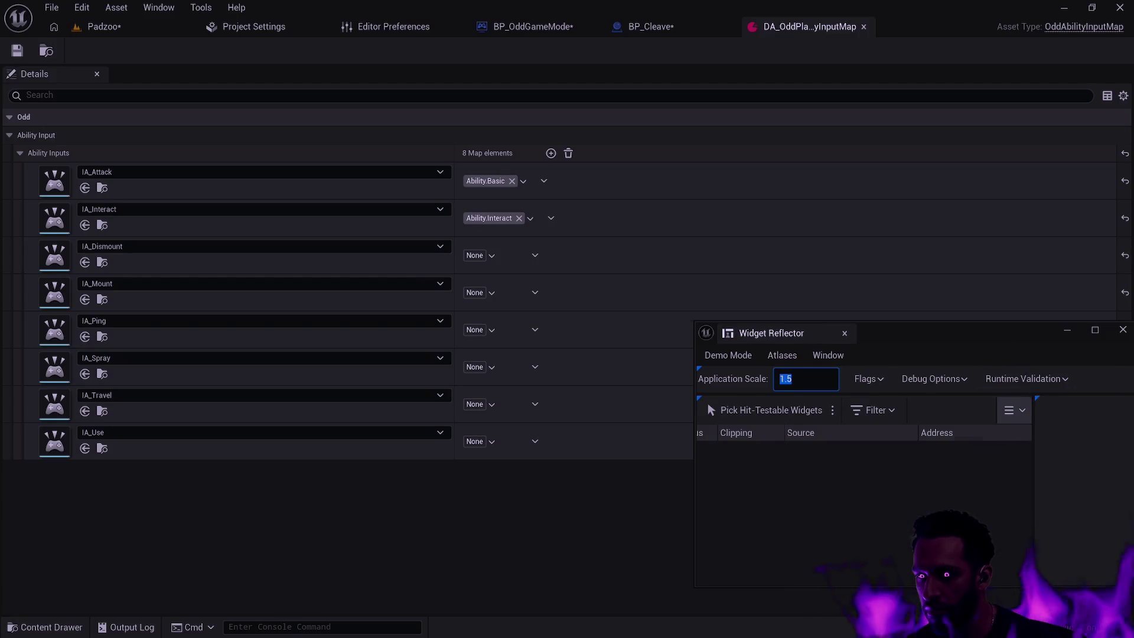
pyautogui.click(967, 302)
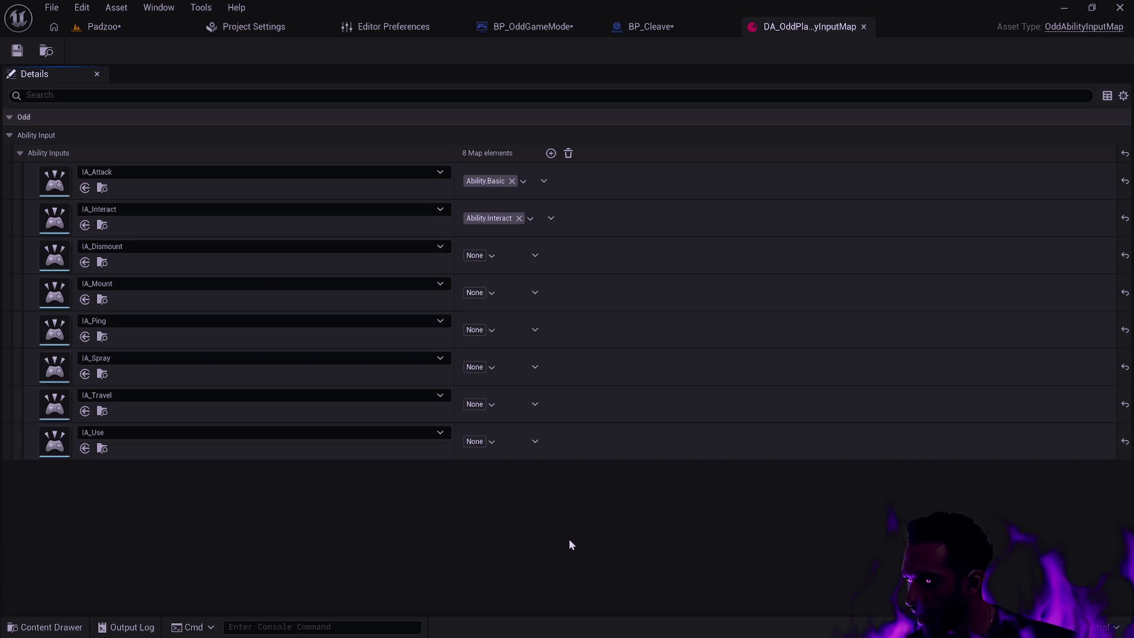
pyautogui.hotkey('ctrl', 'space')
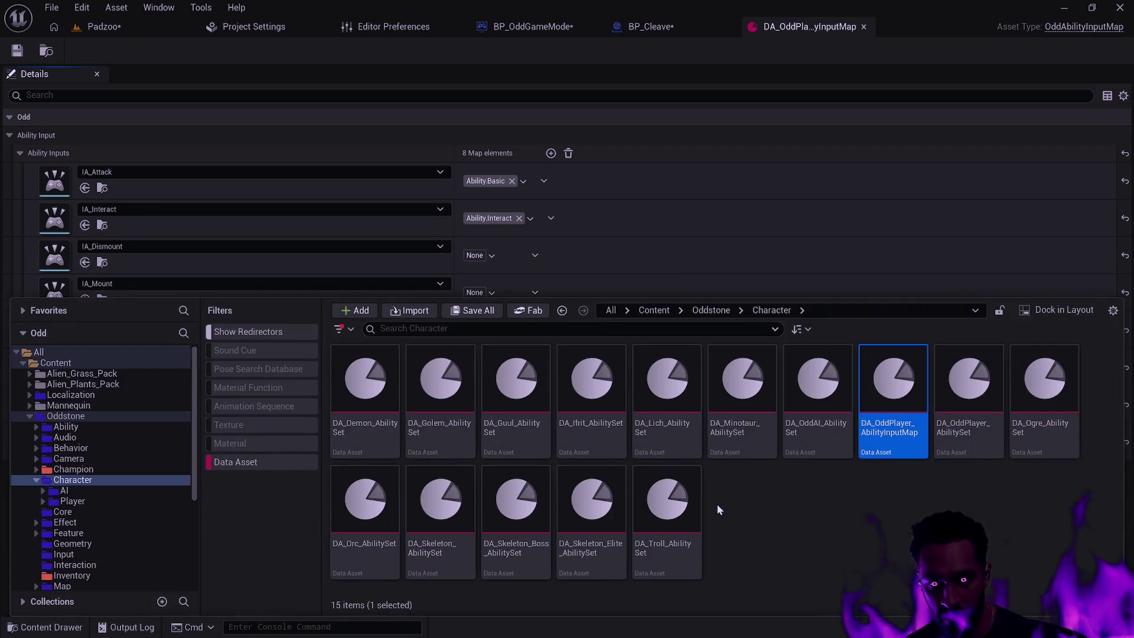
# Step: Open the Mage, Warrior and Druid ability input maps from the Champion folder
pyautogui.hotkey('alt', 'Left')
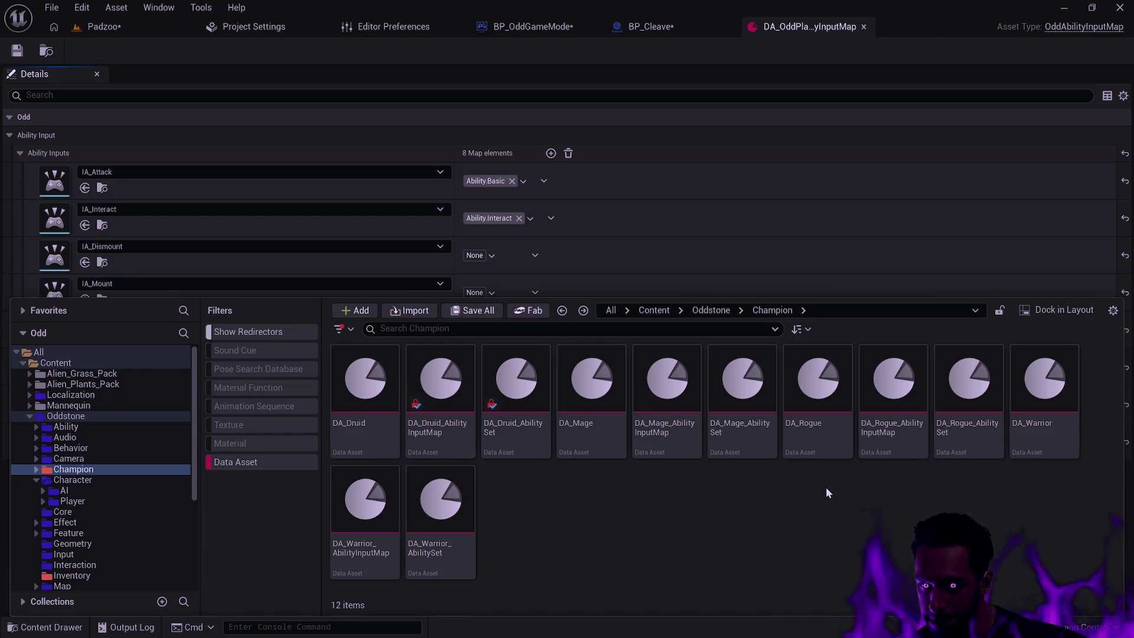
pyautogui.click(671, 438)
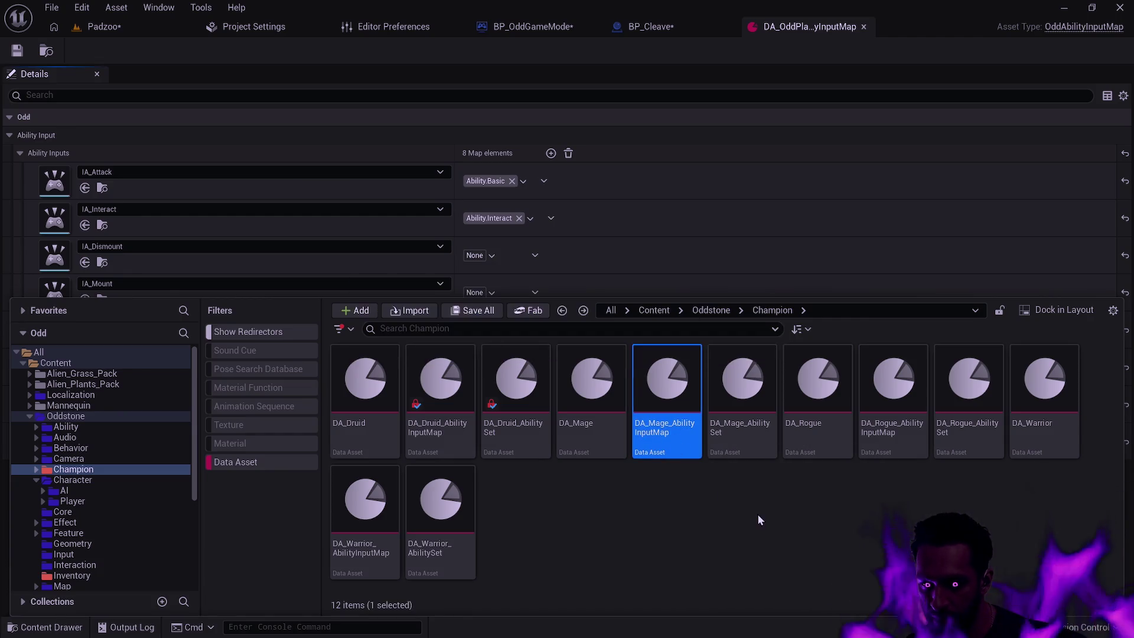
pyautogui.press('Return')
pyautogui.hotkey('ctrl', 'space')
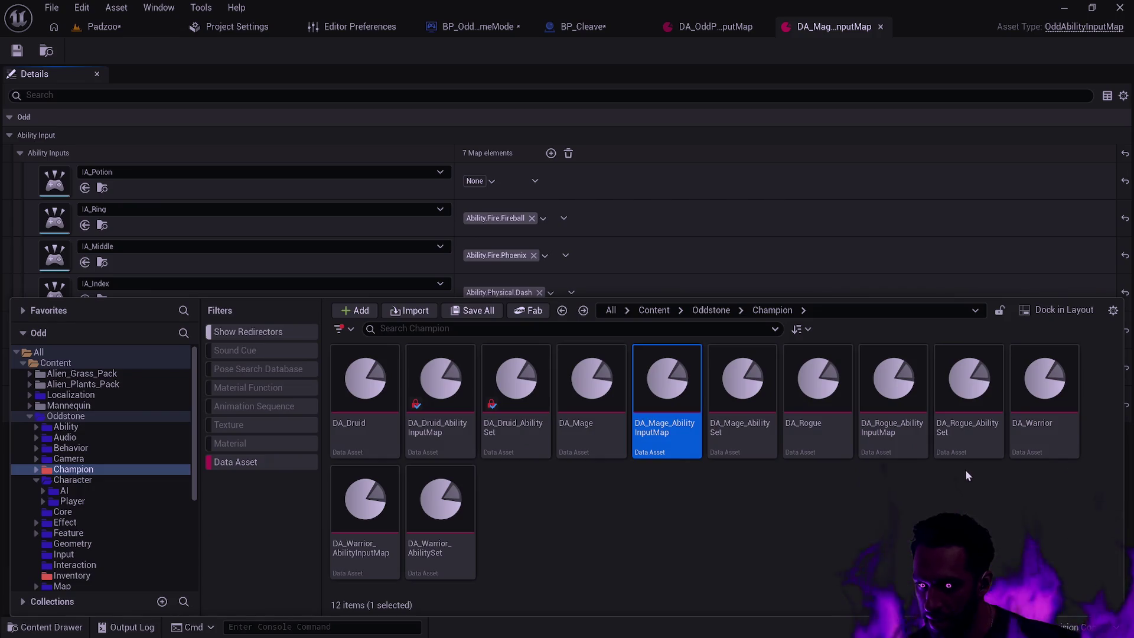
pyautogui.doubleClick(914, 450)
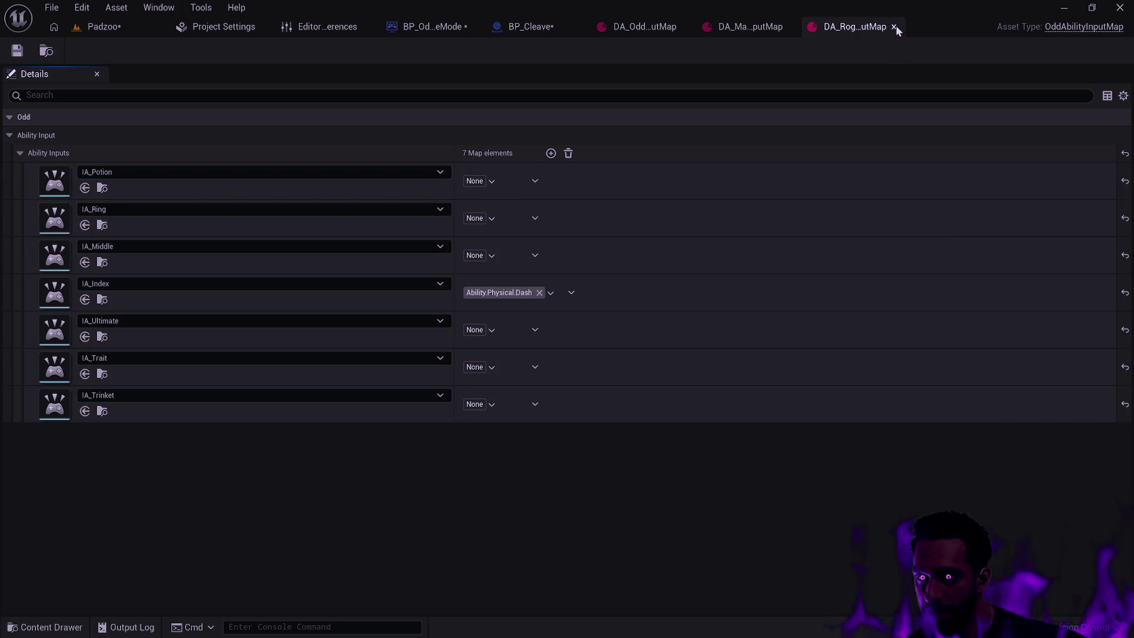
pyautogui.click(895, 27)
pyautogui.hotkey('ctrl', 'space')
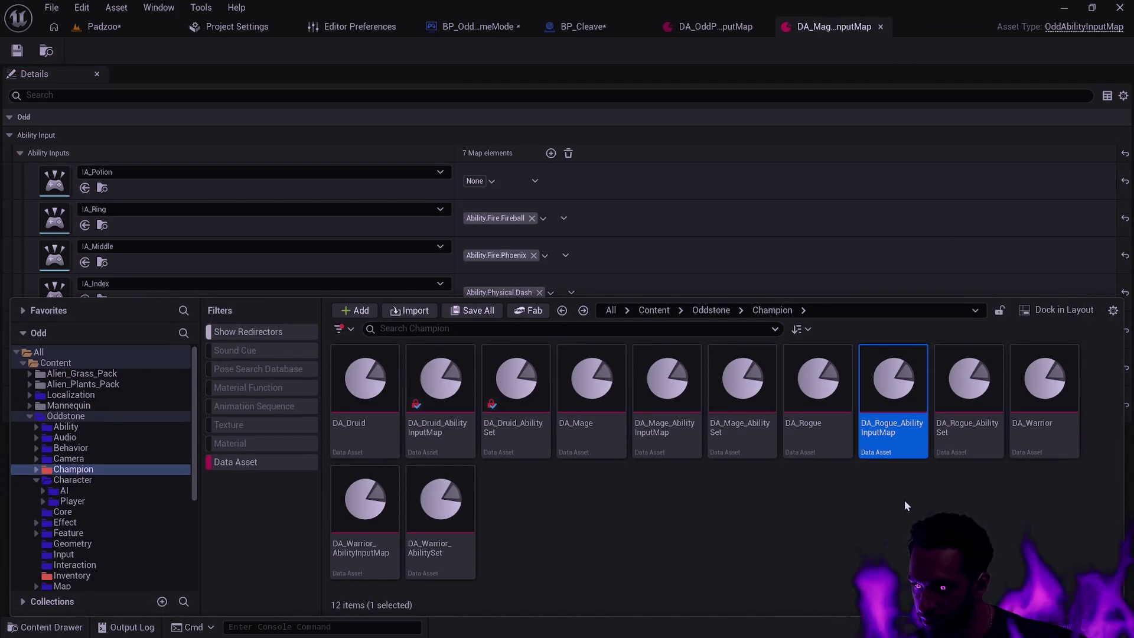
pyautogui.doubleClick(339, 501)
pyautogui.hotkey('ctrl', 'space')
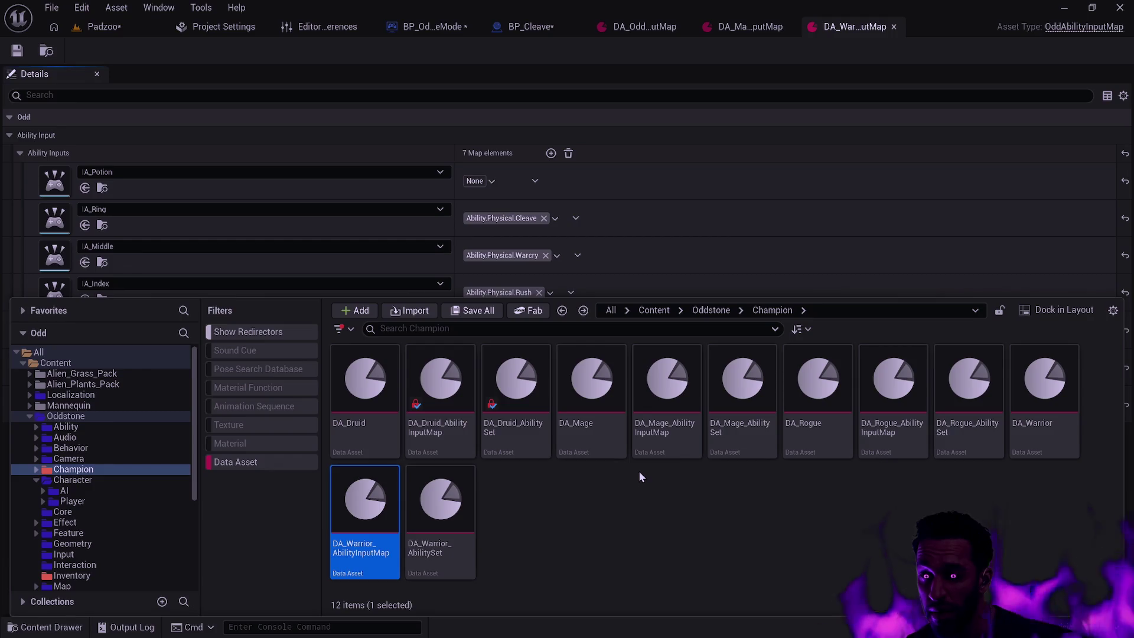
pyautogui.doubleClick(462, 439)
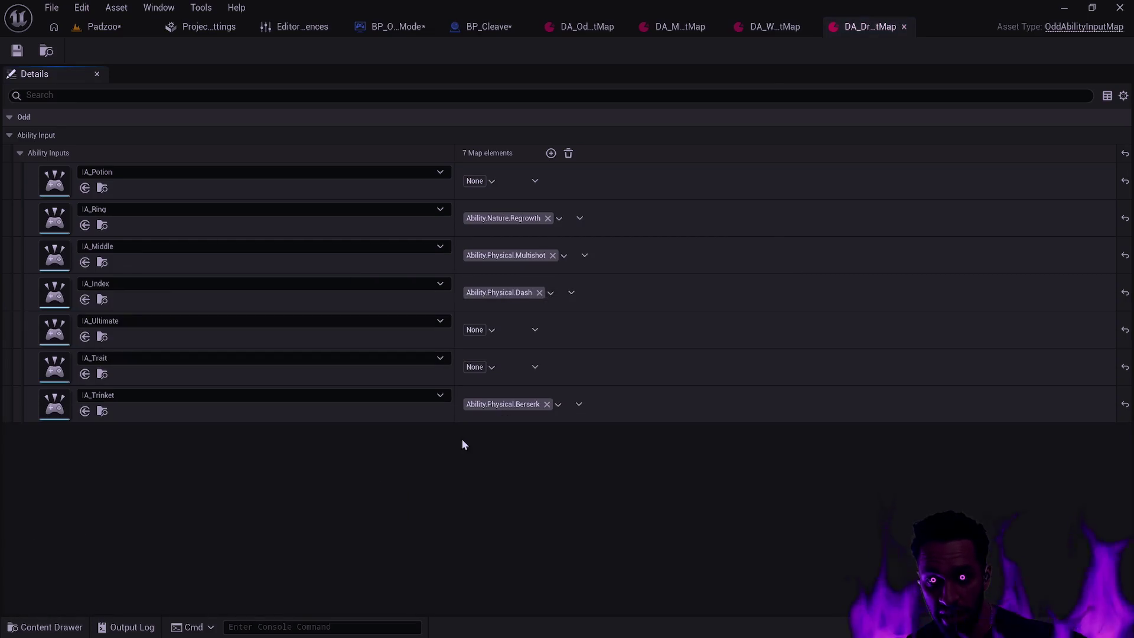
# Step: Take region screenshots of the Druid, Warrior and Mage ability input maps
pyautogui.press('super+shift+s')
pyautogui.moveTo(642, 460)
pyautogui.mouseDown()
pyautogui.moveTo(2, 91)
pyautogui.moveTo(1, 71)
pyautogui.moveTo(10, 95)
pyautogui.mouseUp()
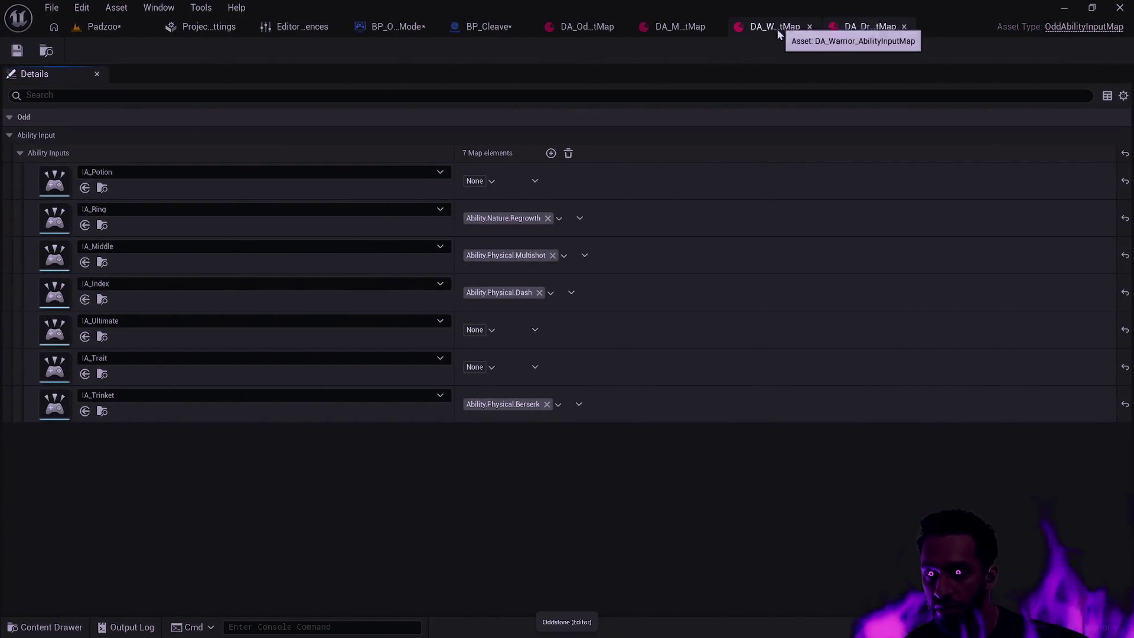
pyautogui.click(777, 31)
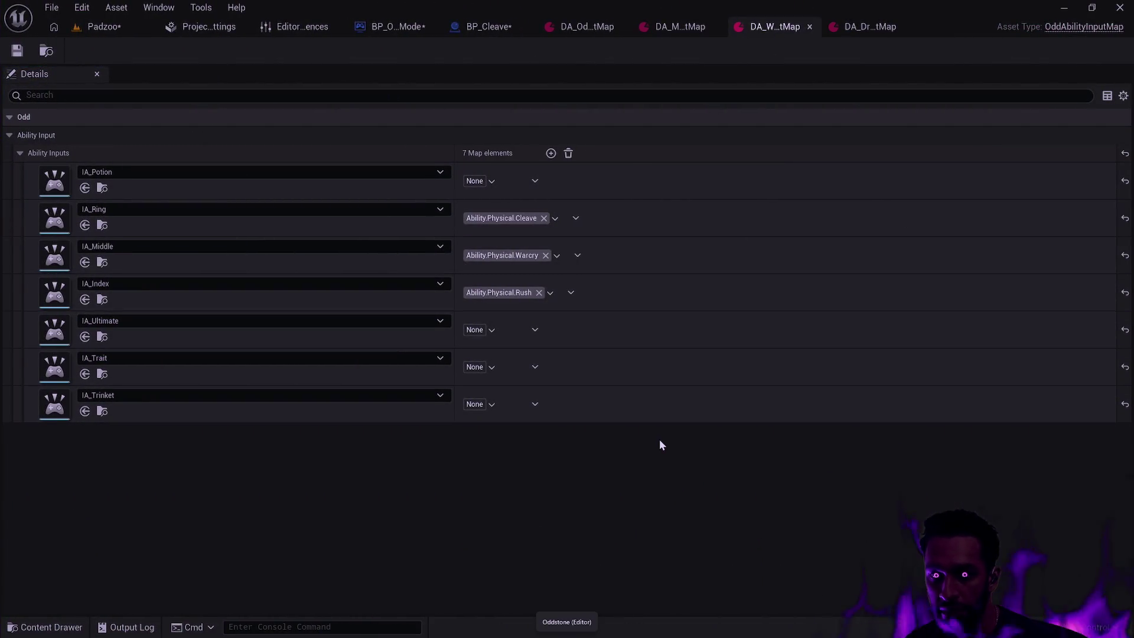
pyautogui.press('super+shift+s')
pyautogui.moveTo(3, 459)
pyautogui.mouseDown()
pyautogui.moveTo(567, 10)
pyautogui.moveTo(689, 63)
pyautogui.moveTo(691, 52)
pyautogui.mouseUp()
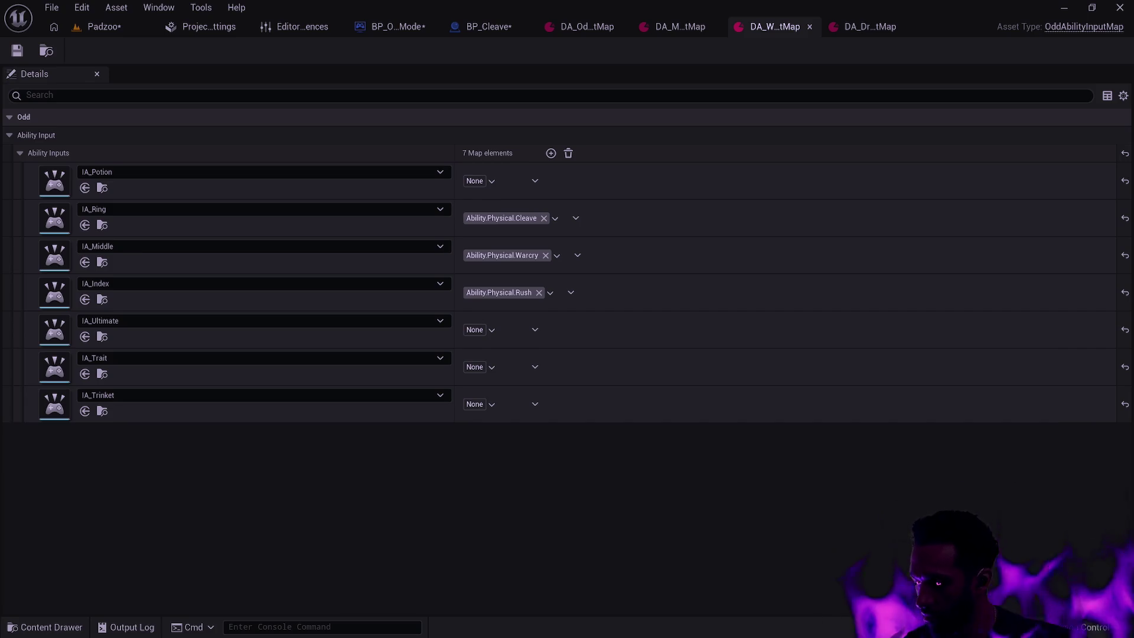
pyautogui.click(679, 28)
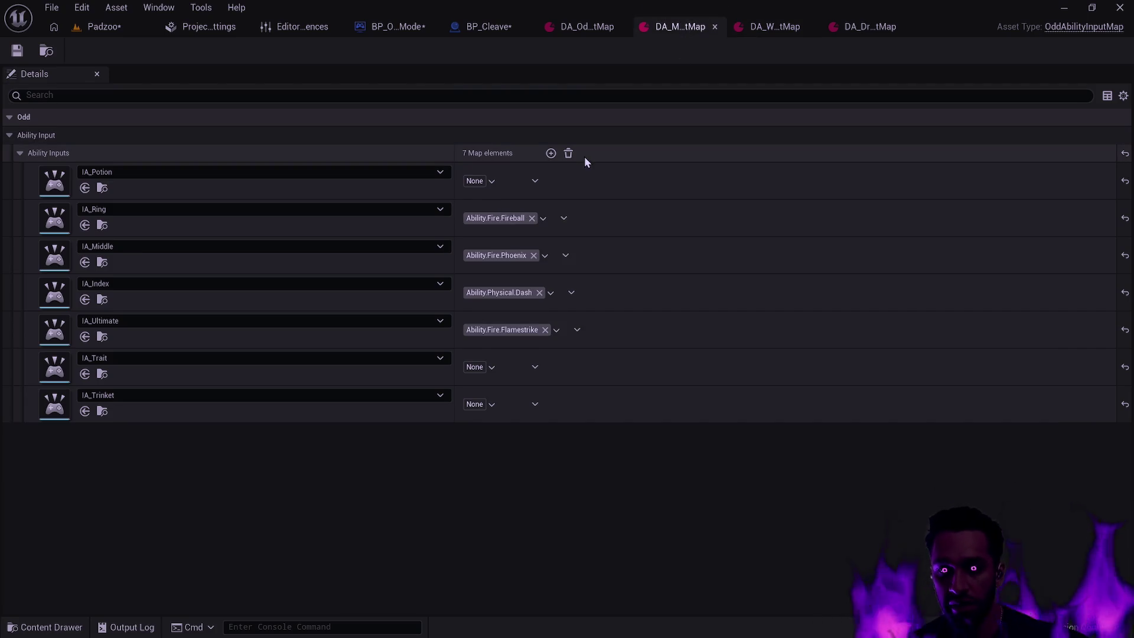
pyautogui.press('super+shift+s')
pyautogui.moveTo(3, 477)
pyautogui.mouseDown()
pyautogui.moveTo(743, 76)
pyautogui.moveTo(792, 62)
pyautogui.moveTo(714, 34)
pyautogui.moveTo(670, 47)
pyautogui.mouseUp()
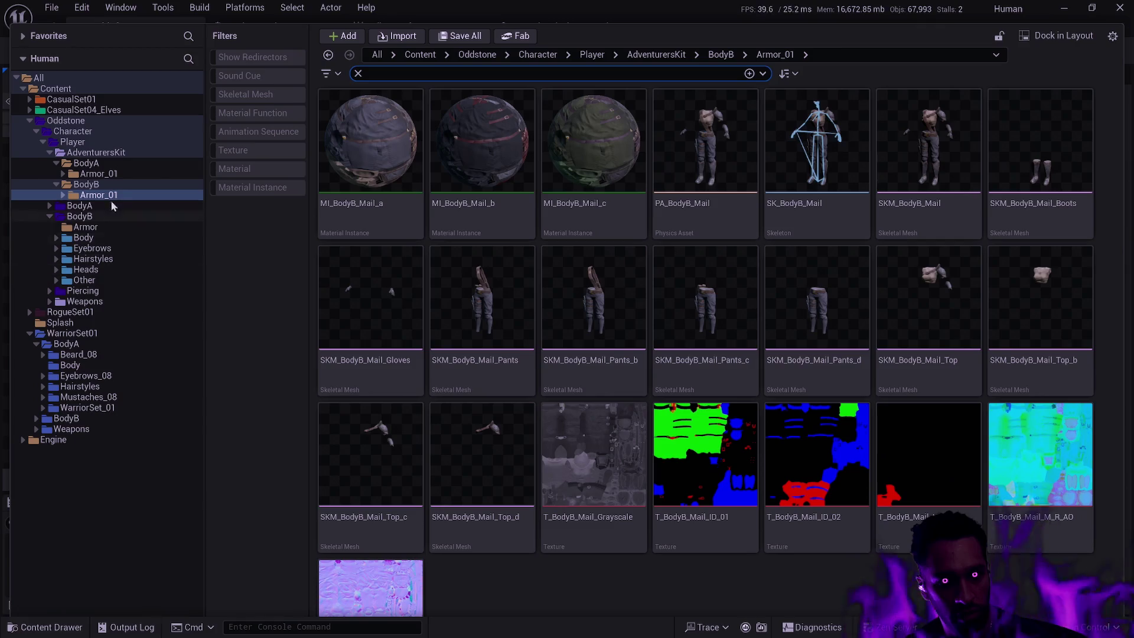
# Step: Rename the BodyB and BodyA Armor_01 folders to Mail
pyautogui.press('F2')
pyautogui.write('M')
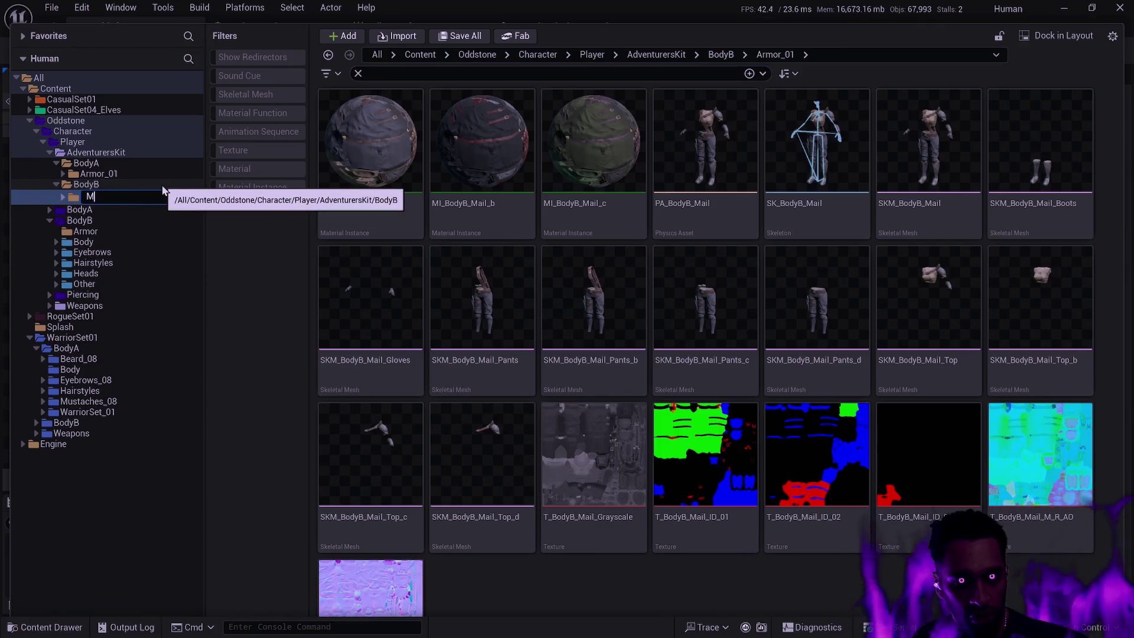
pyautogui.write('ail')
pyautogui.press('Return')
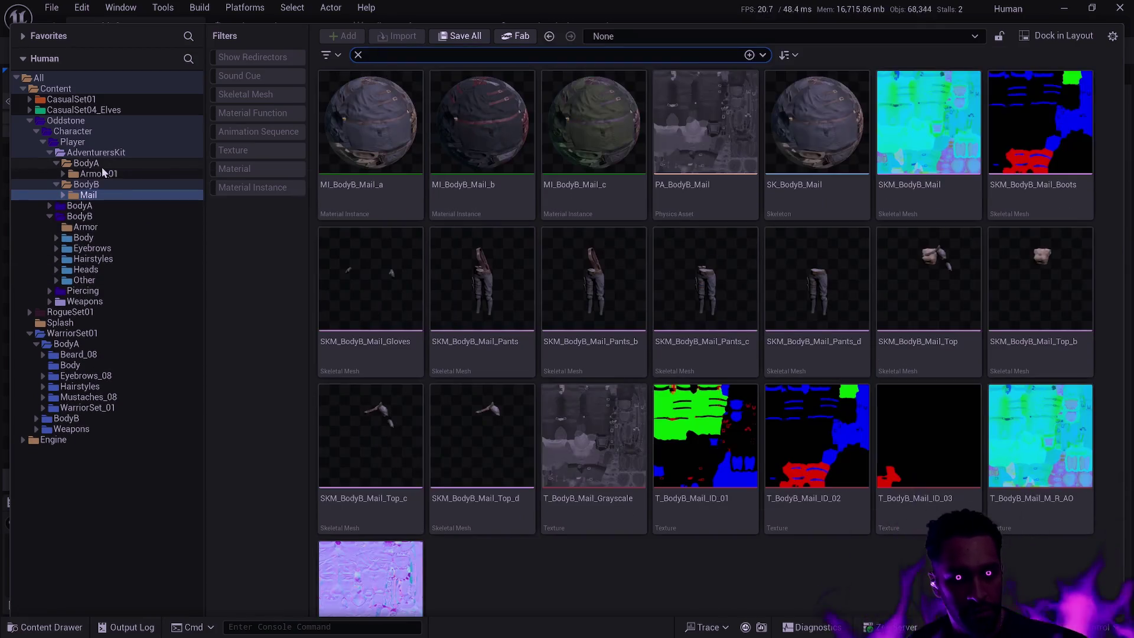
pyautogui.click(103, 173)
pyautogui.press('F2')
pyautogui.write('Mail')
pyautogui.press('Return')
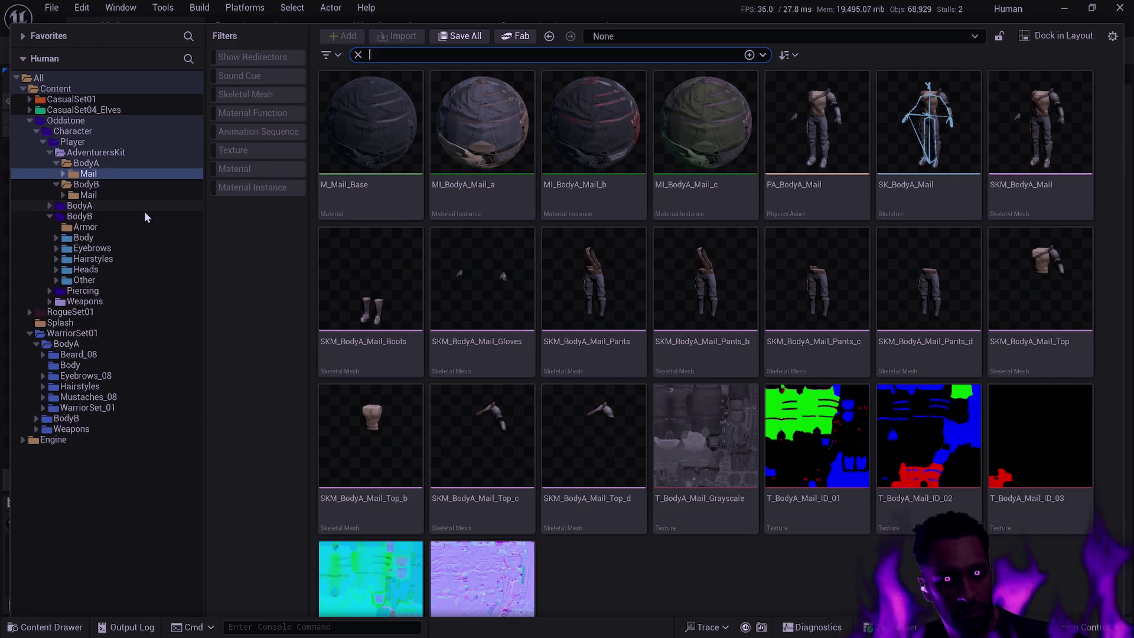
# Step: Move BodyA's Mail folder into the Player BodyA Armor folder
pyautogui.click(50, 156)
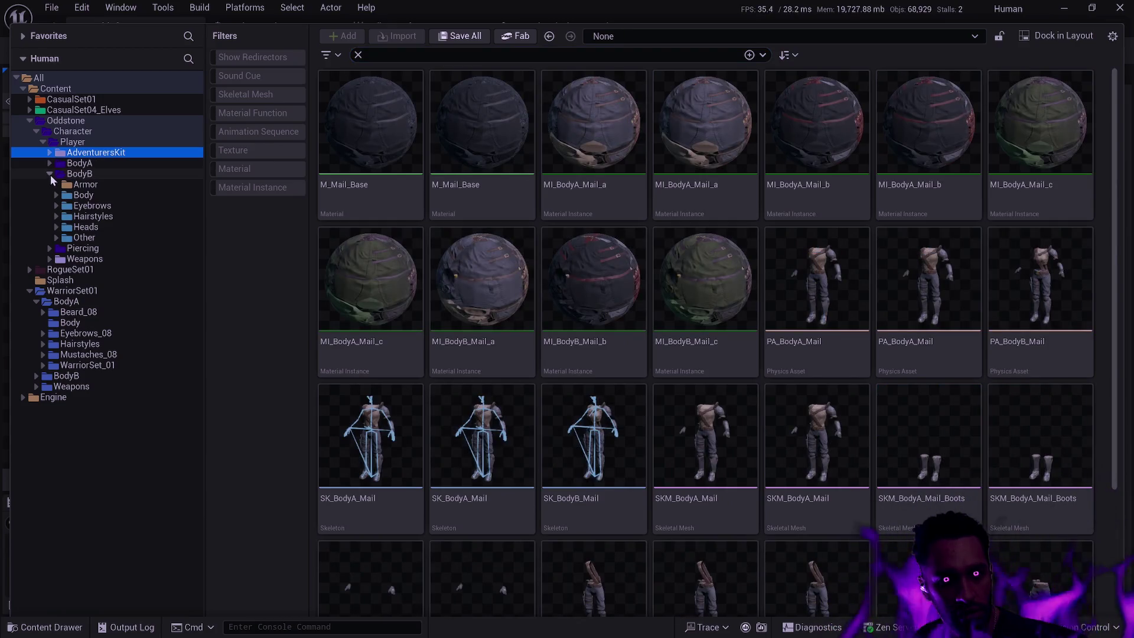
pyautogui.click(50, 173)
pyautogui.click(49, 165)
pyautogui.click(50, 172)
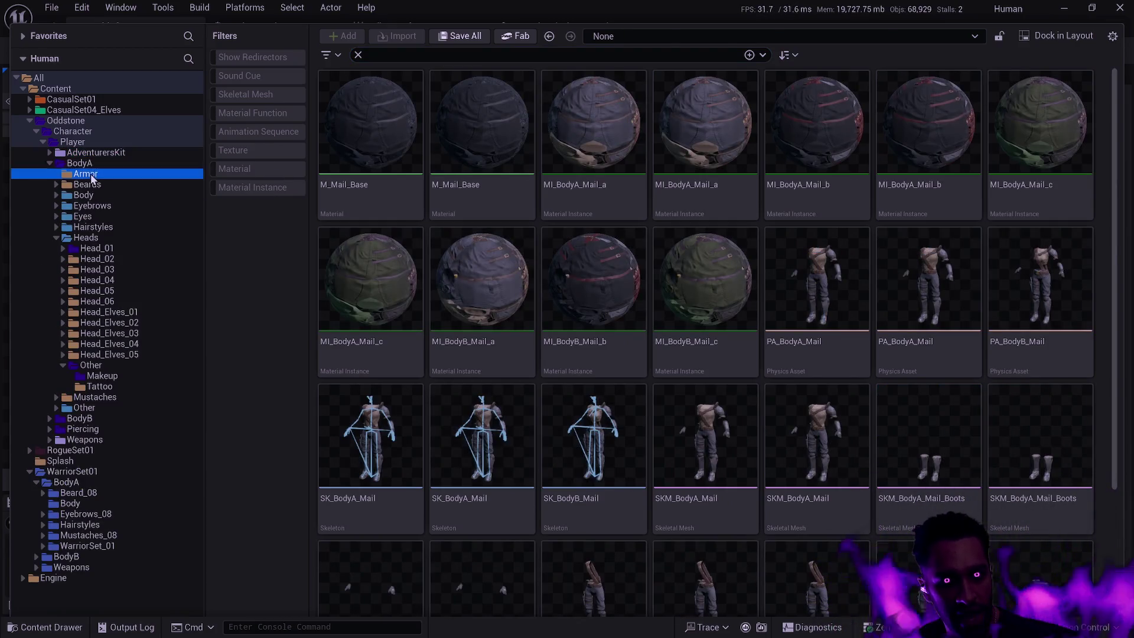
pyautogui.click(49, 154)
pyautogui.click(49, 153)
pyautogui.moveTo(89, 173)
pyautogui.mouseDown()
pyautogui.moveTo(131, 197)
pyautogui.moveTo(95, 222)
pyautogui.mouseUp()
pyautogui.click(133, 243)
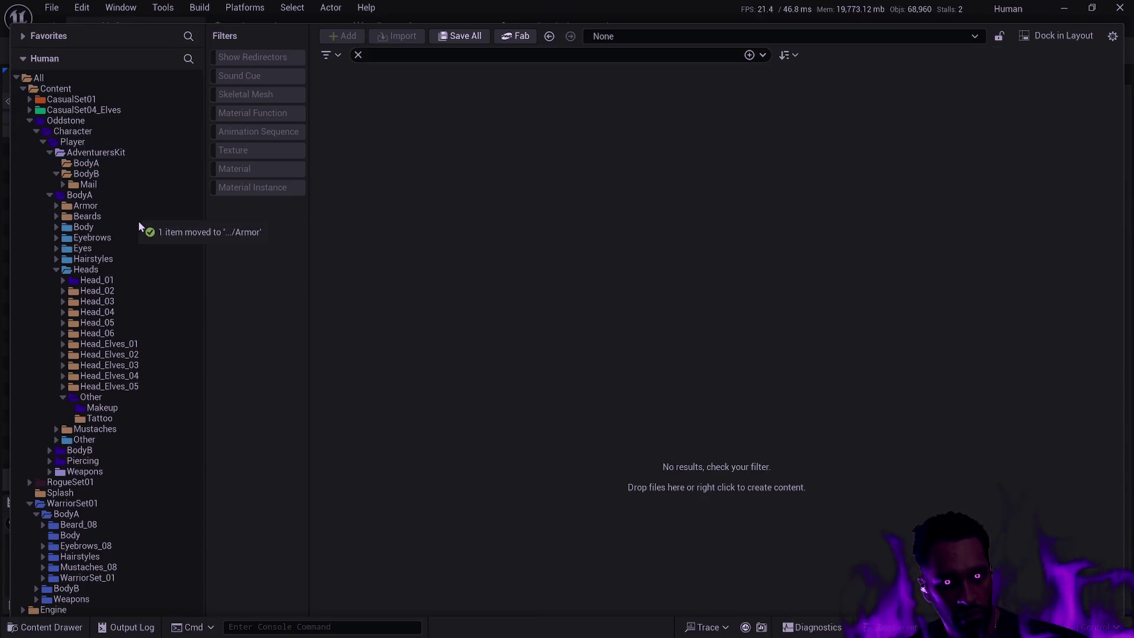
# Step: Move BodyB's Mail folder into the BodyB Armor folder and delete the empty AdventurersKit folder
pyautogui.click(50, 196)
pyautogui.click(49, 206)
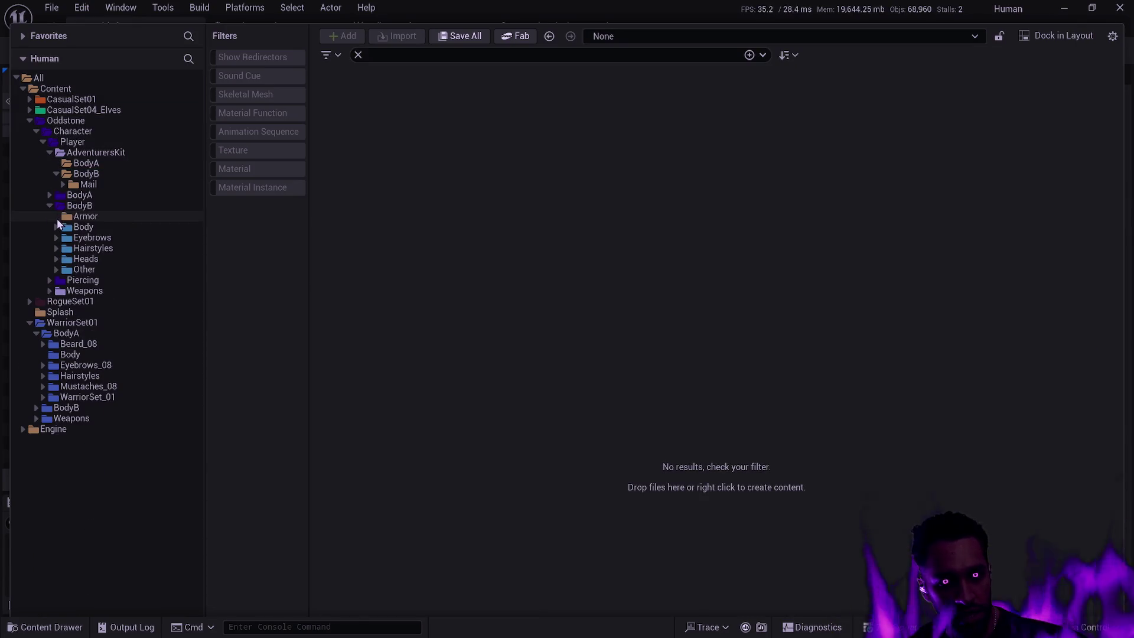
pyautogui.moveTo(89, 184); pyautogui.dragTo(90, 218)
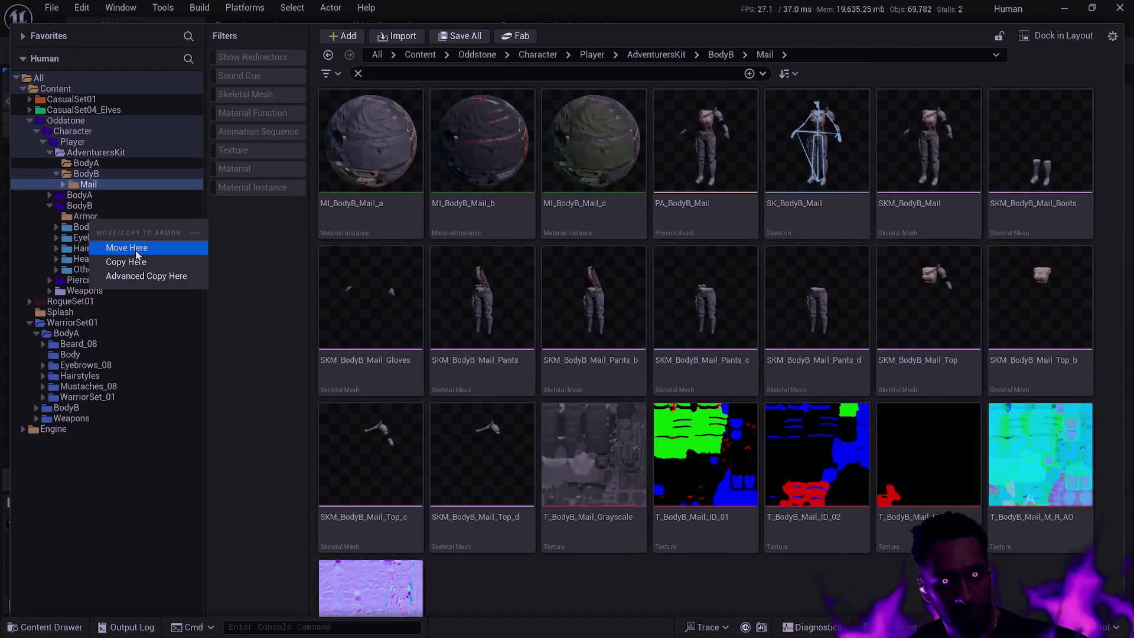
pyautogui.click(137, 254)
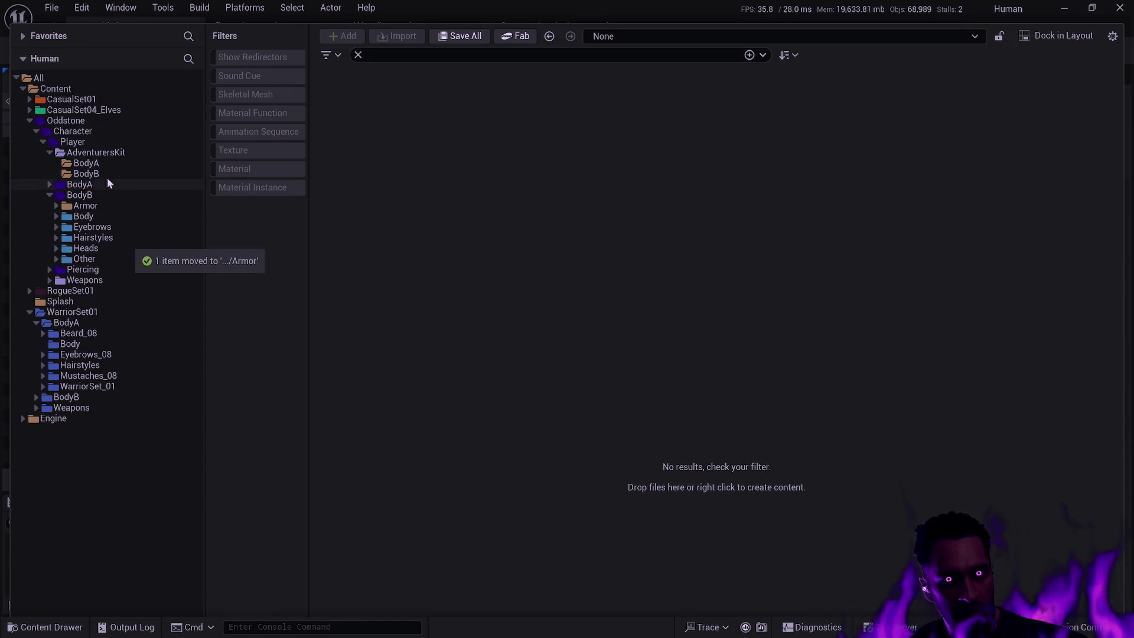
pyautogui.click(106, 154)
pyautogui.press('Delete')
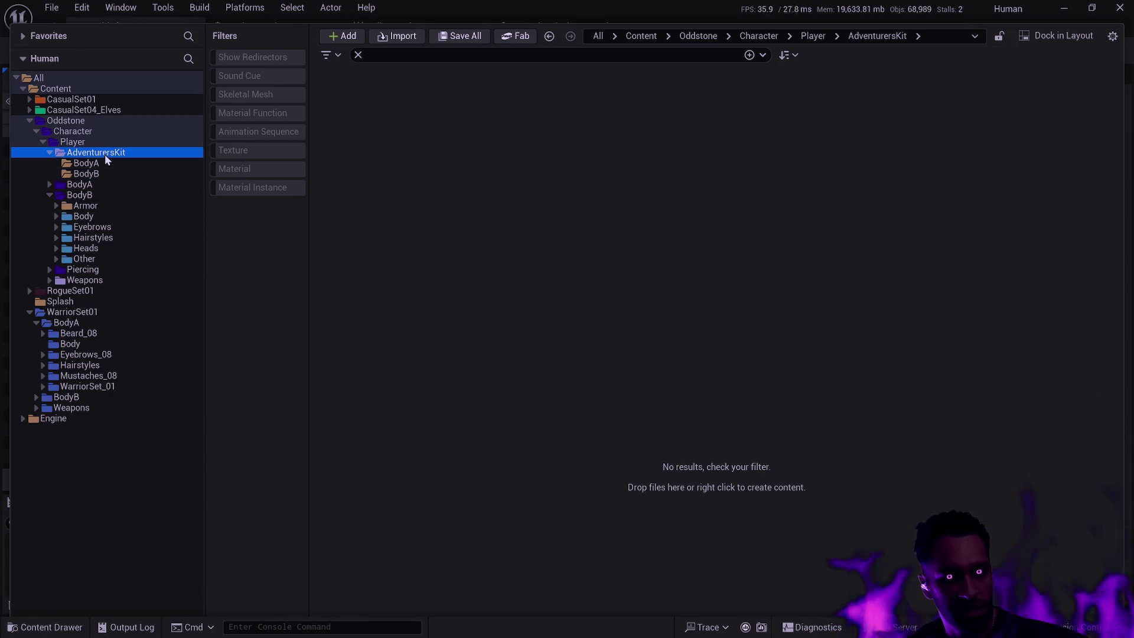
pyautogui.click(146, 185)
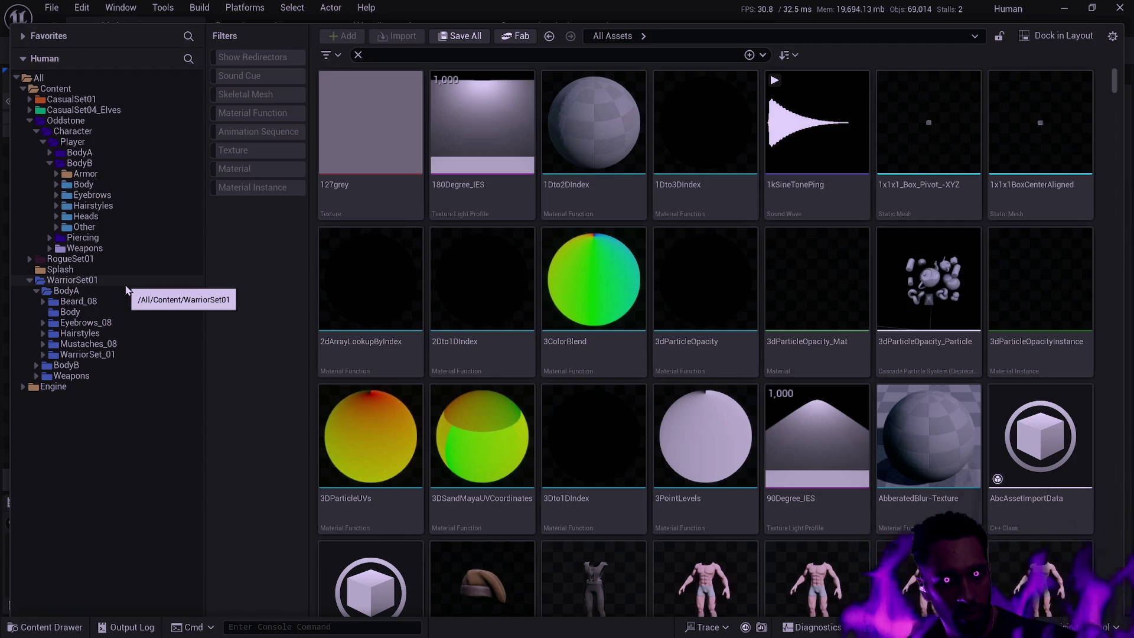
# Step: Open CasualSet04_Elves, expand BodyA and BodyB, and view the BodyA Rigs folder
pyautogui.doubleClick(84, 114)
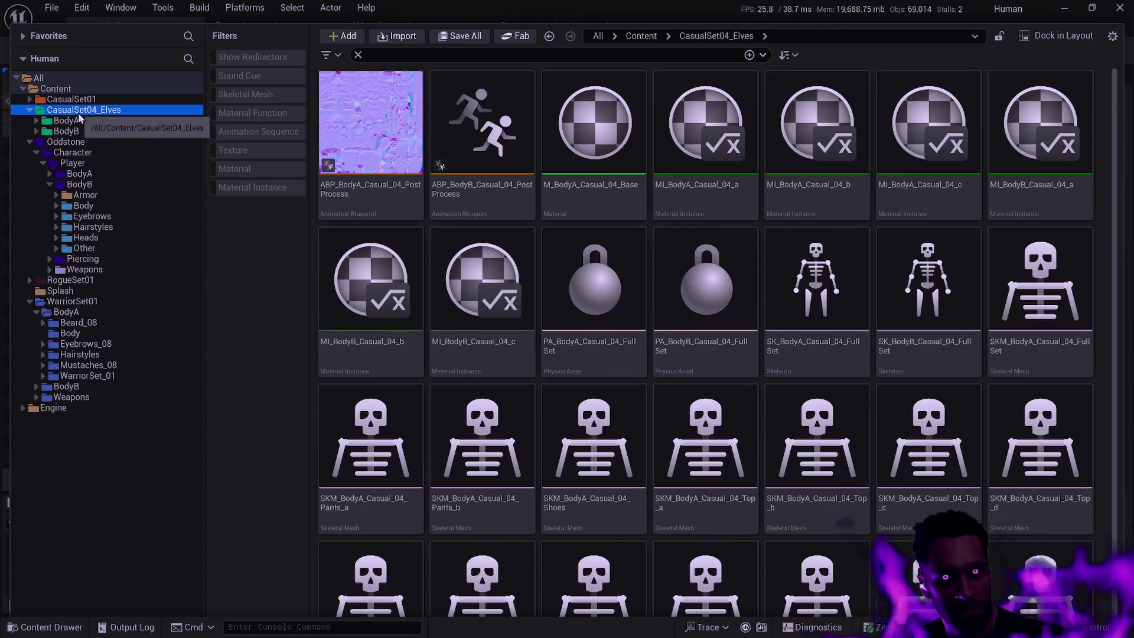
pyautogui.click(36, 120)
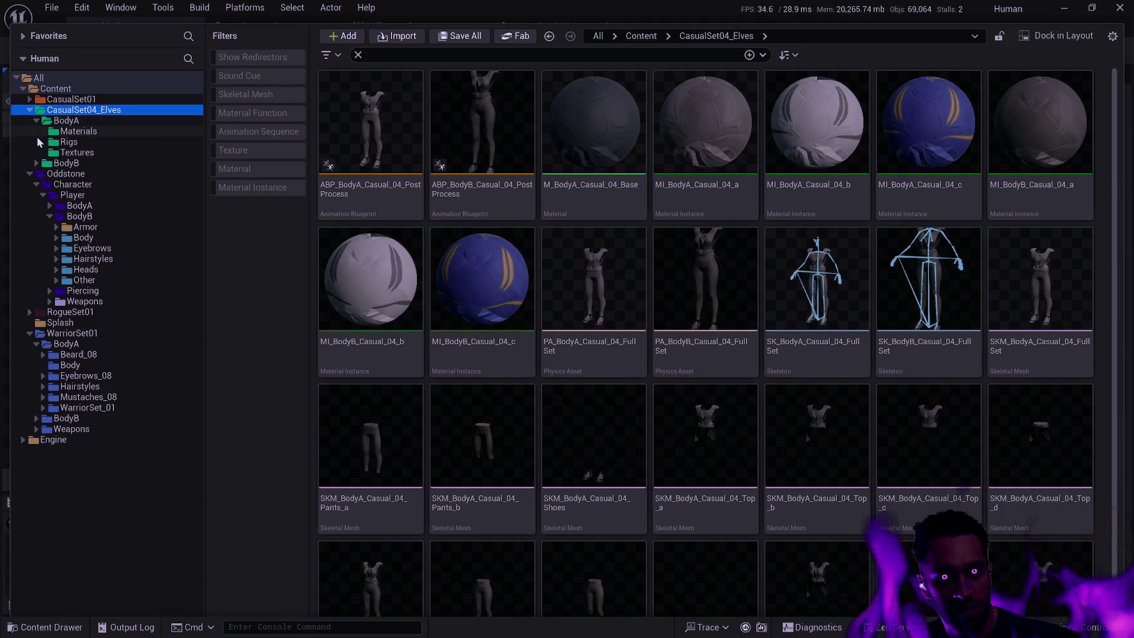
pyautogui.click(36, 164)
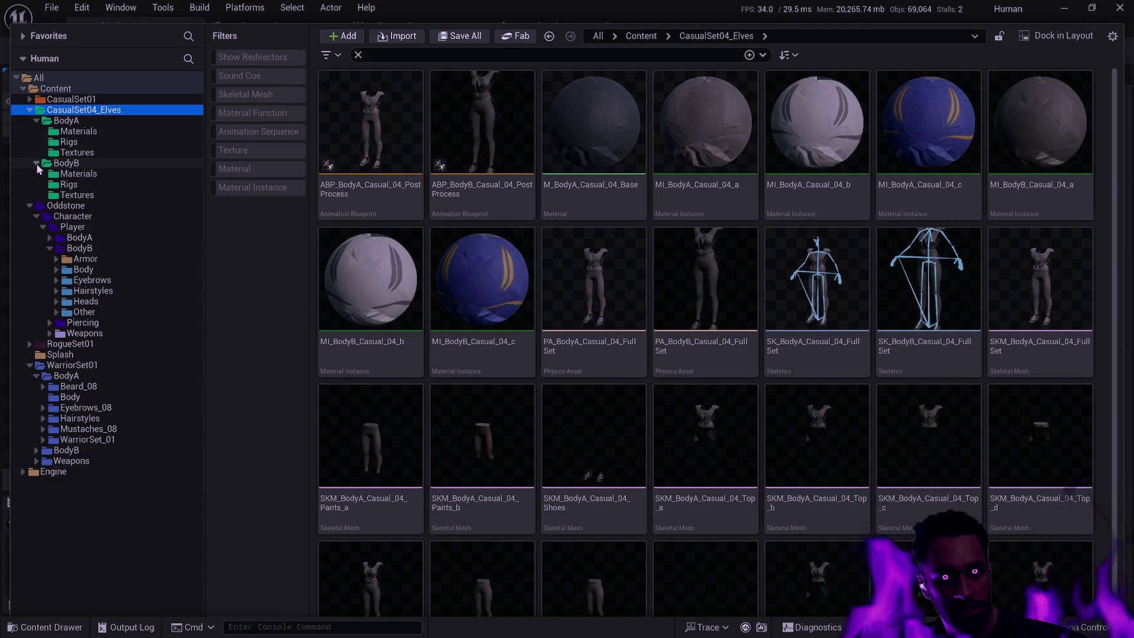
pyautogui.click(83, 143)
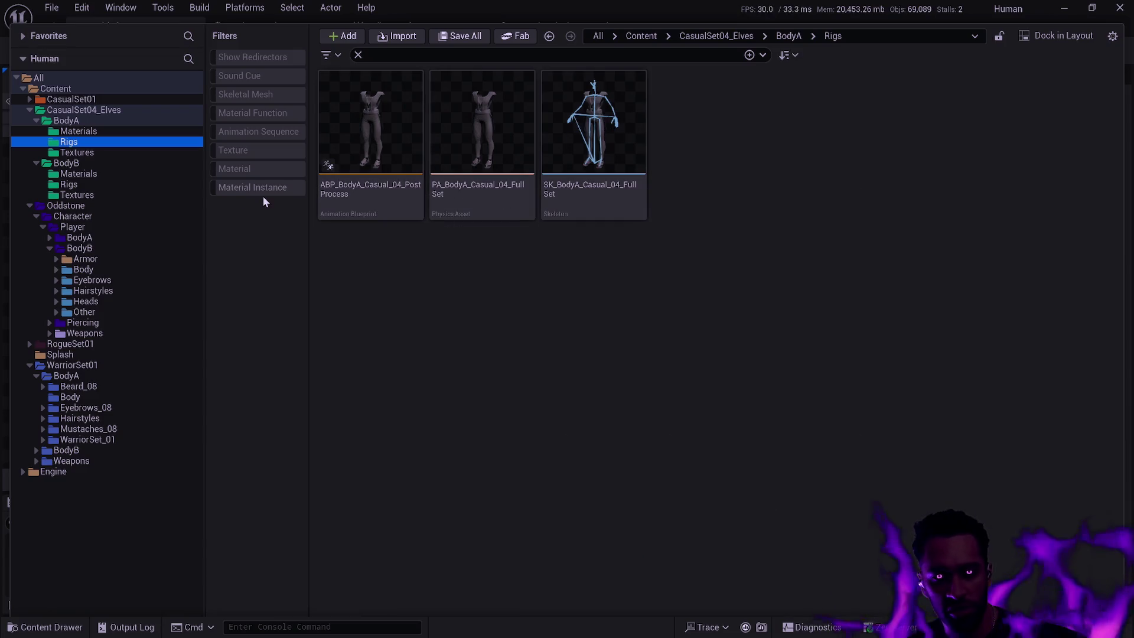
# Step: Browse the BodyA Materials and Textures folders, then select all BodyA assets
pyautogui.click(89, 133)
pyautogui.click(80, 152)
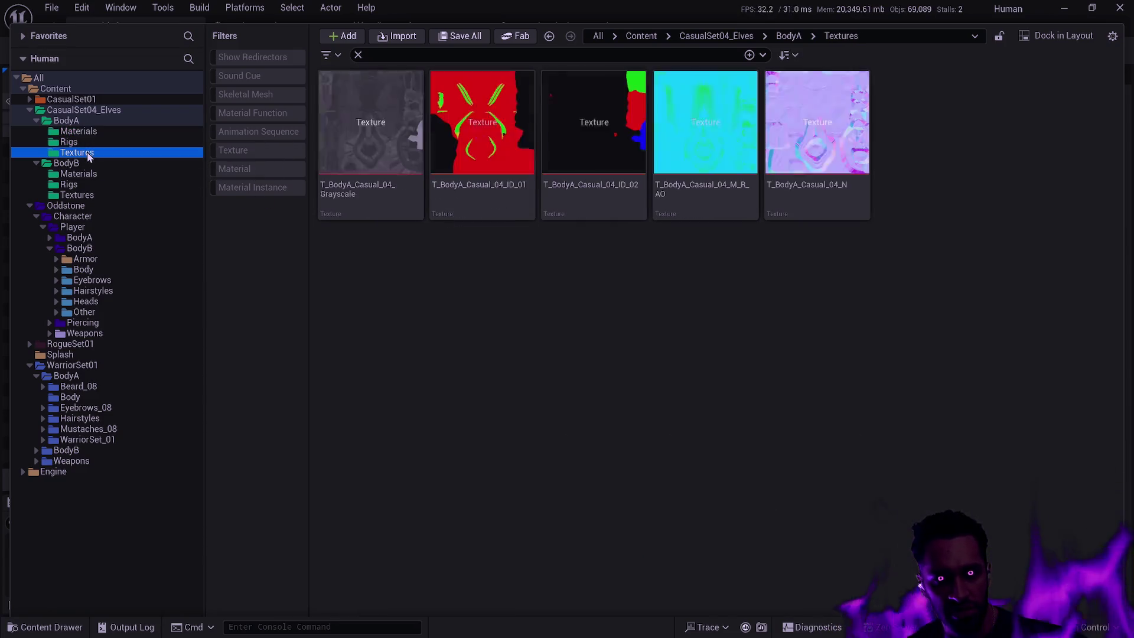
pyautogui.click(68, 121)
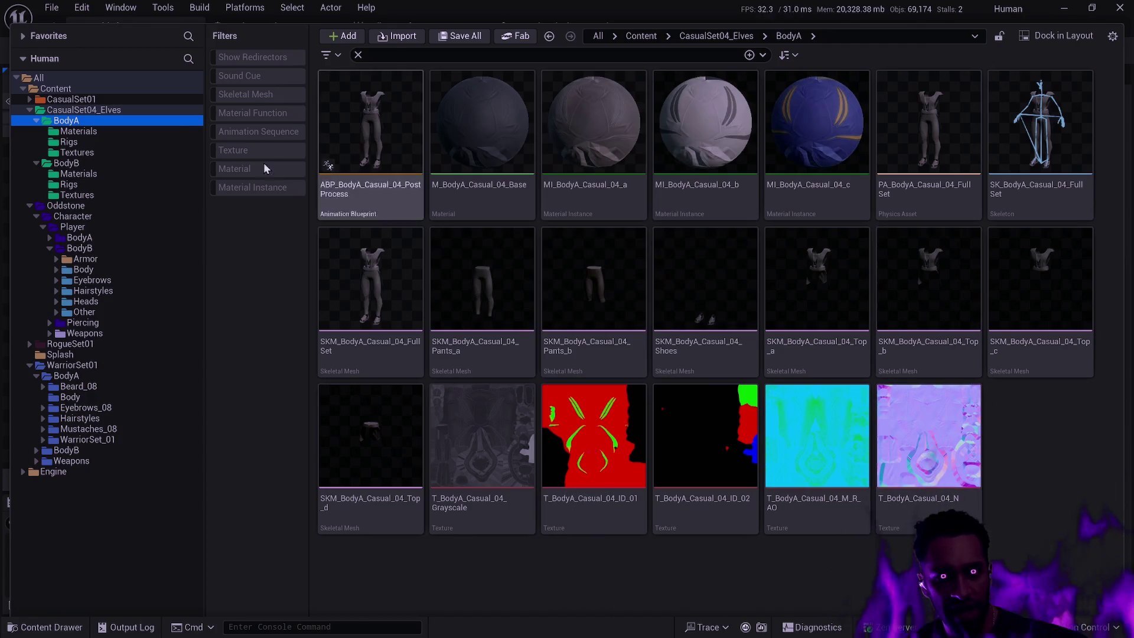
pyautogui.click(1012, 474)
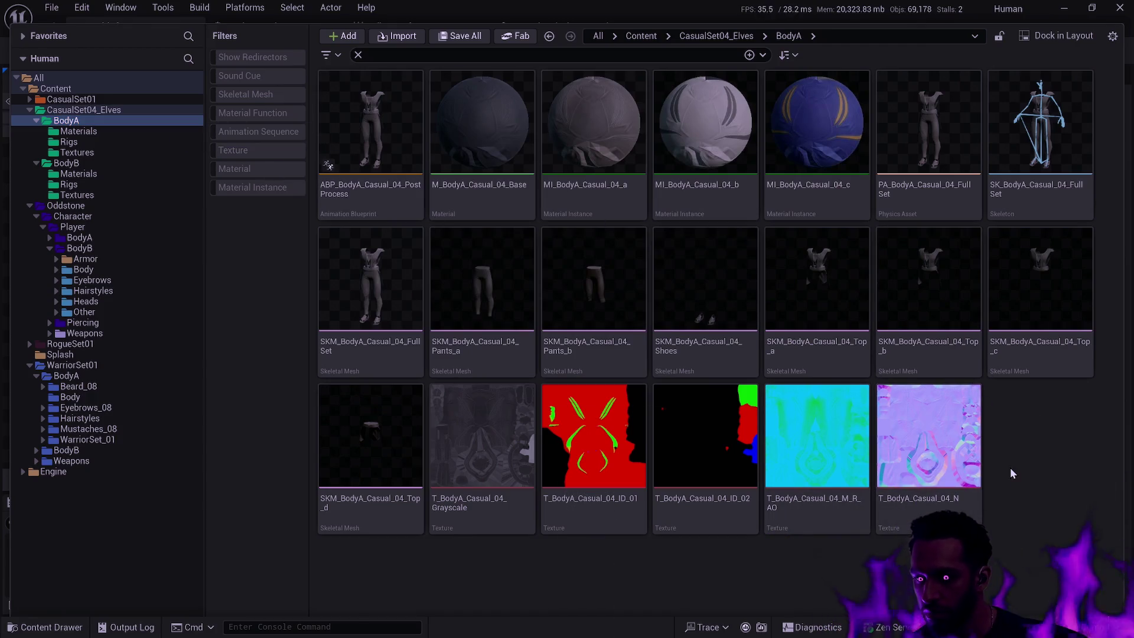
pyautogui.hotkey('ctrl', 'a')
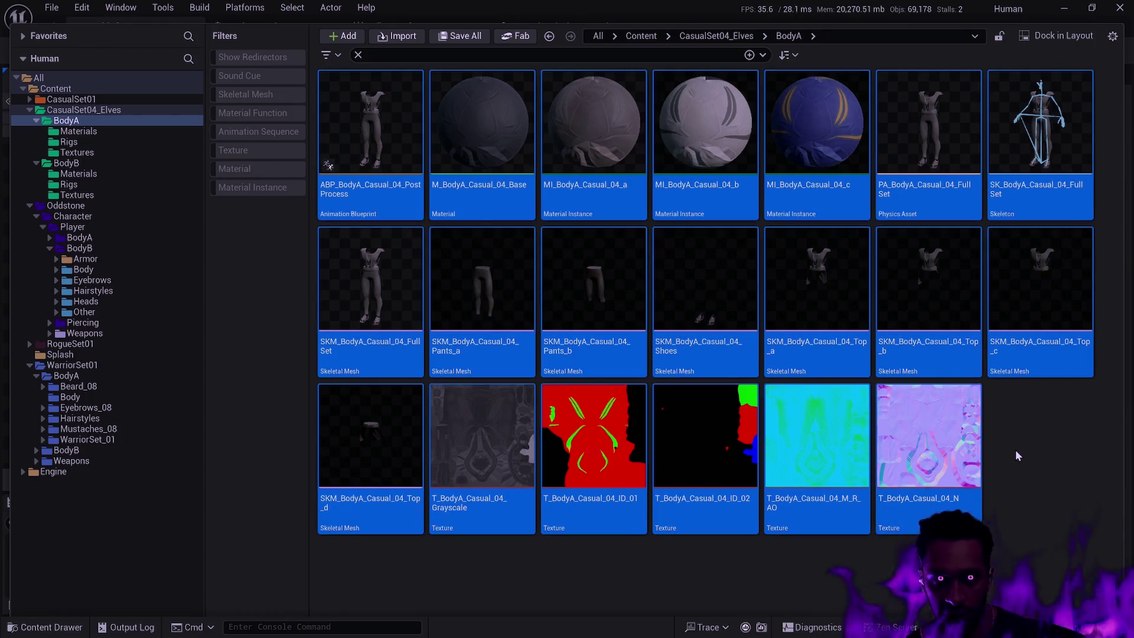
# Step: Return to CasualSet04_Elves, clear the search box, and select all its assets
pyautogui.click(84, 110)
pyautogui.click(437, 55)
pyautogui.hotkey('ctrl', 'v')
pyautogui.hotkey('ctrl', 'a')
pyautogui.press('BackSpace')
pyautogui.click(636, 285)
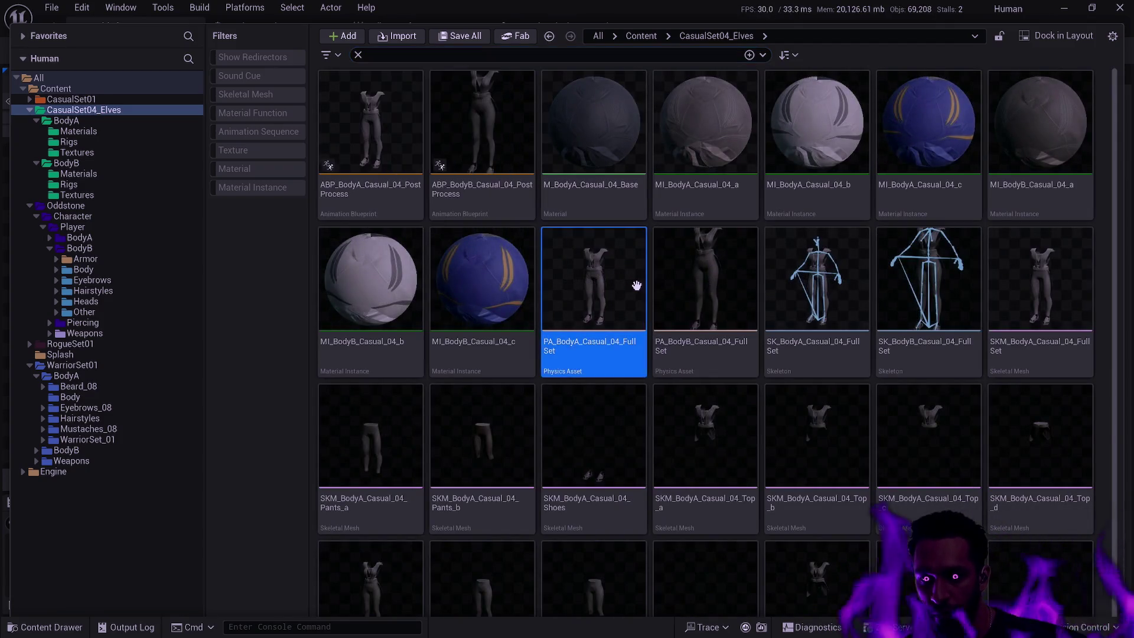
pyautogui.hotkey('ctrl', 'a')
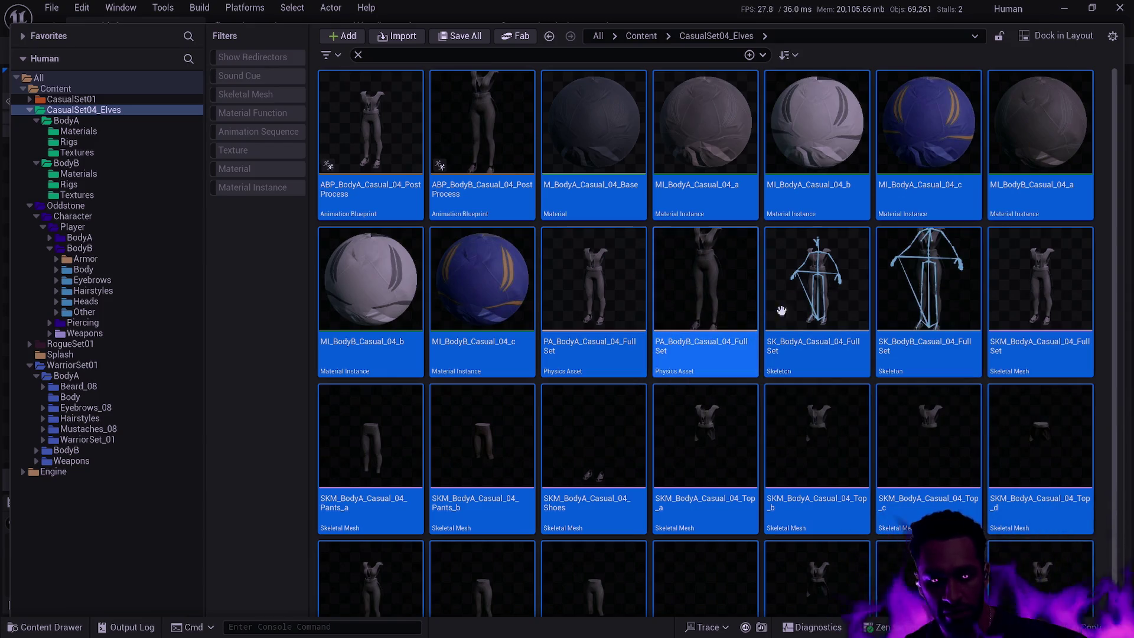
# Step: Batch-rename the selected Elves assets, replacing Casual_04 with Cloth
pyautogui.press('F2')
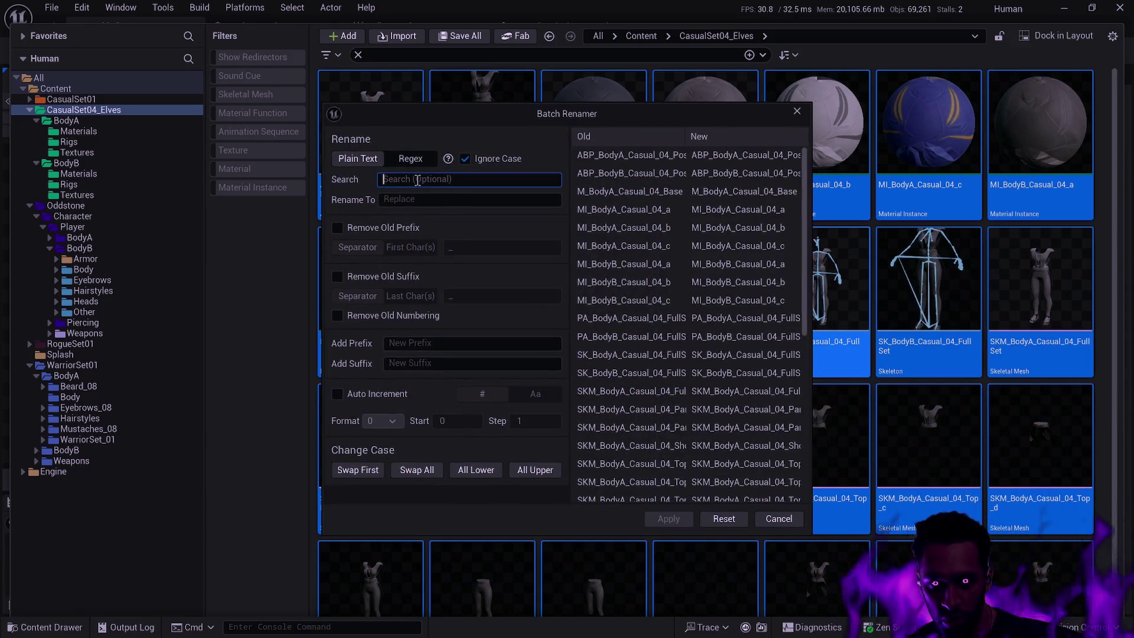
pyautogui.write('Casual_04')
pyautogui.press('Tab')
pyautogui.write('Cloth')
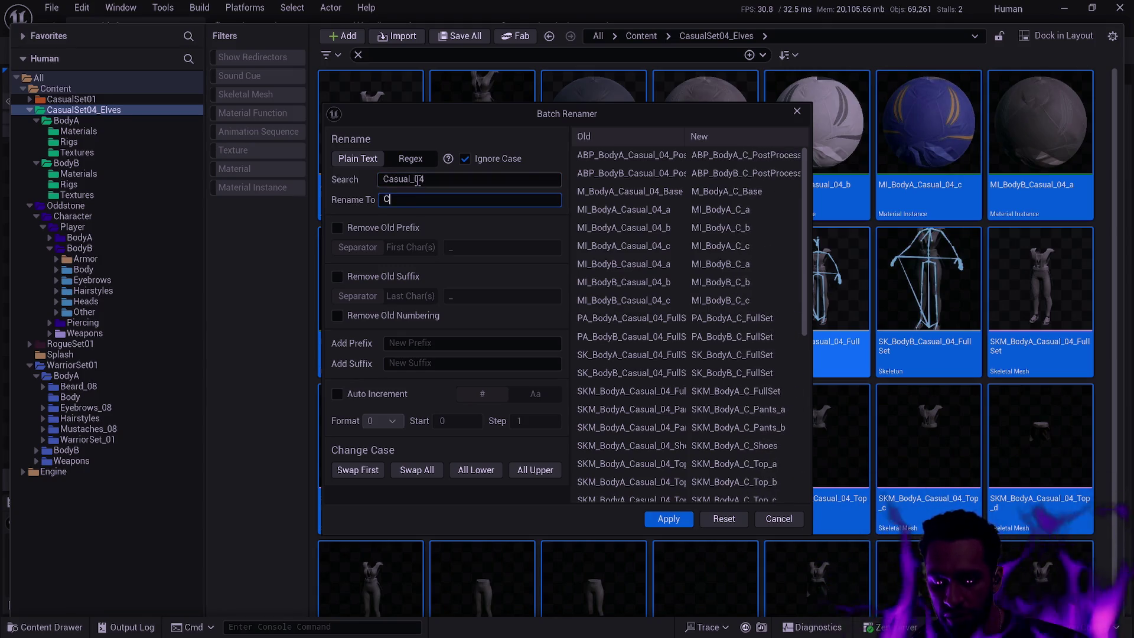
pyautogui.click(669, 519)
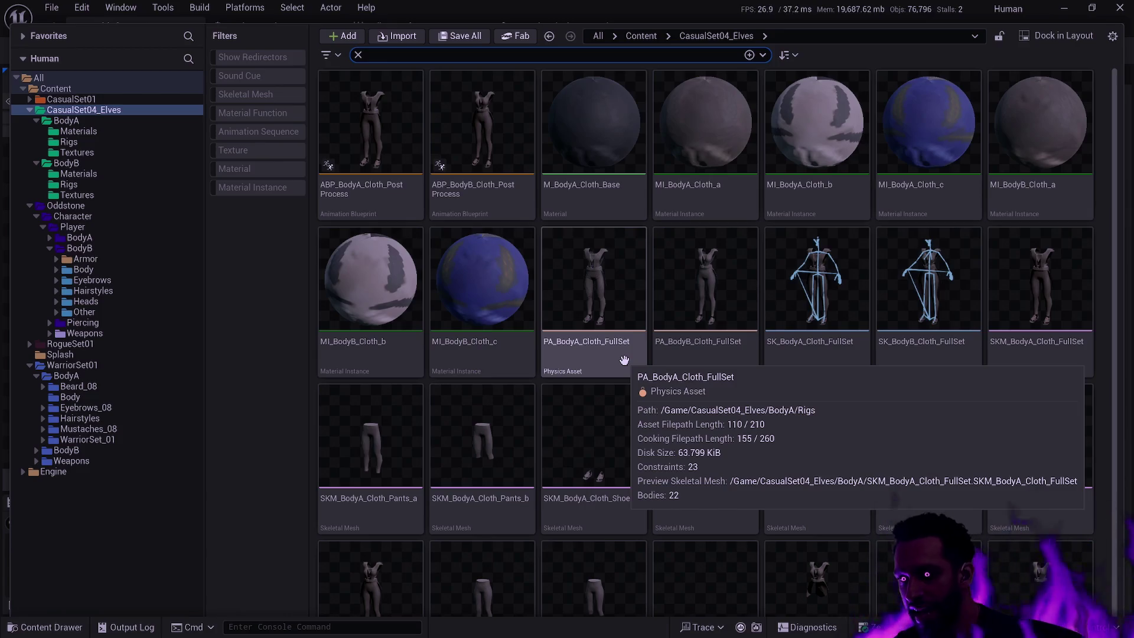
# Step: Review the renamed Cloth assets, then open the CasualSet04_Elves BodyA folder
pyautogui.moveTo(1022, 231)
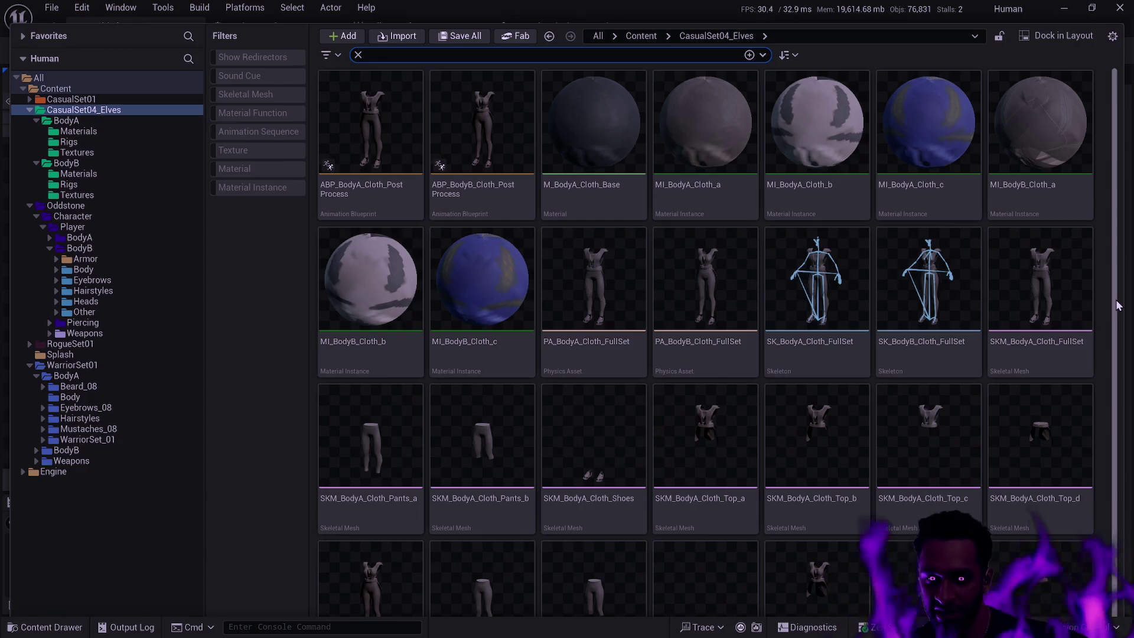
pyautogui.moveTo(586, 267)
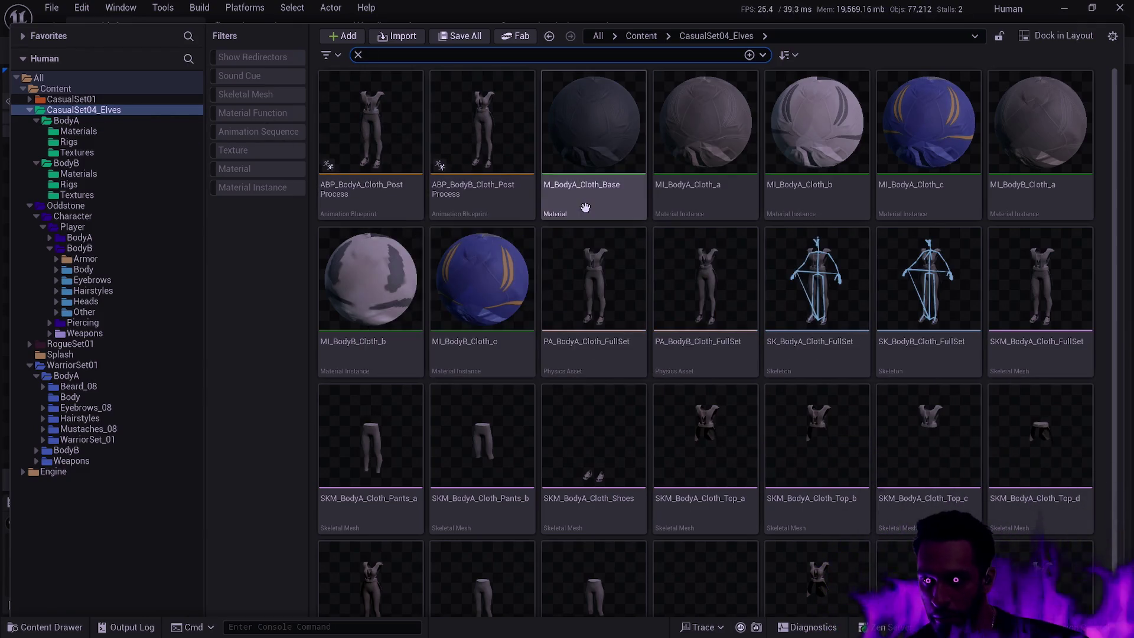
pyautogui.click(125, 121)
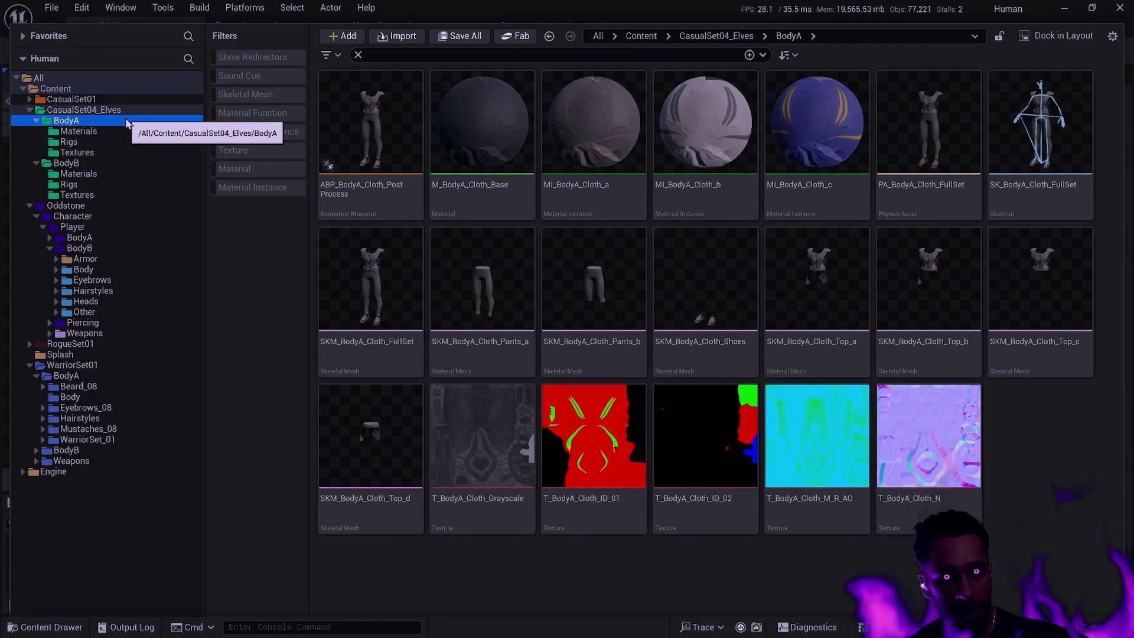
pyautogui.click(118, 111)
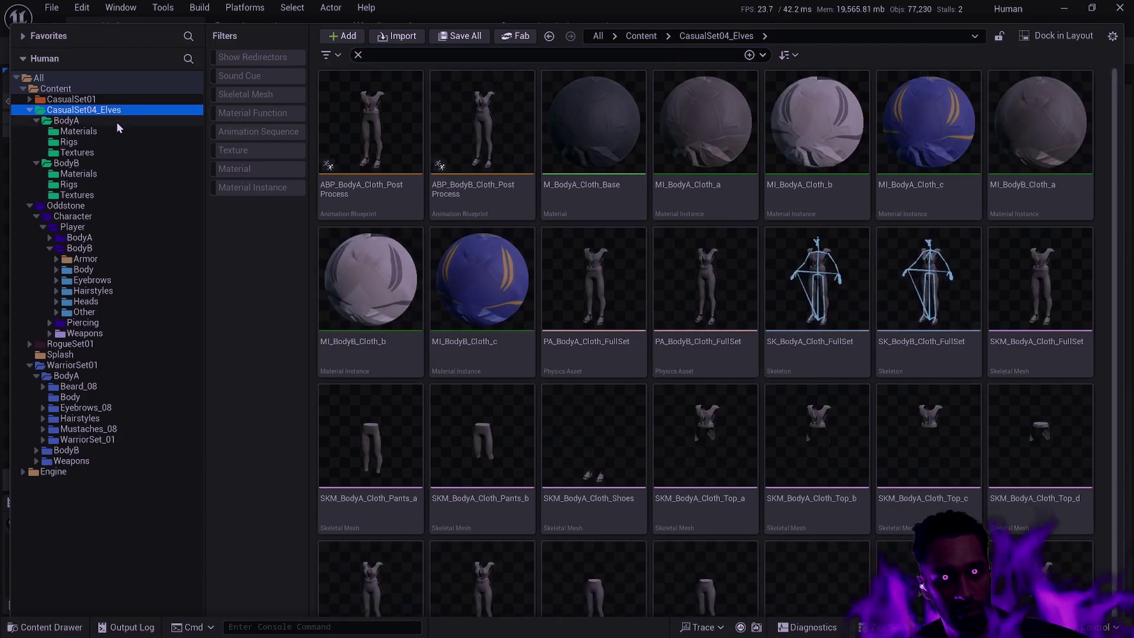
pyautogui.click(118, 124)
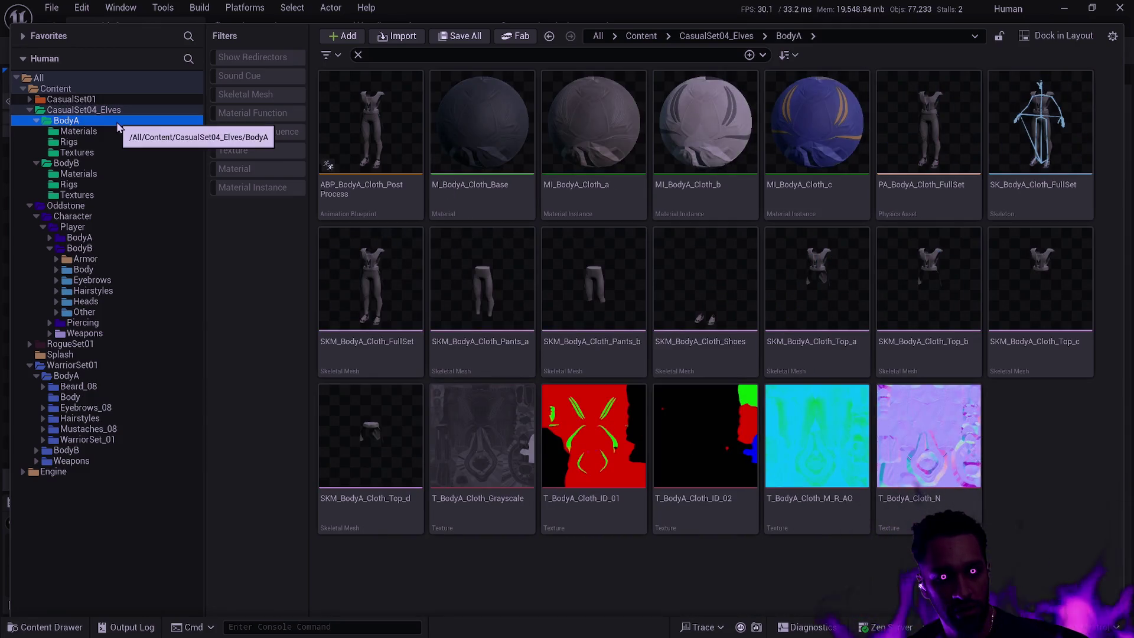
# Step: Rename the CasualSet04_Elves BodyA folder to Cloth
pyautogui.press('F2')
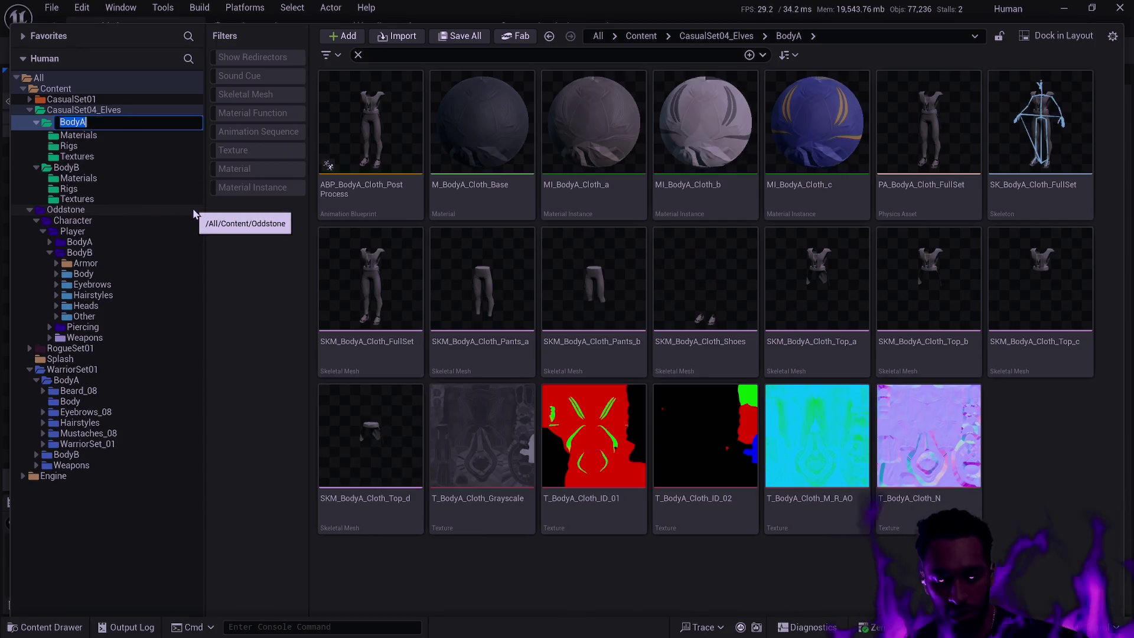
pyautogui.write('Cloth')
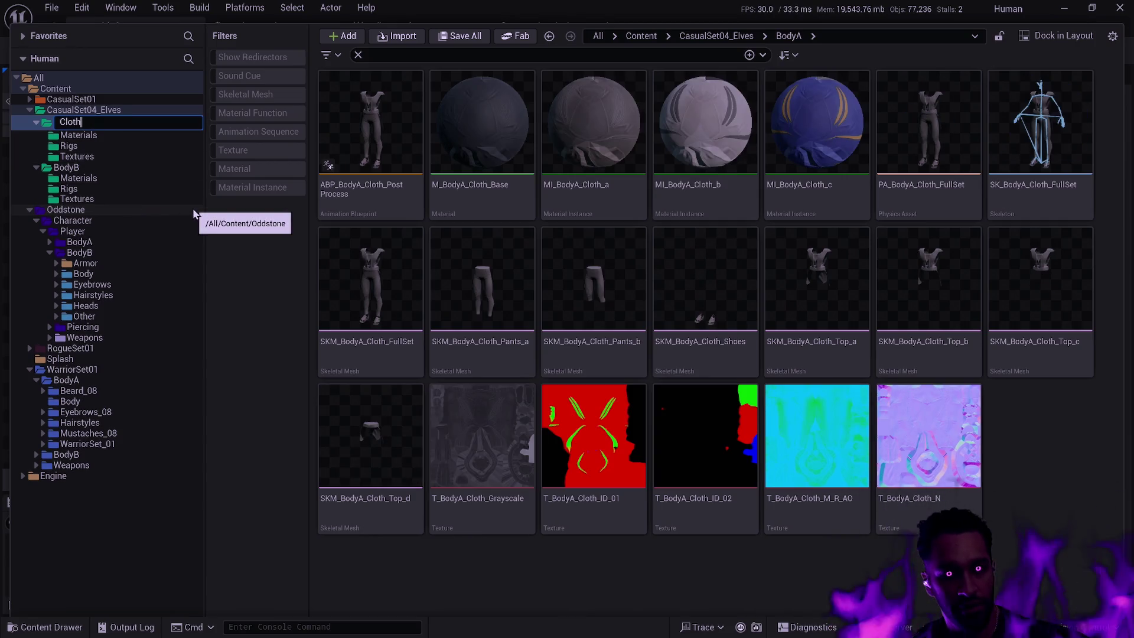
pyautogui.press('Return')
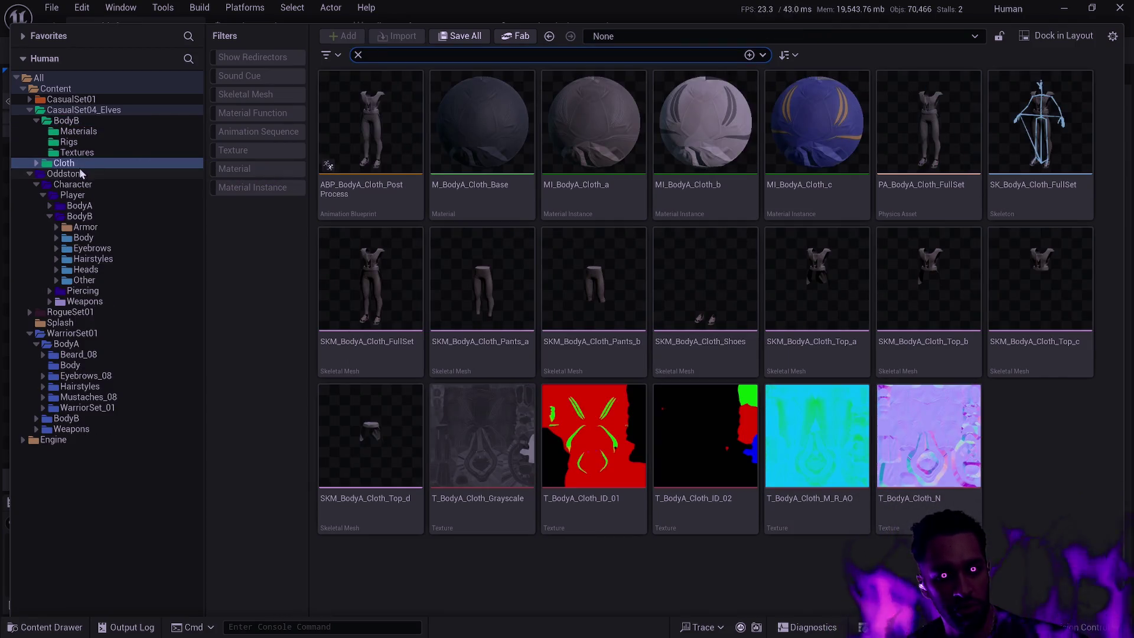
# Step: Move the Cloth folder into Oddstone's Player BodyA Armor folder
pyautogui.moveTo(74, 164)
pyautogui.mouseDown()
pyautogui.moveTo(104, 216)
pyautogui.moveTo(279, 247)
pyautogui.moveTo(234, 248)
pyautogui.moveTo(279, 617)
pyautogui.moveTo(346, 613)
pyautogui.moveTo(441, 420)
pyautogui.moveTo(803, 2)
pyautogui.mouseUp()
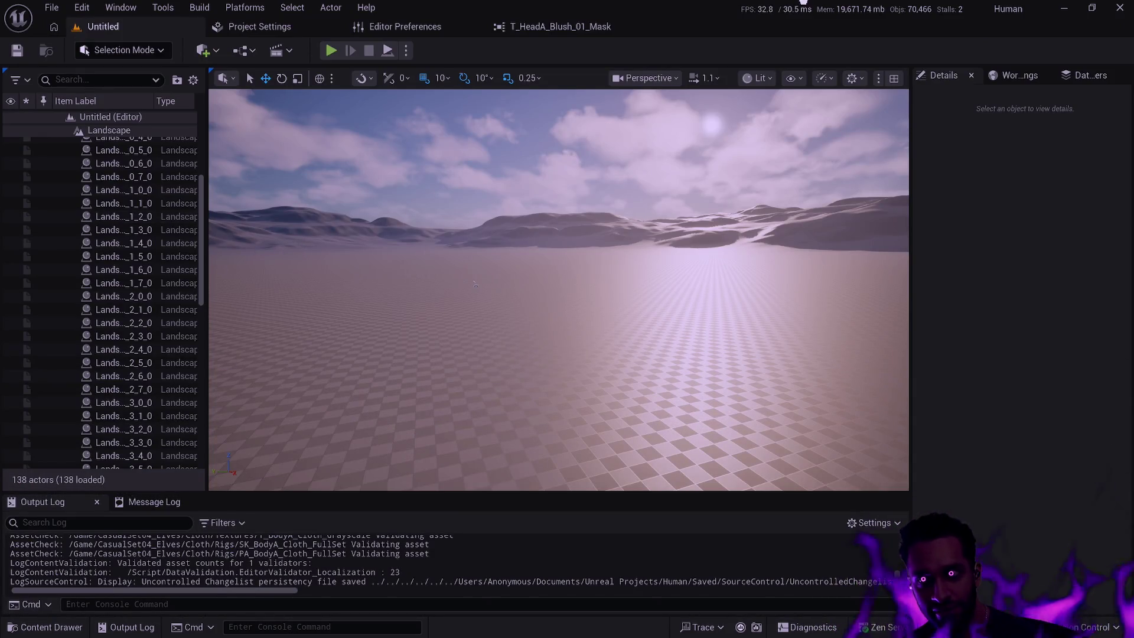
pyautogui.hotkey('ctrl', 'space')
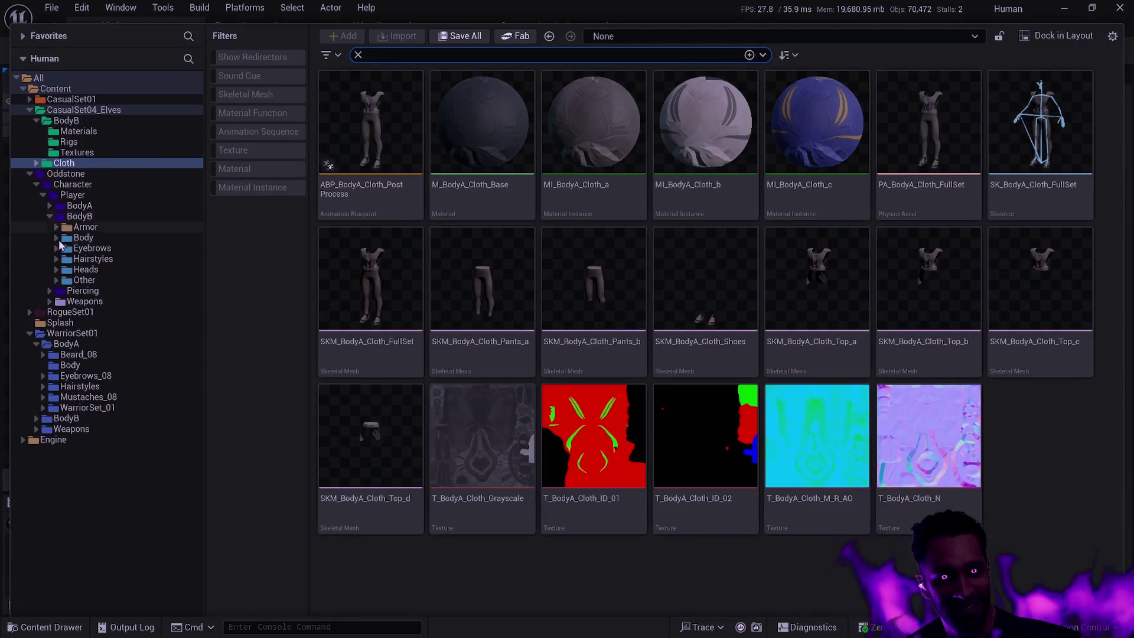
pyautogui.click(57, 227)
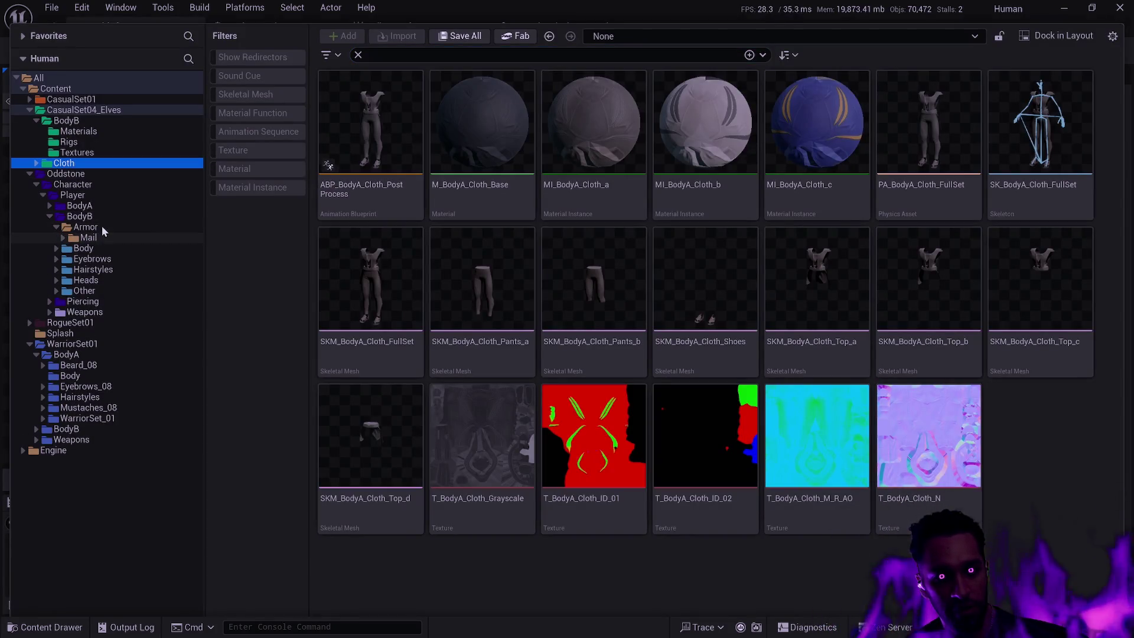
pyautogui.click(50, 205)
pyautogui.click(56, 216)
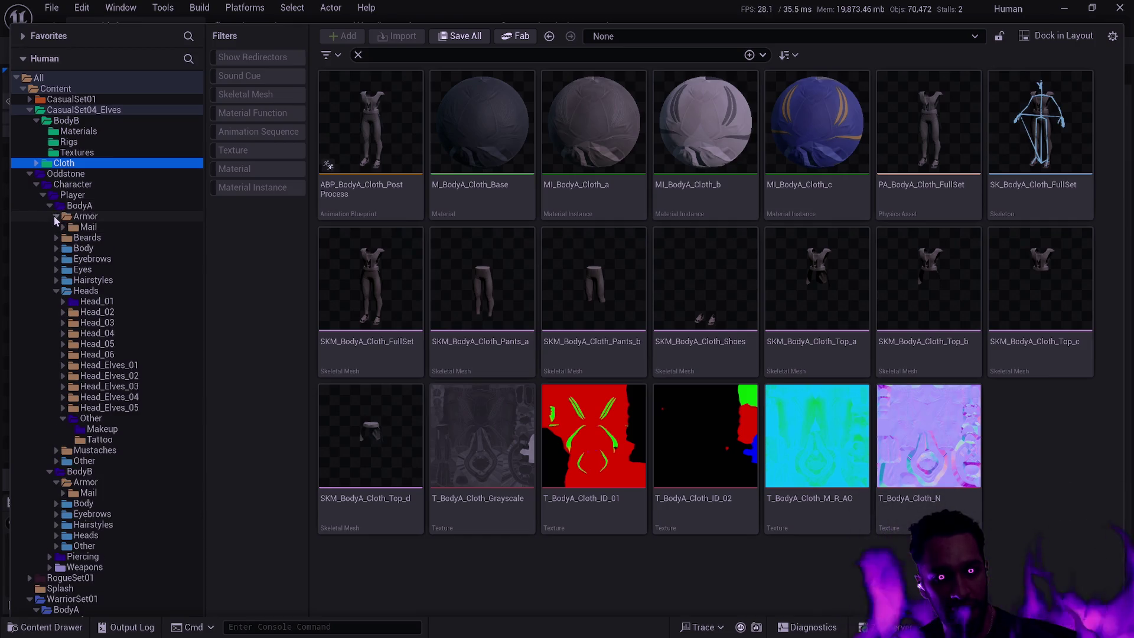
pyautogui.moveTo(77, 169)
pyautogui.mouseDown()
pyautogui.moveTo(148, 225)
pyautogui.moveTo(104, 219)
pyautogui.mouseUp()
pyautogui.click(144, 244)
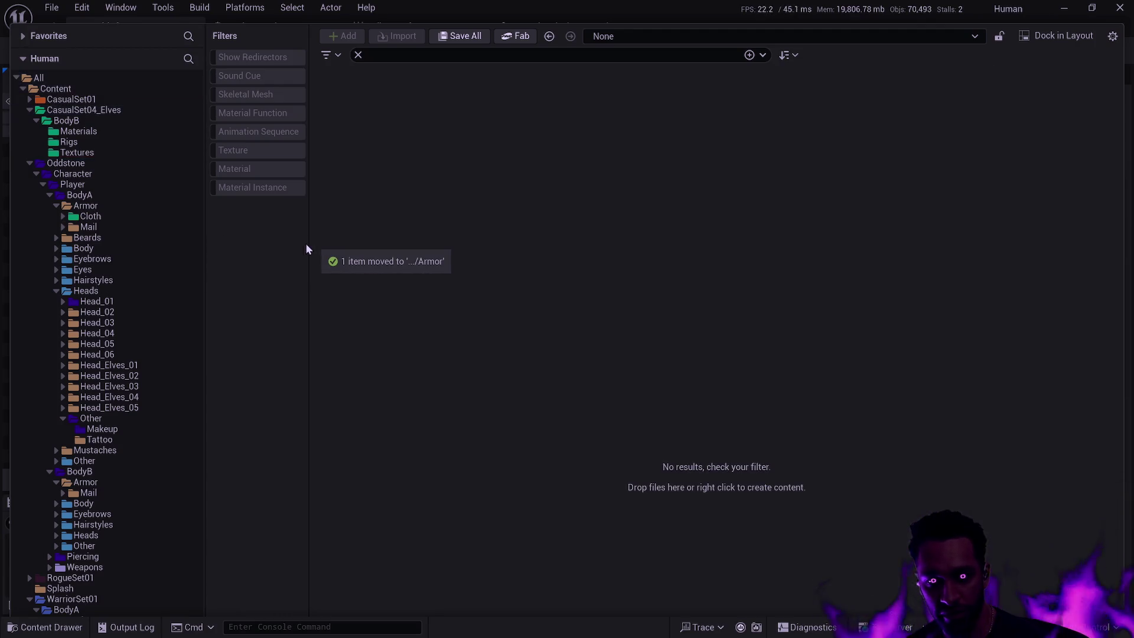
pyautogui.click(73, 120)
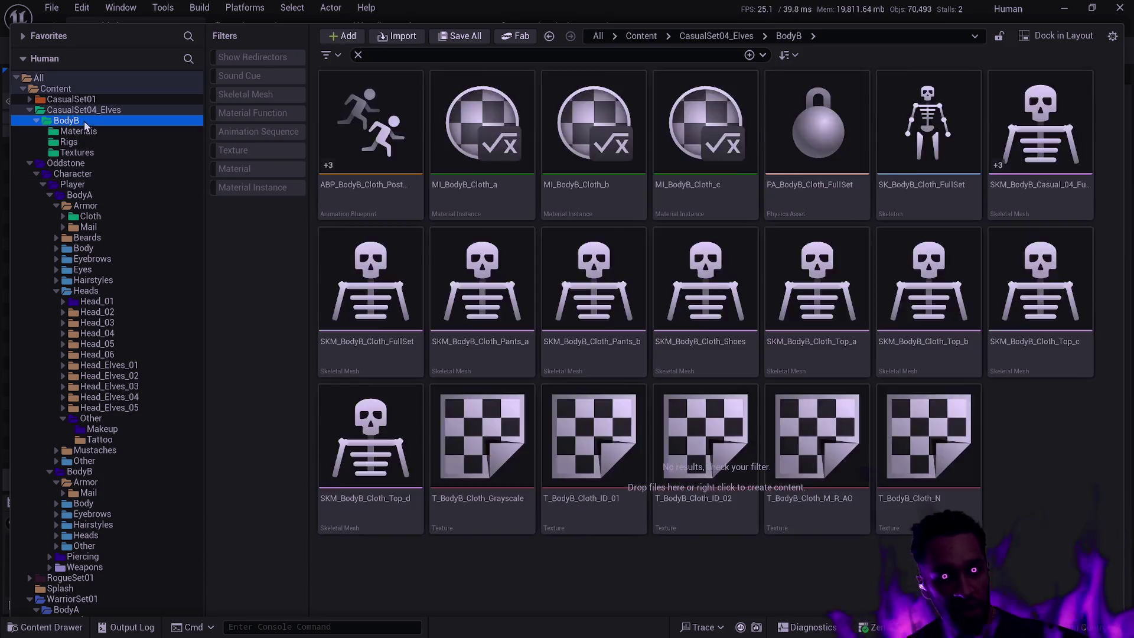
# Step: Rename the BodyB folder to Cloth, skipping the failed save of SKM_BodyB_Casual_04_FullSet
pyautogui.click(74, 120)
pyautogui.write('Cloth')
pyautogui.press('Return')
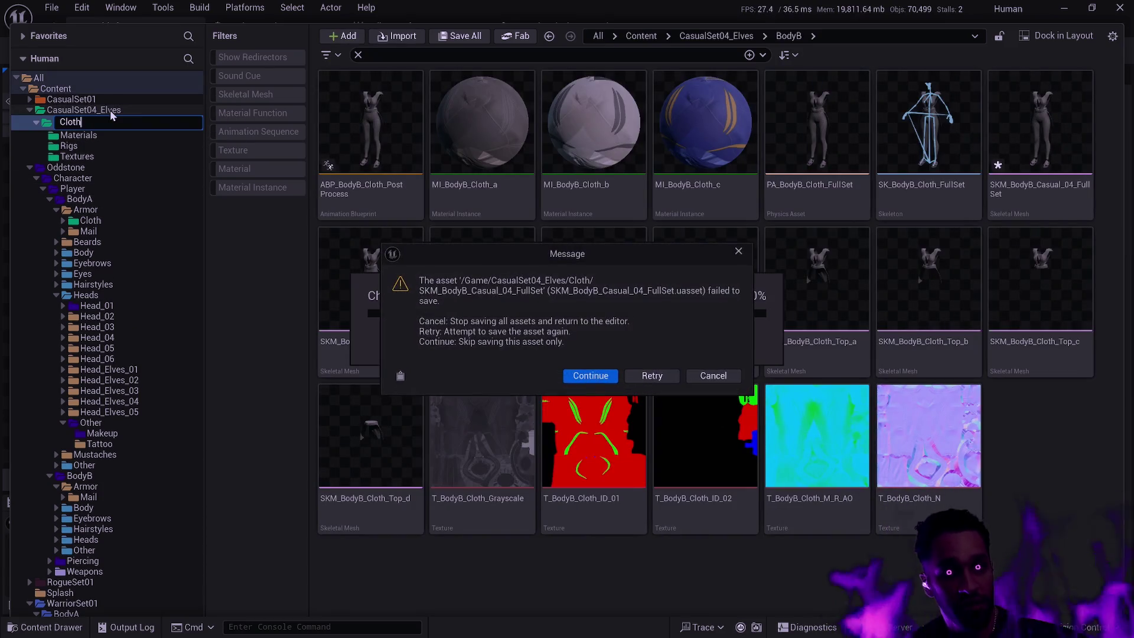
pyautogui.click(586, 376)
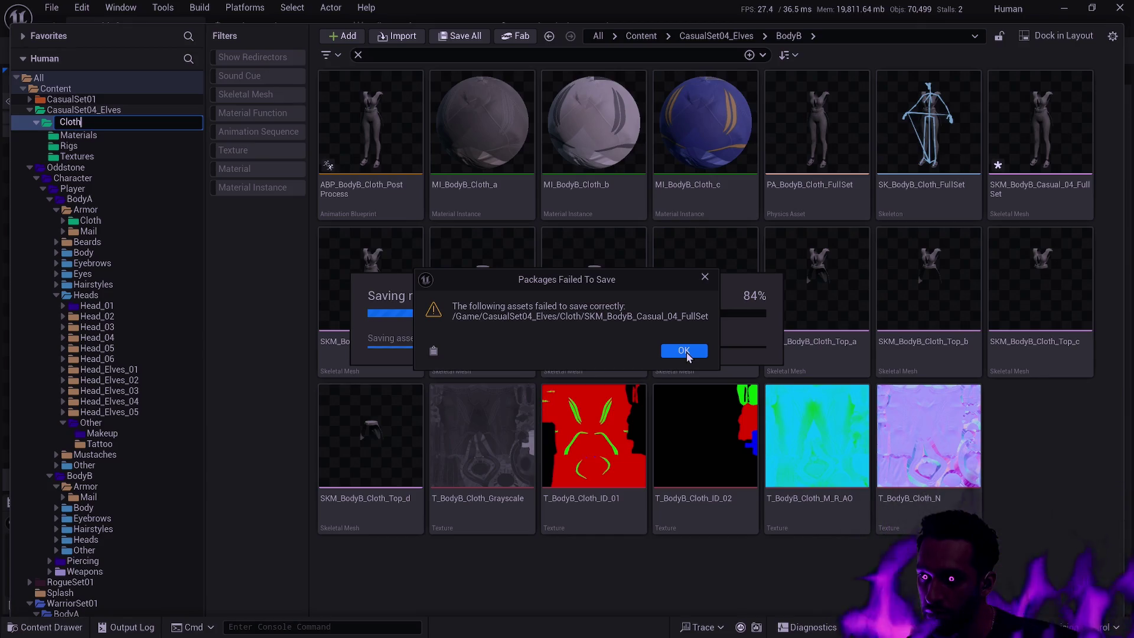
pyautogui.click(685, 352)
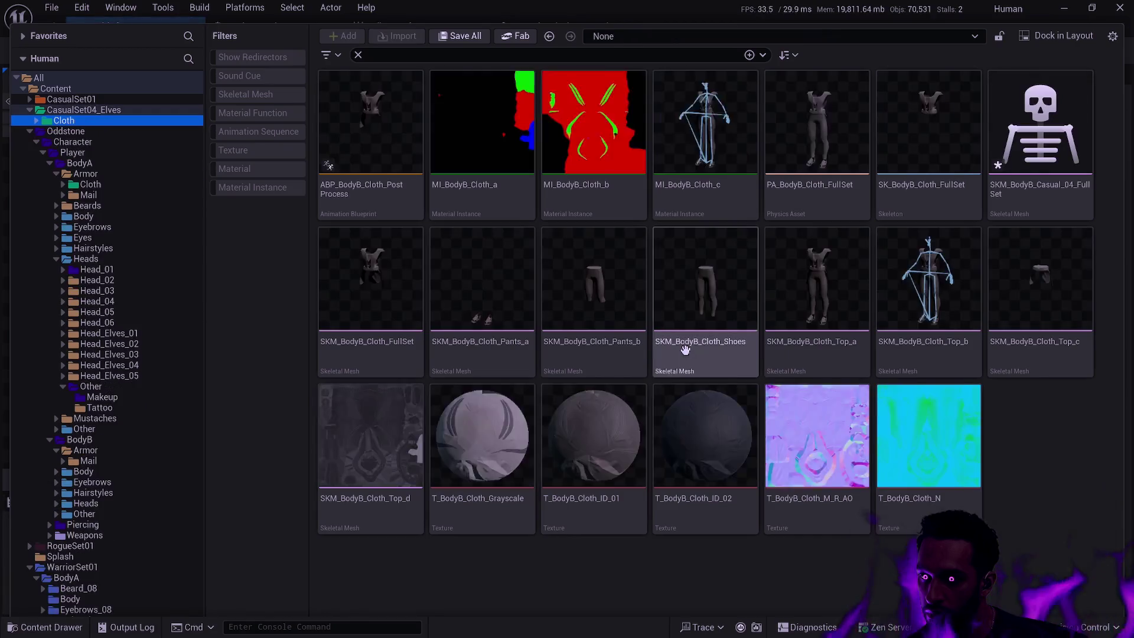
pyautogui.moveTo(844, 418)
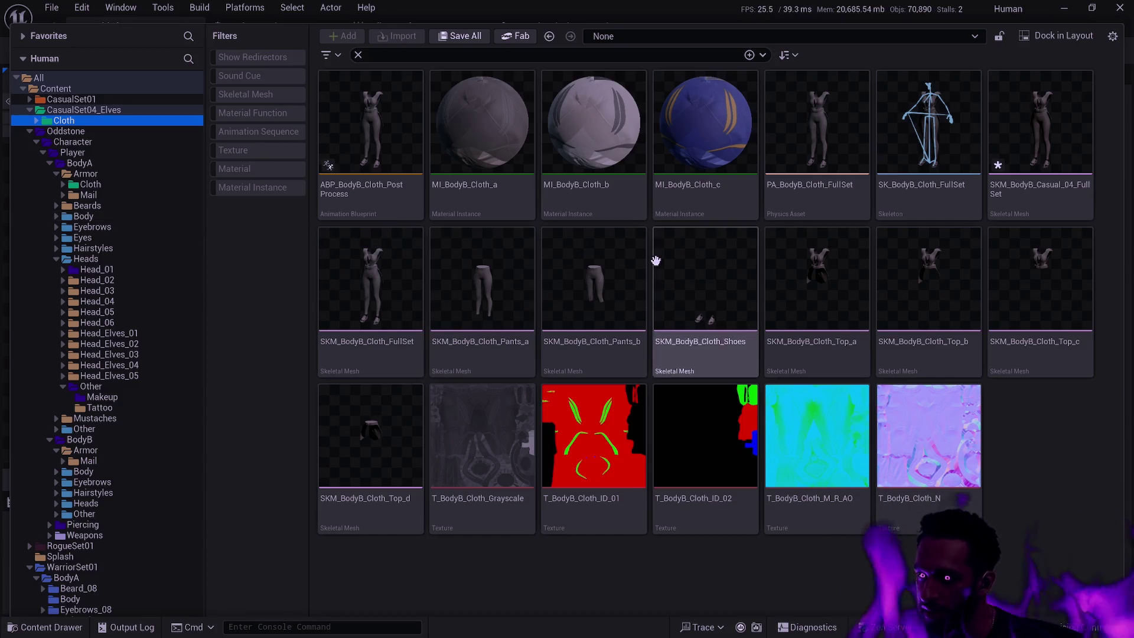
pyautogui.click(1044, 195)
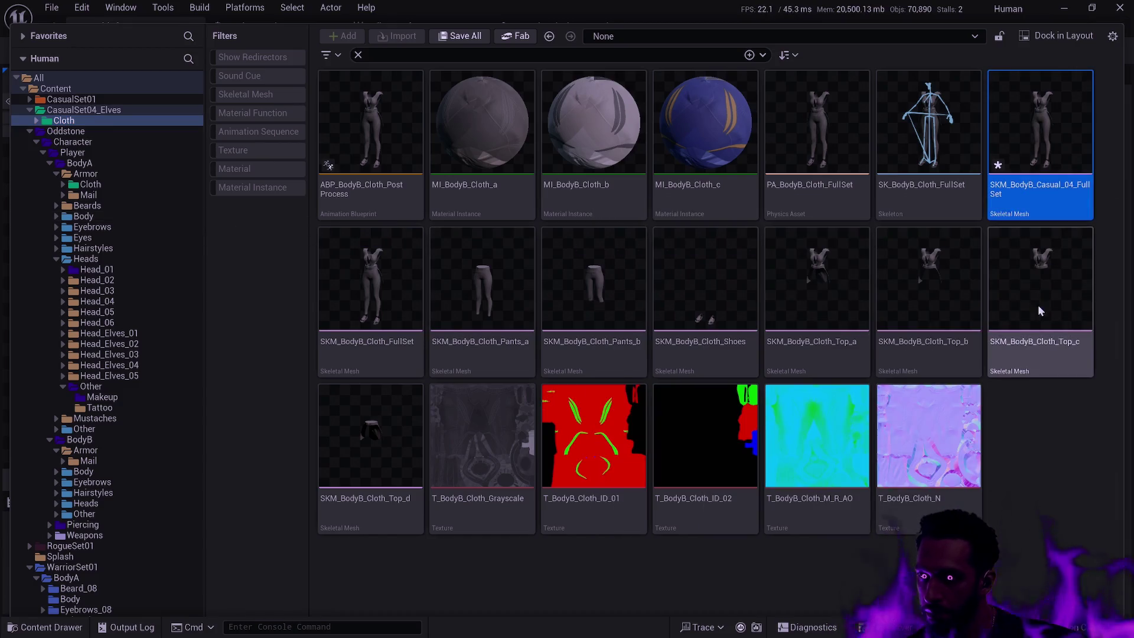
pyautogui.hotkey('ctrl', 's')
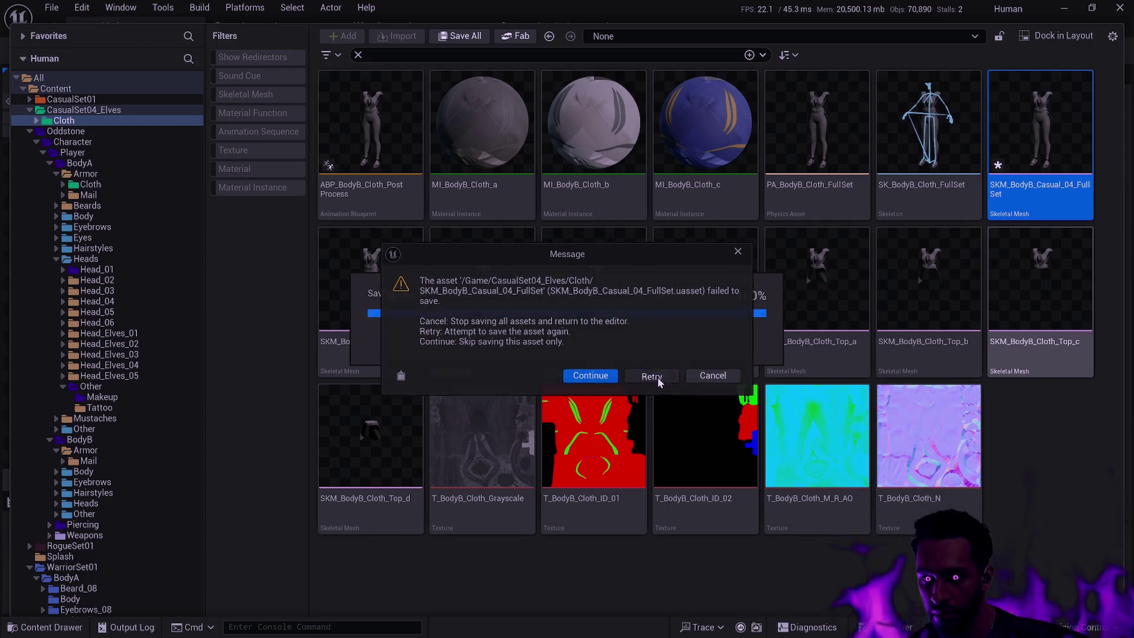
pyautogui.click(713, 376)
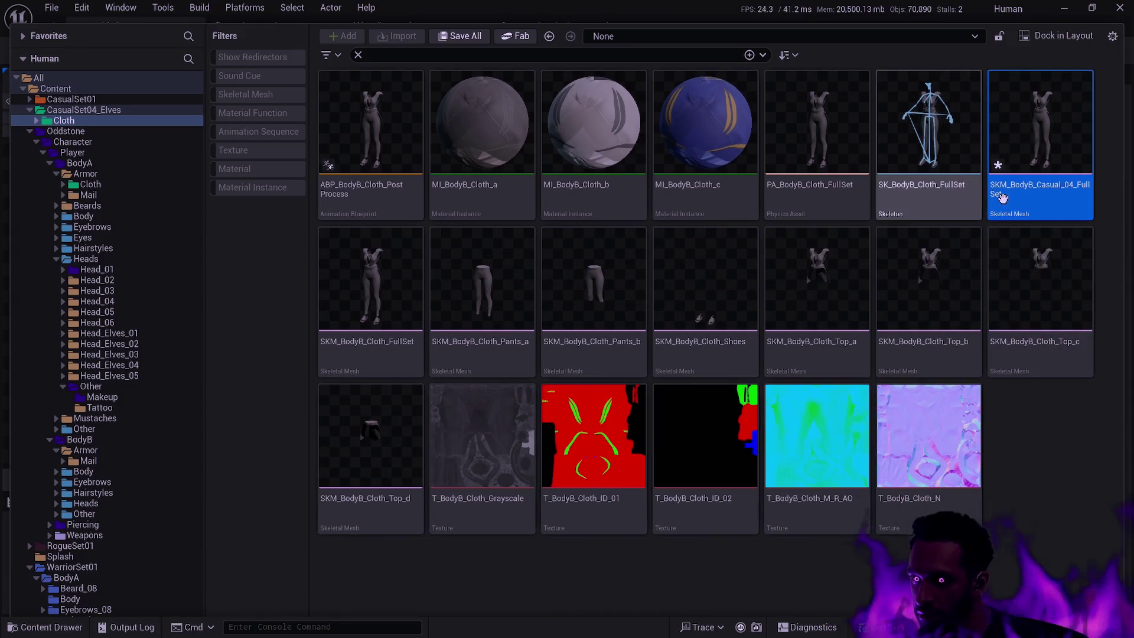
pyautogui.rightClick(1010, 133)
pyautogui.scroll(-2, 886, 535)
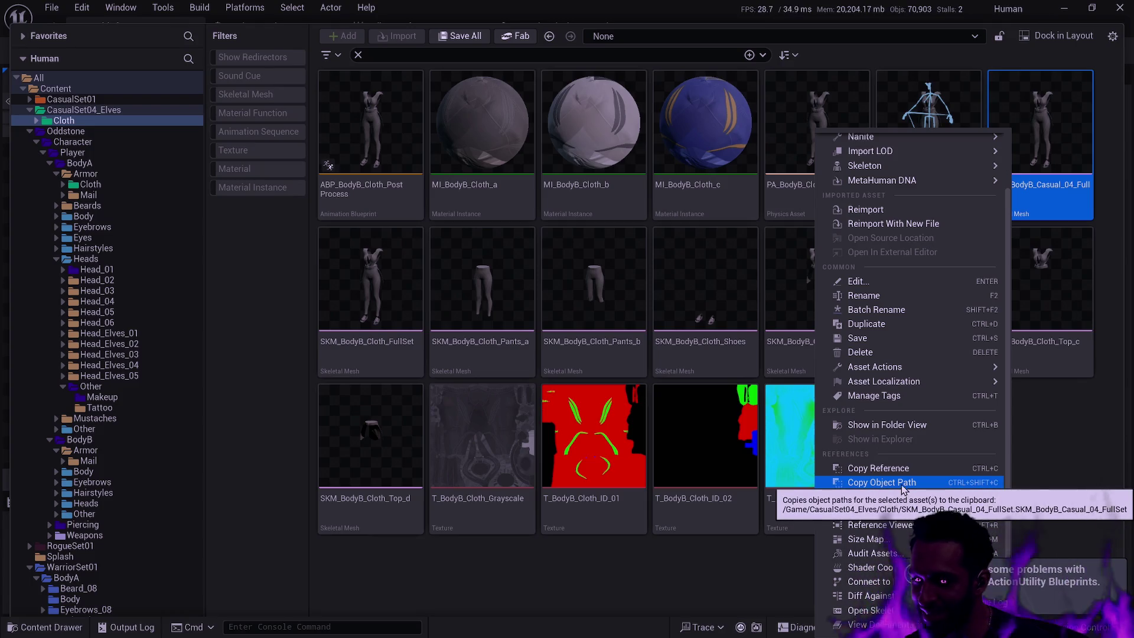
pyautogui.click(880, 525)
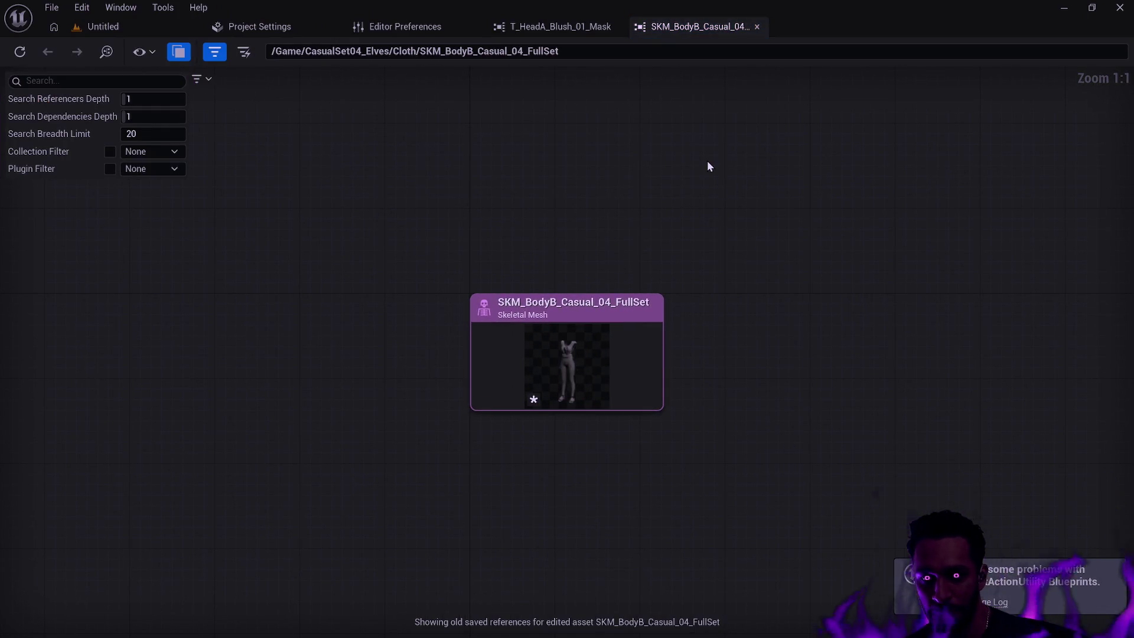
pyautogui.click(757, 27)
pyautogui.click(168, 24)
pyautogui.hotkey('ctrl', 'space')
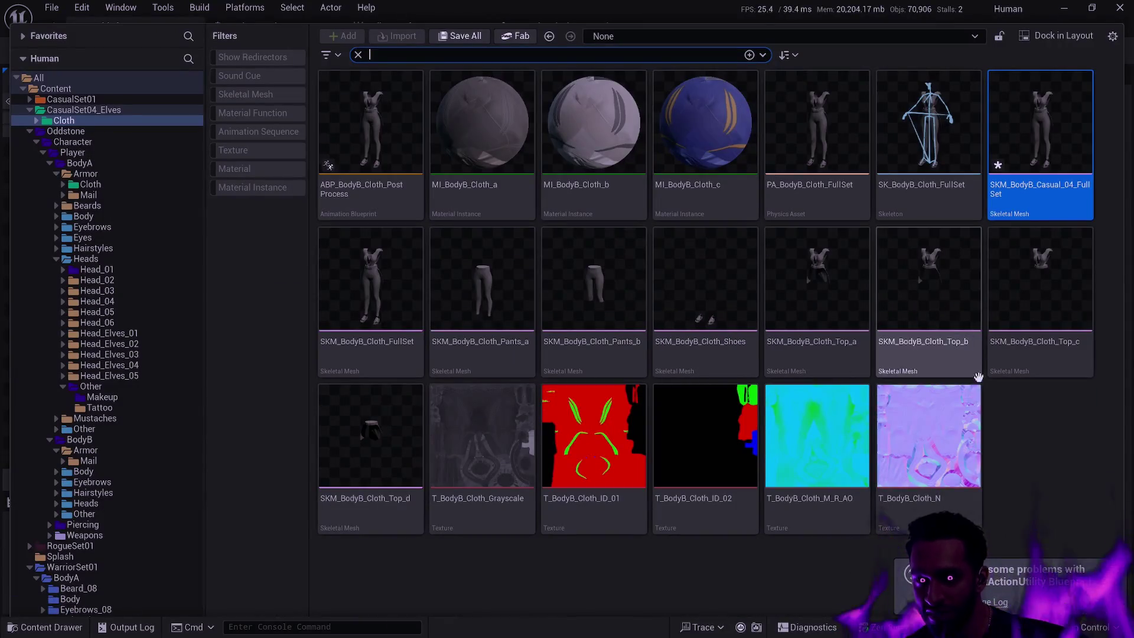
pyautogui.moveTo(709, 351)
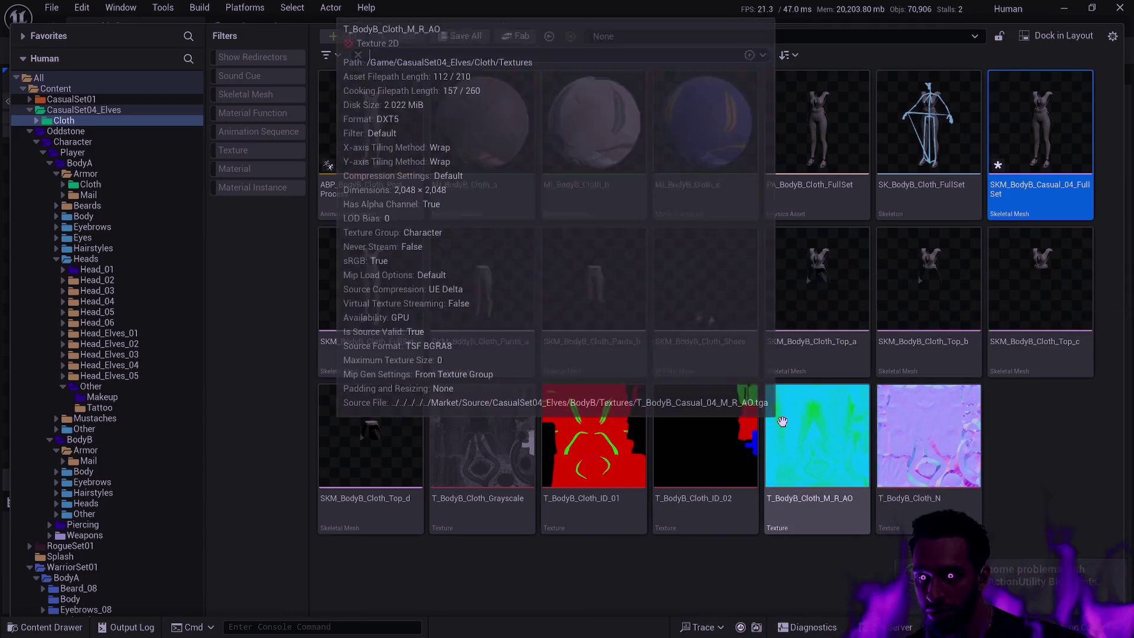
pyautogui.moveTo(1054, 195)
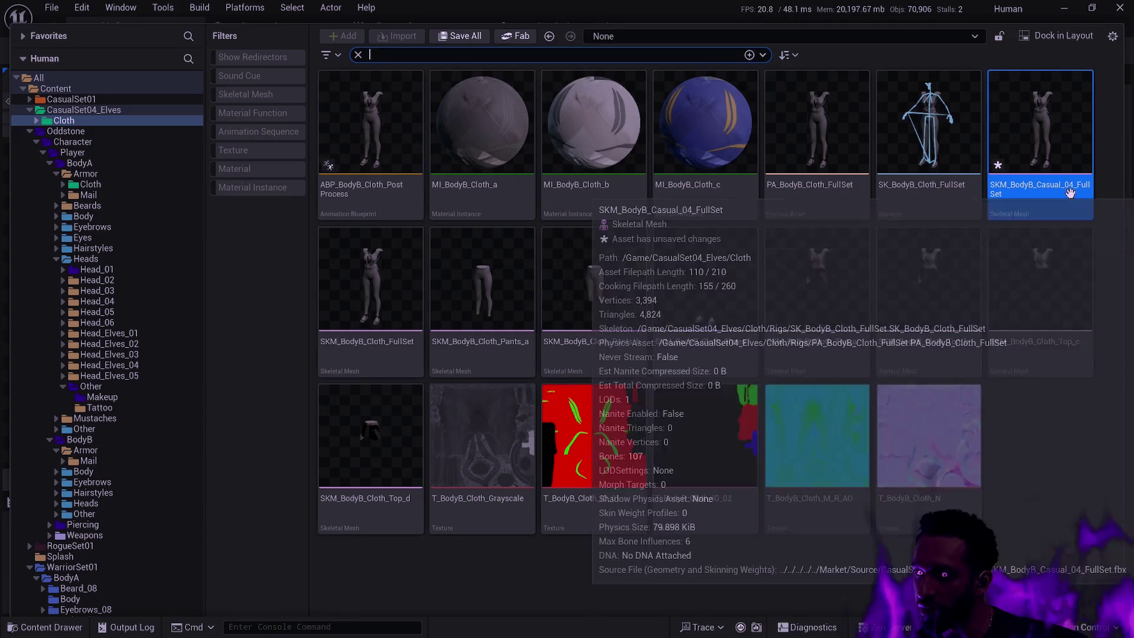
# Step: Compare SKM_BodyB_Casual_04_FullSet with SKM_BodyB_Cloth_FullSet before deleting it
pyautogui.keyDown('ctrl'); pyautogui.click(1053, 195); pyautogui.keyUp('ctrl')
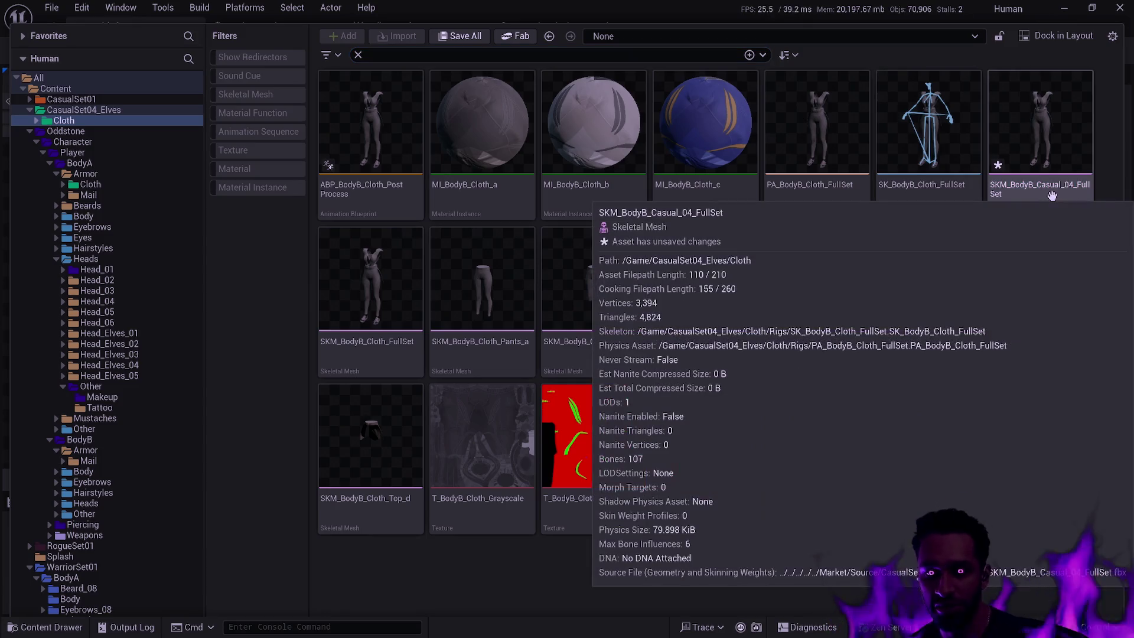
pyautogui.click(1053, 195)
pyautogui.press('Delete')
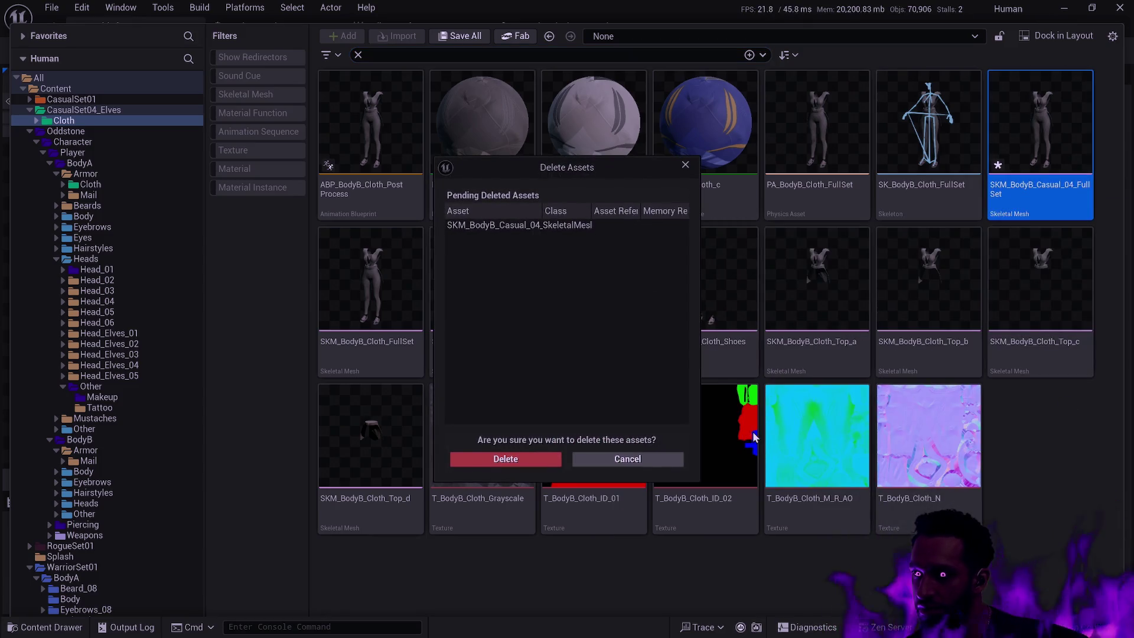
pyautogui.click(653, 460)
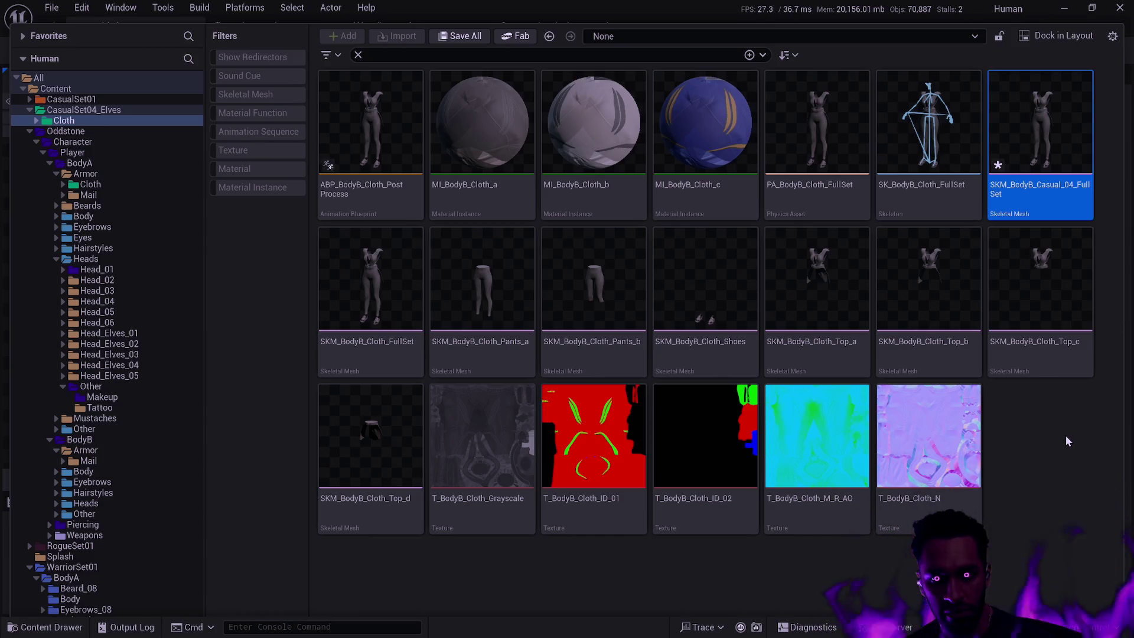
pyautogui.click(354, 248)
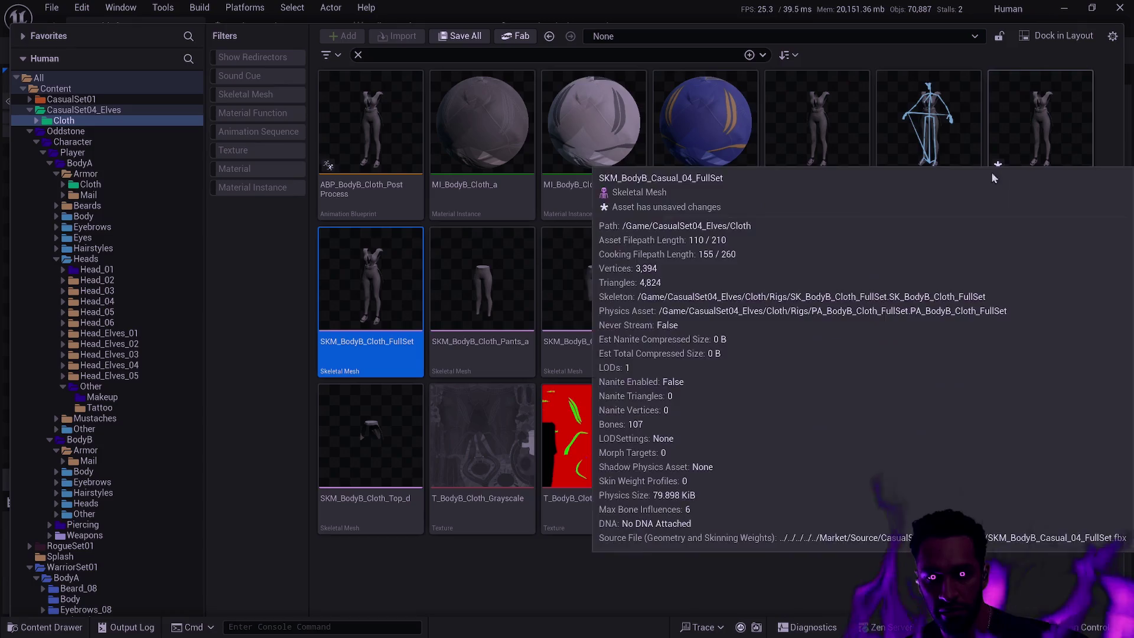
pyautogui.click(1032, 153)
# Step: Delete SKM_BodyB_Casual_04_FullSet and move the Cloth folder into Oddstone's BodyB Armor folder
pyautogui.press('Delete')
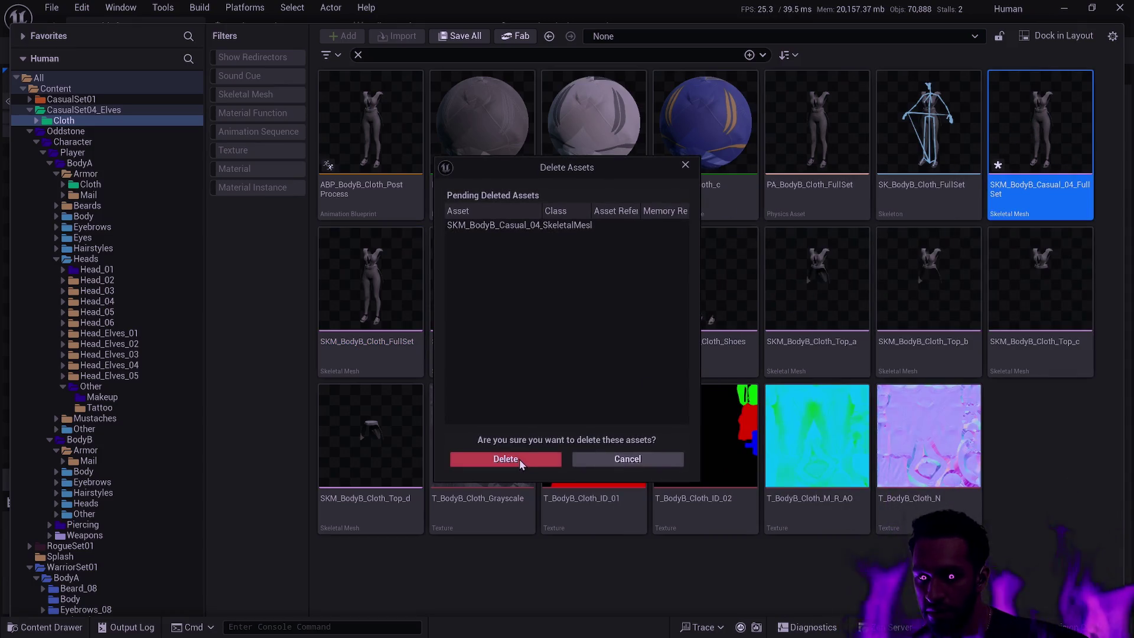
pyautogui.click(506, 459)
pyautogui.moveTo(63, 120)
pyautogui.mouseDown()
pyautogui.moveTo(109, 169)
pyautogui.moveTo(177, 195)
pyautogui.moveTo(104, 238)
pyautogui.moveTo(104, 258)
pyautogui.moveTo(142, 307)
pyautogui.moveTo(147, 397)
pyautogui.moveTo(96, 450)
pyautogui.mouseUp()
pyautogui.click(141, 480)
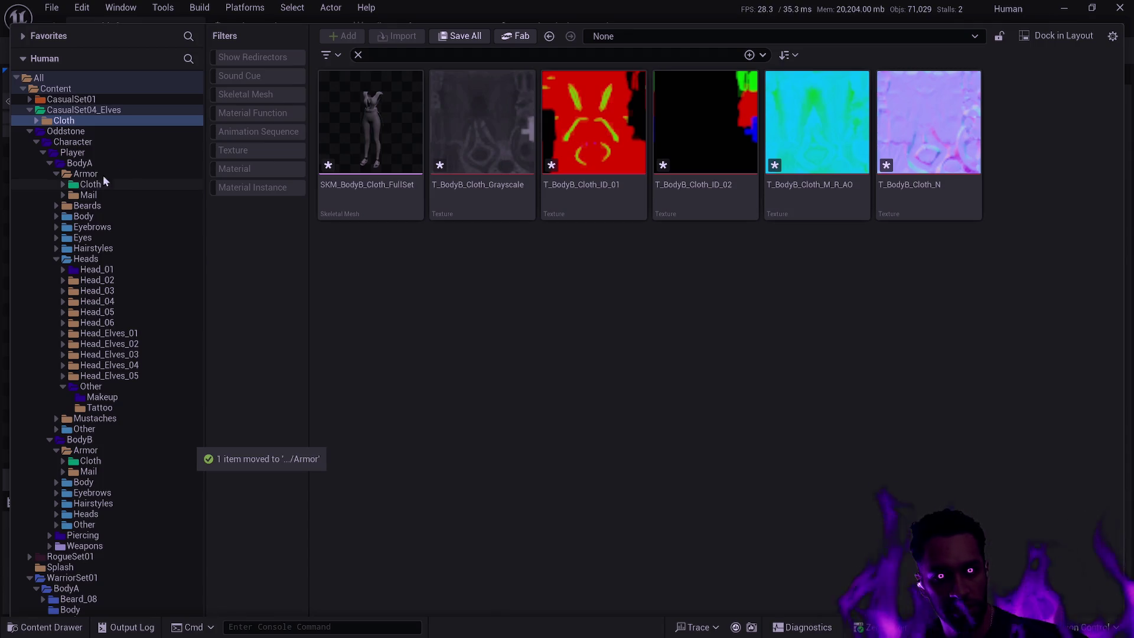
# Step: Delete the CasualSet04_Elves folder, force-deleting its still-referenced assets
pyautogui.click(89, 111)
pyautogui.press('Delete')
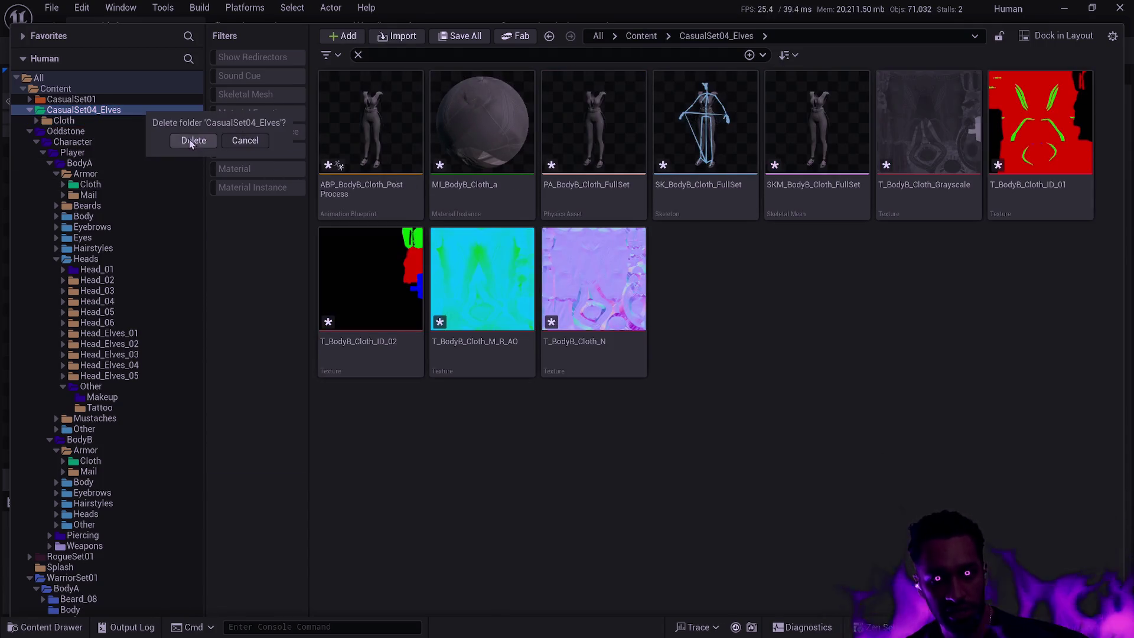
pyautogui.click(190, 140)
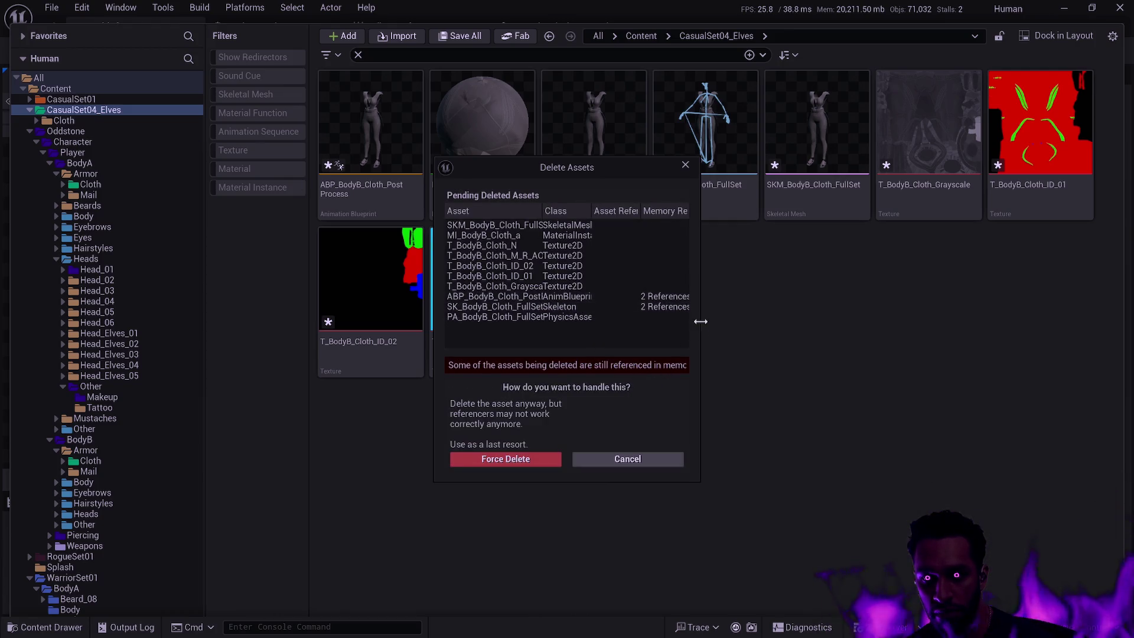
pyautogui.moveTo(699, 323); pyautogui.dragTo(910, 335)
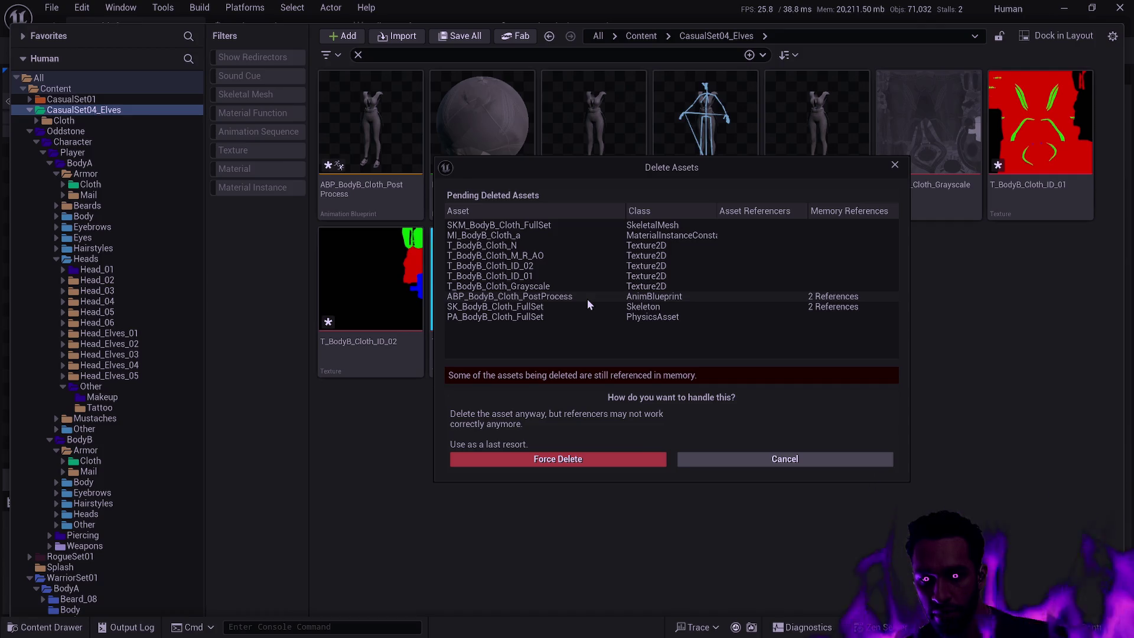
pyautogui.click(643, 460)
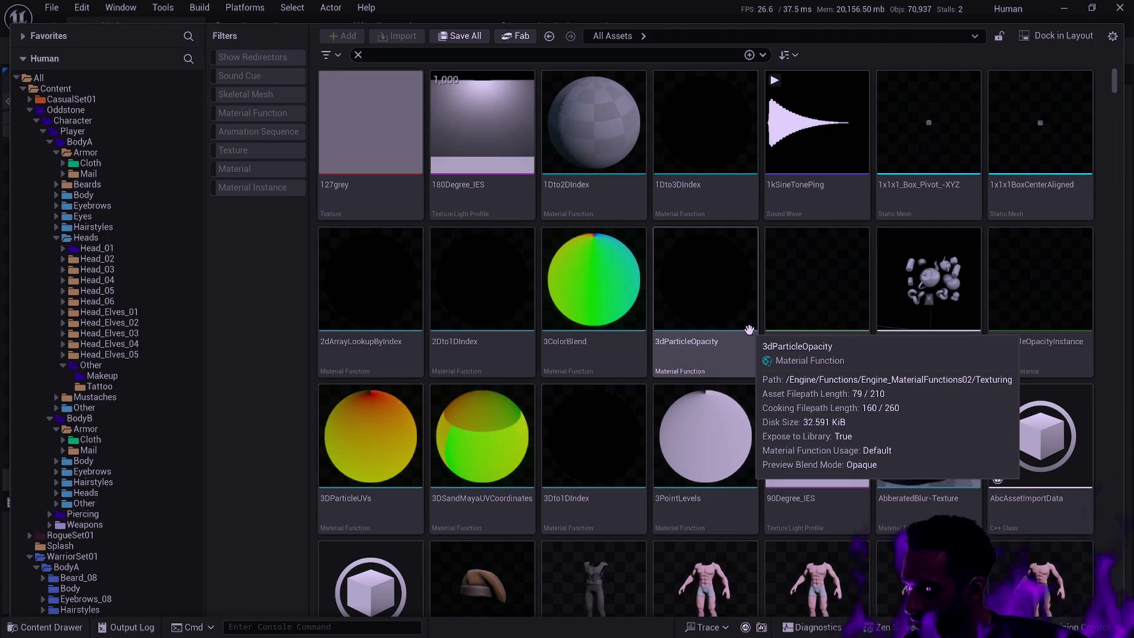
pyautogui.moveTo(765, 333)
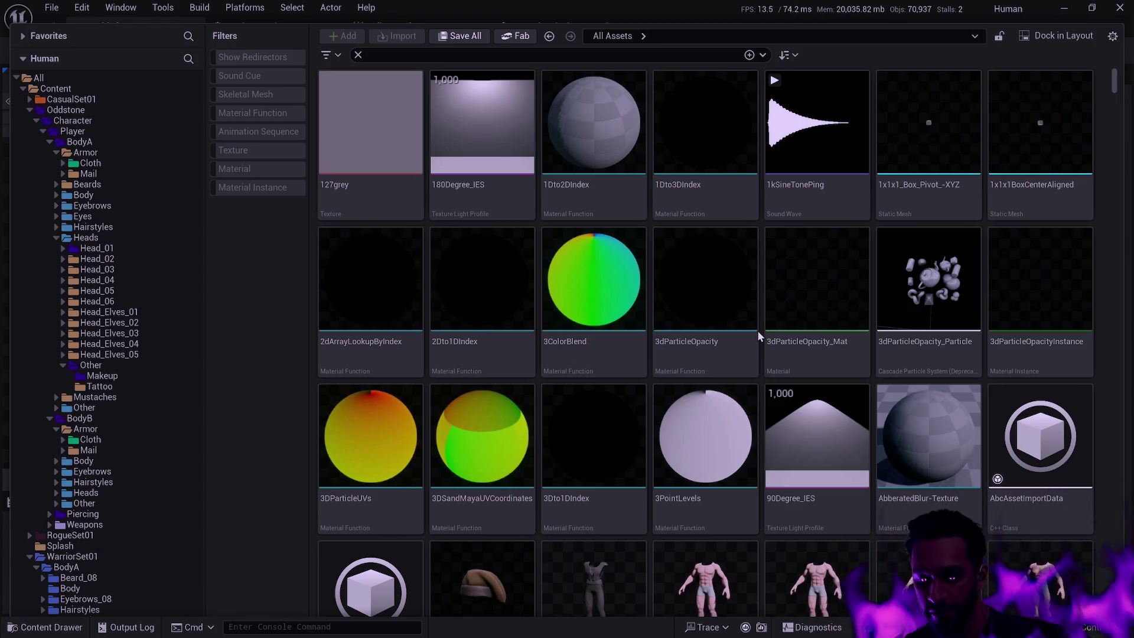
pyautogui.moveTo(666, 103)
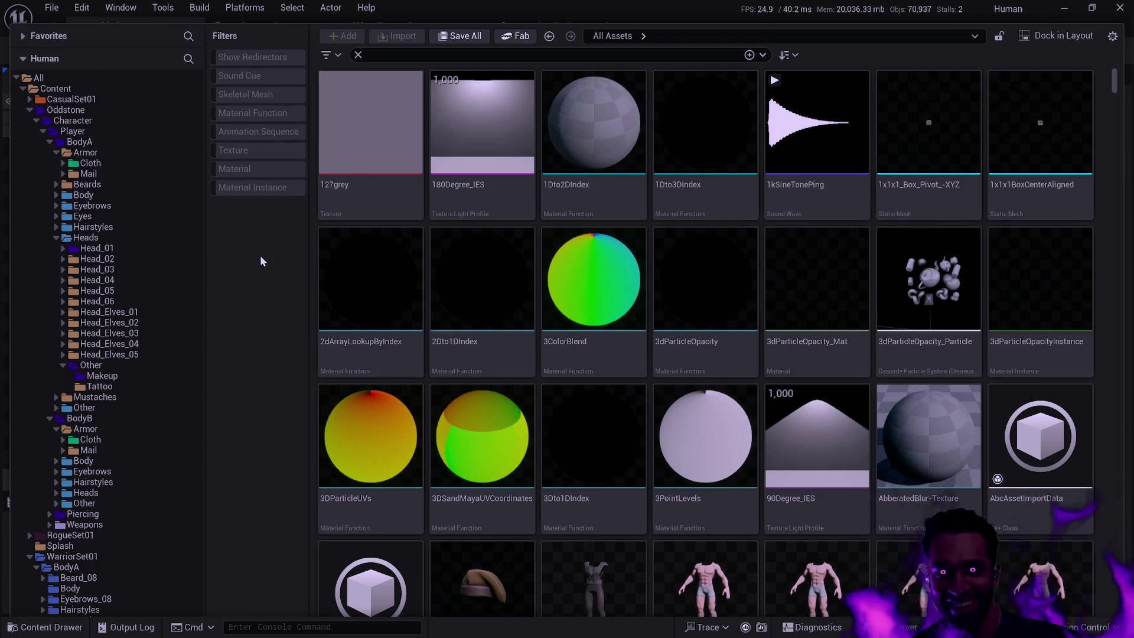
# Step: Colour the Oddstone subfolders from the top down through Leg_R dark blue
pyautogui.click(50, 143)
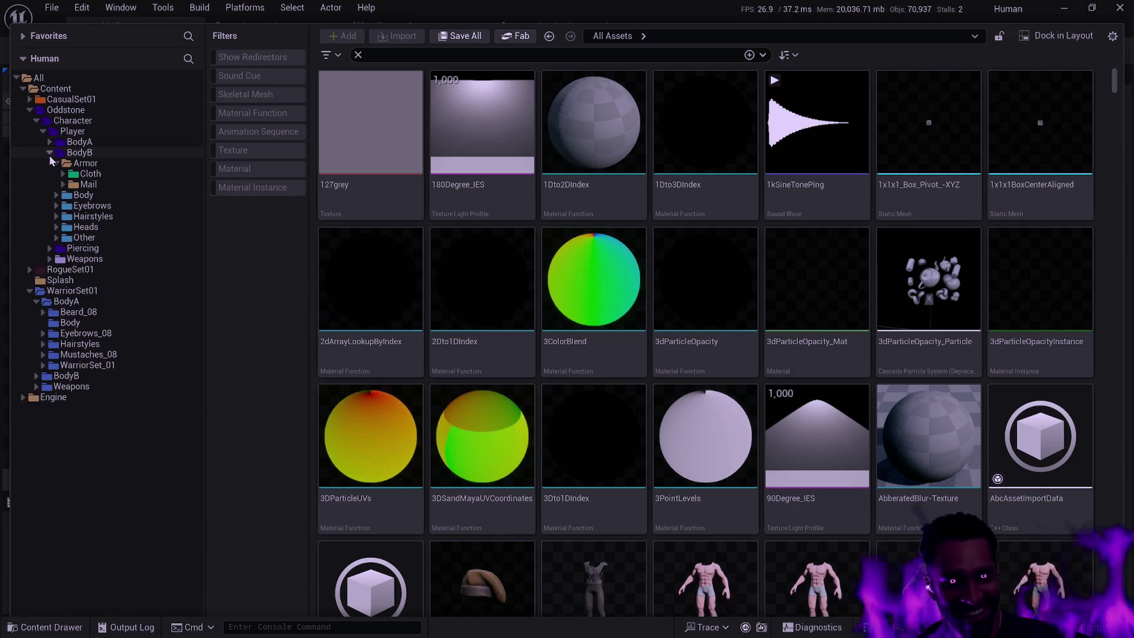
pyautogui.click(50, 144)
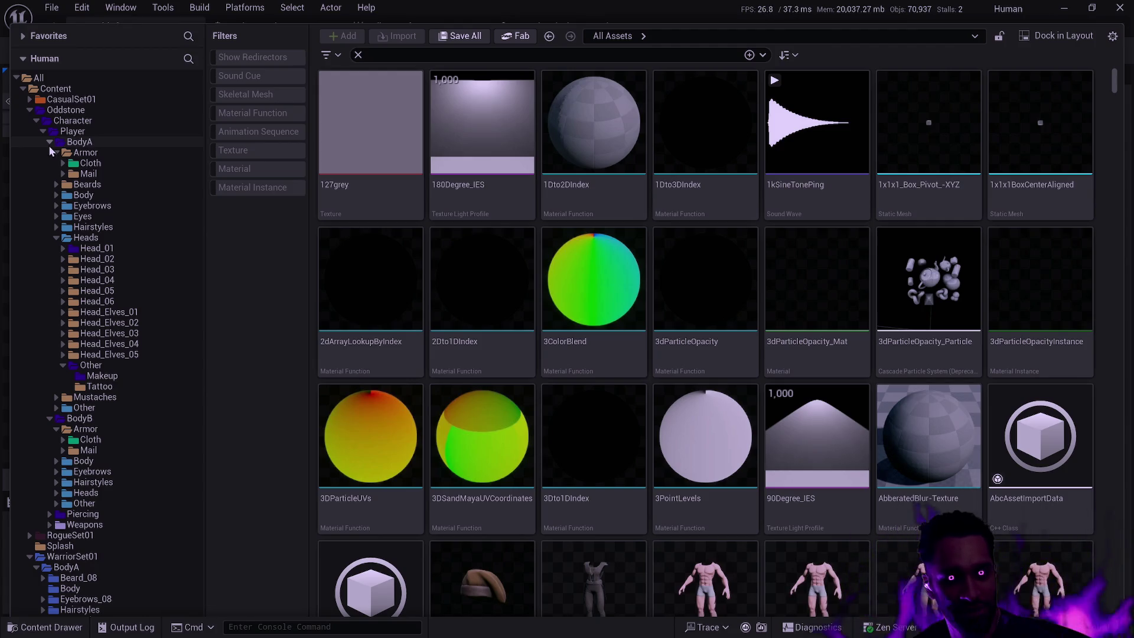
pyautogui.click(49, 145)
pyautogui.click(48, 153)
pyautogui.click(29, 110)
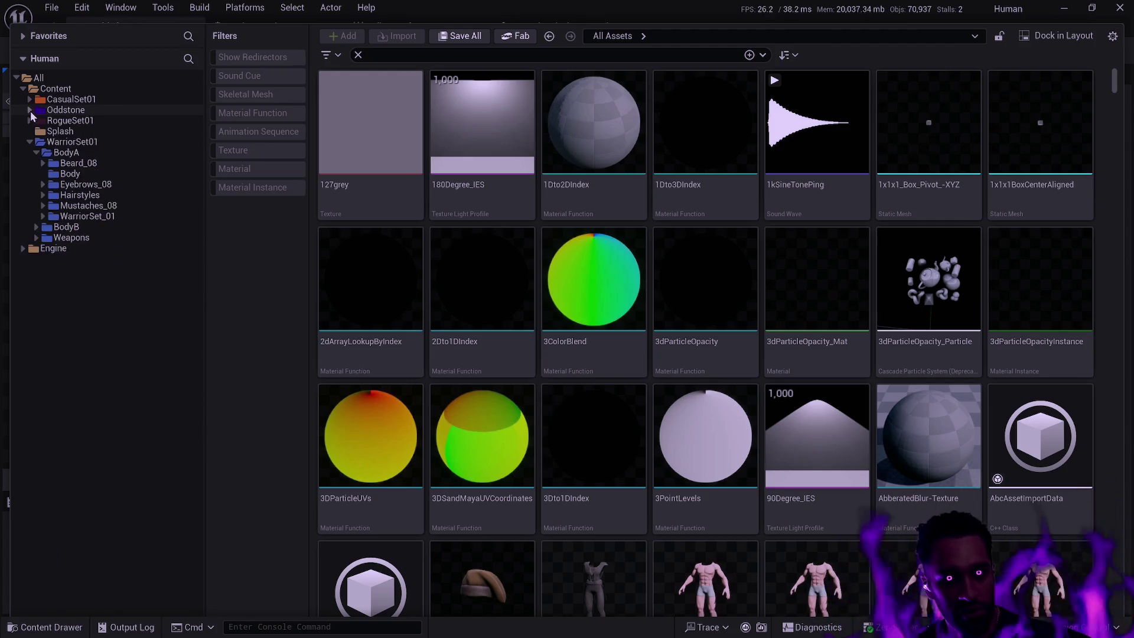
pyautogui.click(30, 111)
pyautogui.click(65, 110)
pyautogui.moveTo(201, 116); pyautogui.dragTo(190, 620)
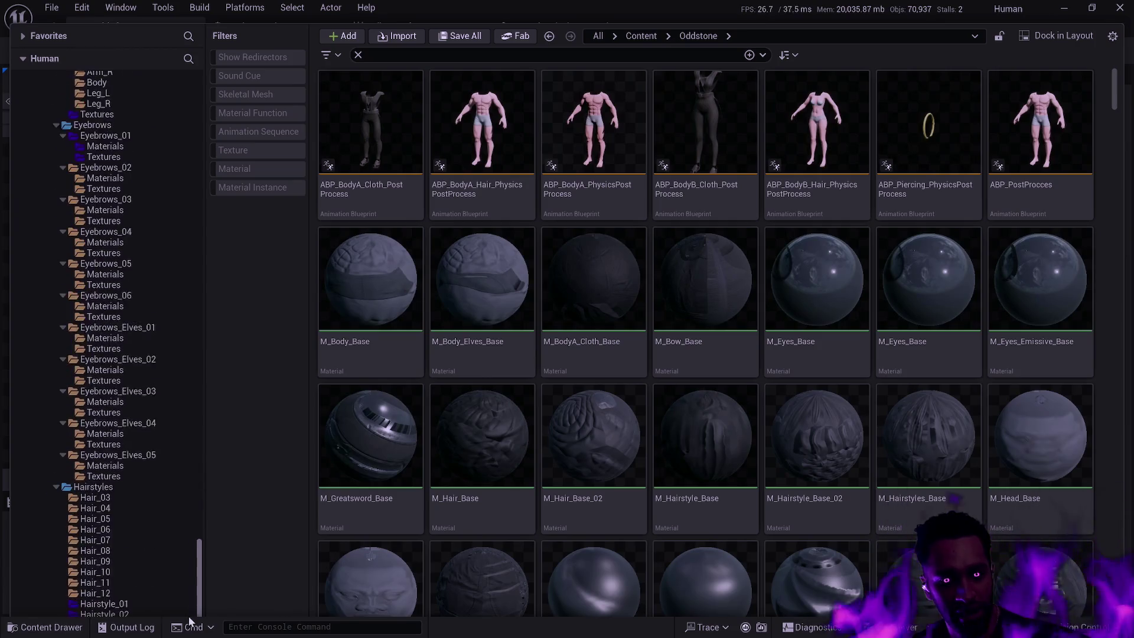
pyautogui.scroll(-15, 172, 523)
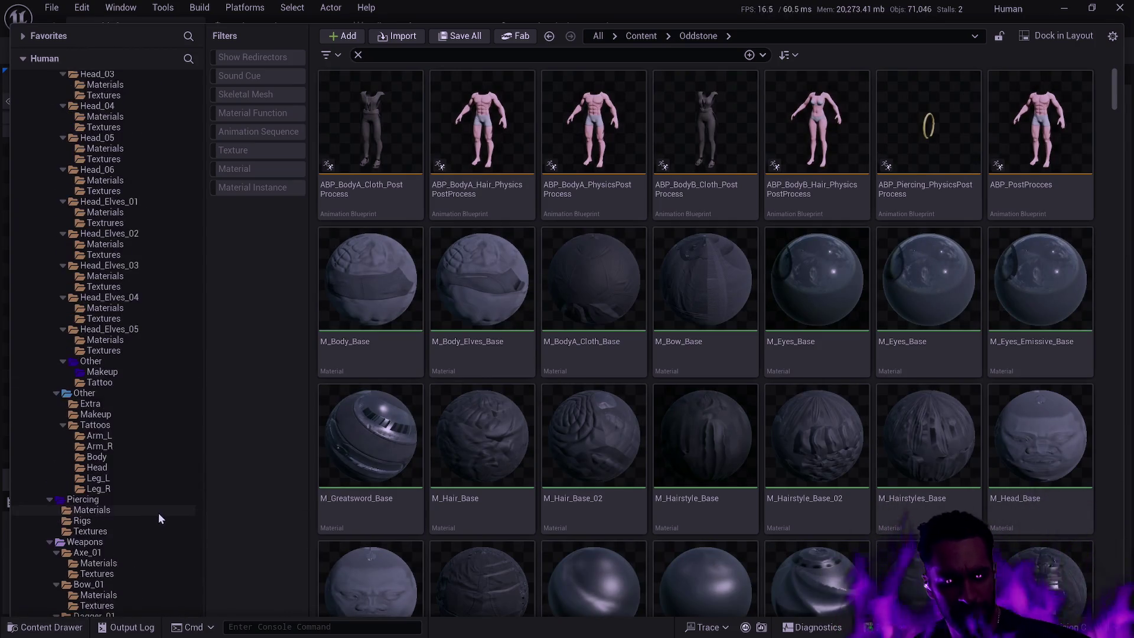
pyautogui.scroll(-2, 155, 513)
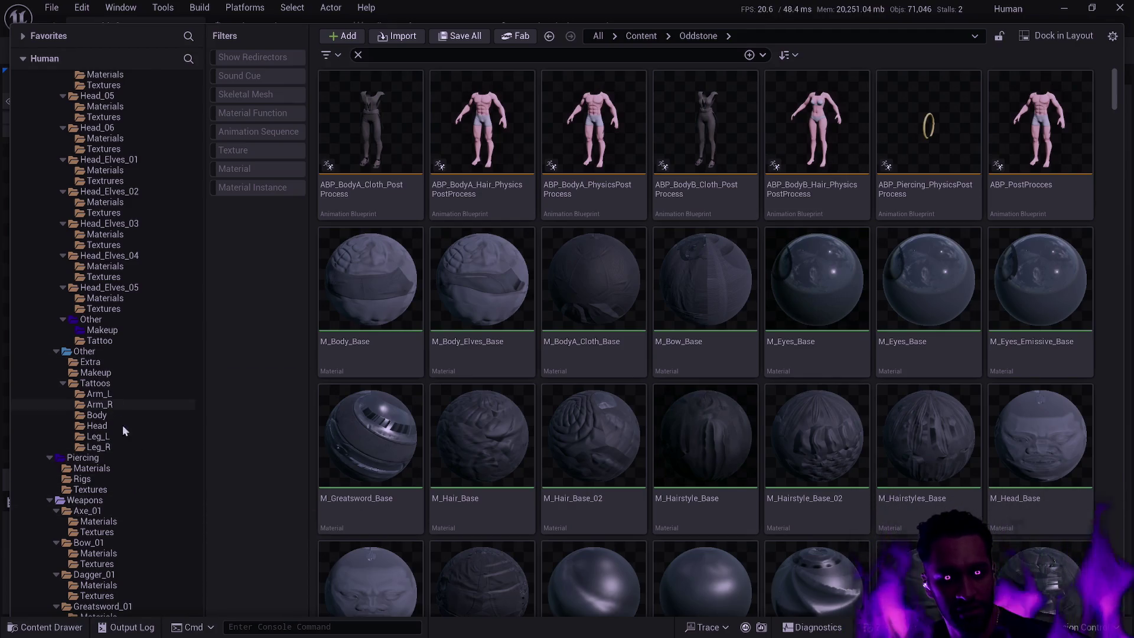
pyautogui.keyDown('shift'); pyautogui.click(105, 448); pyautogui.keyUp('shift')
pyautogui.rightClick(105, 448)
pyautogui.moveTo(183, 247)
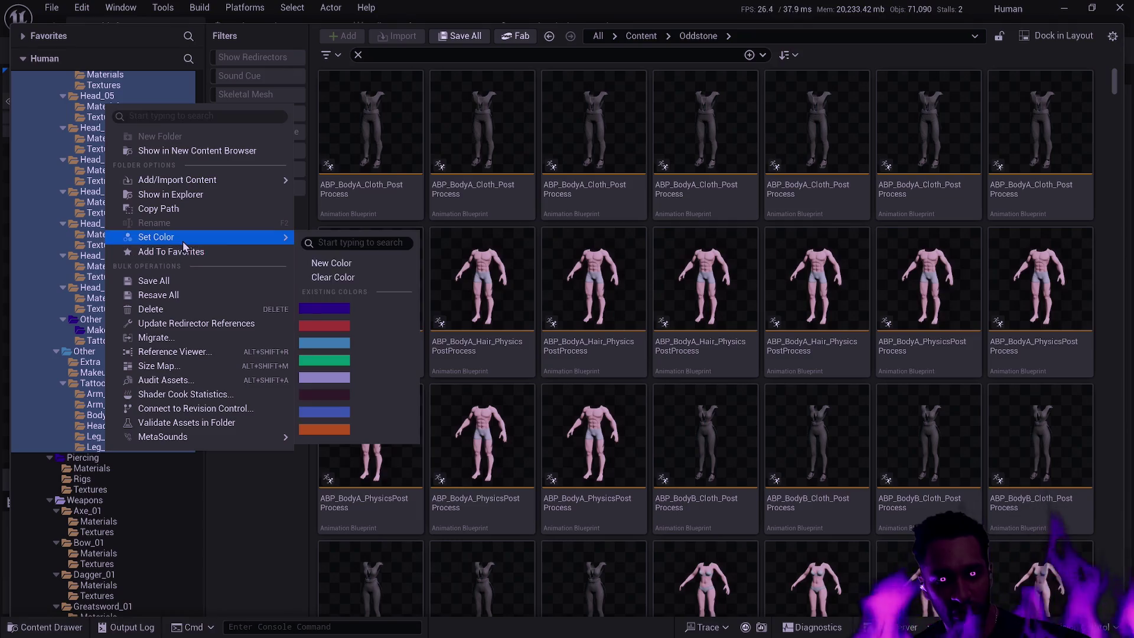
pyautogui.click(334, 308)
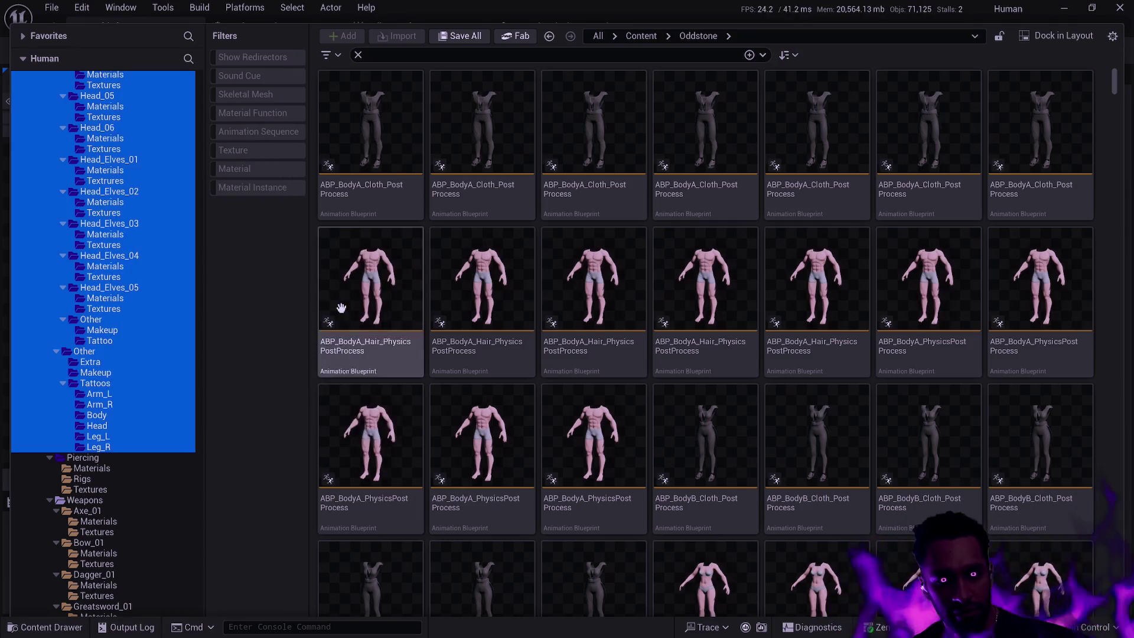
# Step: Set the Widget Reflector's application scale to 1
pyautogui.hotkey('alt', 'Tab')
pyautogui.write('1')
pyautogui.press('Return')
# Step: Colour the folders from Piercing down to Sword_01's Textures dark blue too
pyautogui.hotkey('ctrl', 'space')
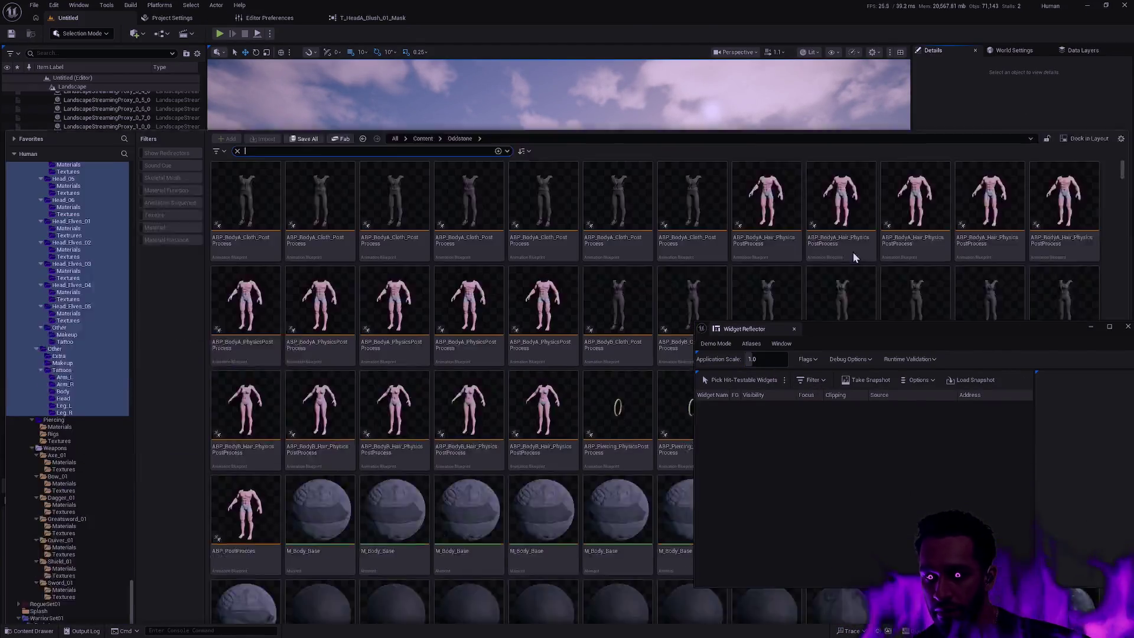
pyautogui.click(799, 331)
pyautogui.hotkey('ctrl', 'space')
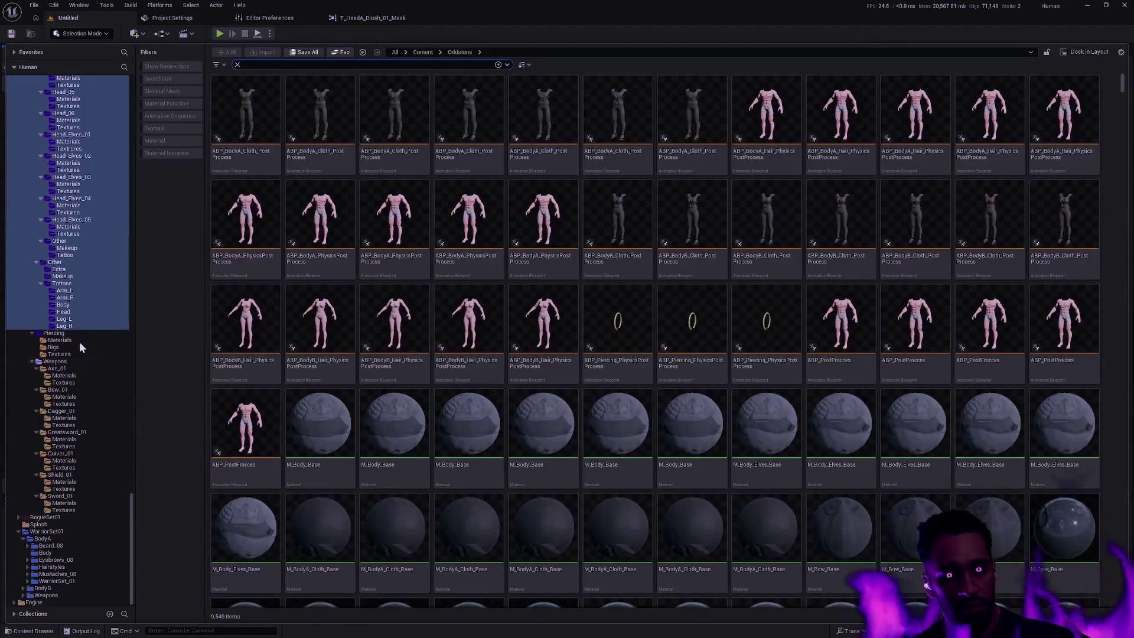
pyautogui.click(59, 333)
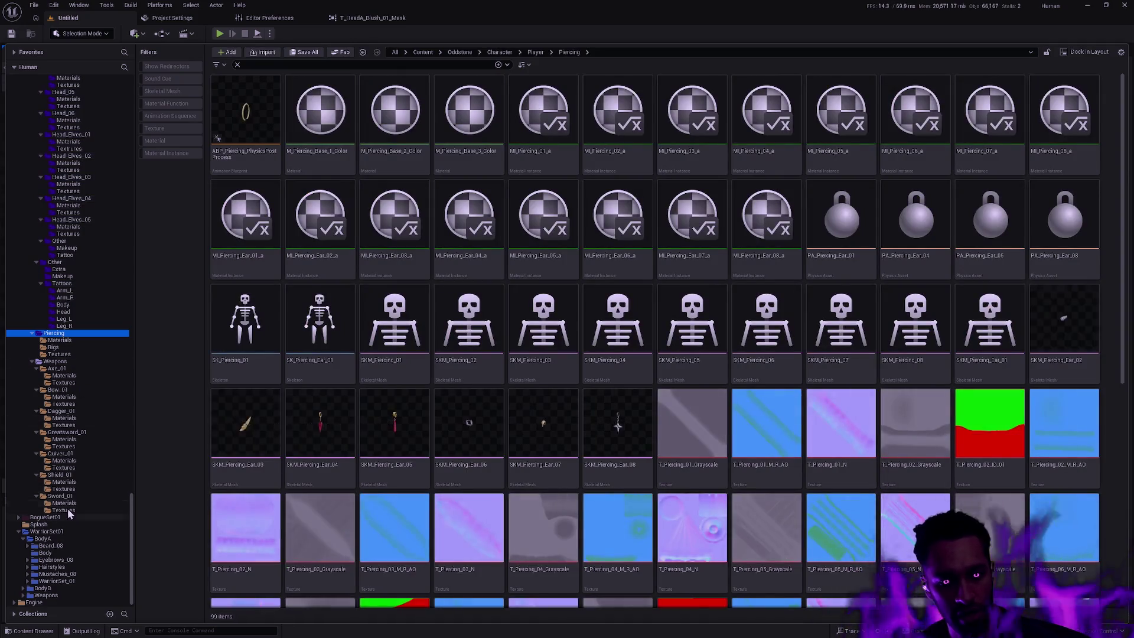
pyautogui.keyDown('shift'); pyautogui.click(67, 509); pyautogui.keyUp('shift')
pyautogui.rightClick(67, 509)
pyautogui.moveTo(130, 366)
pyautogui.click(232, 416)
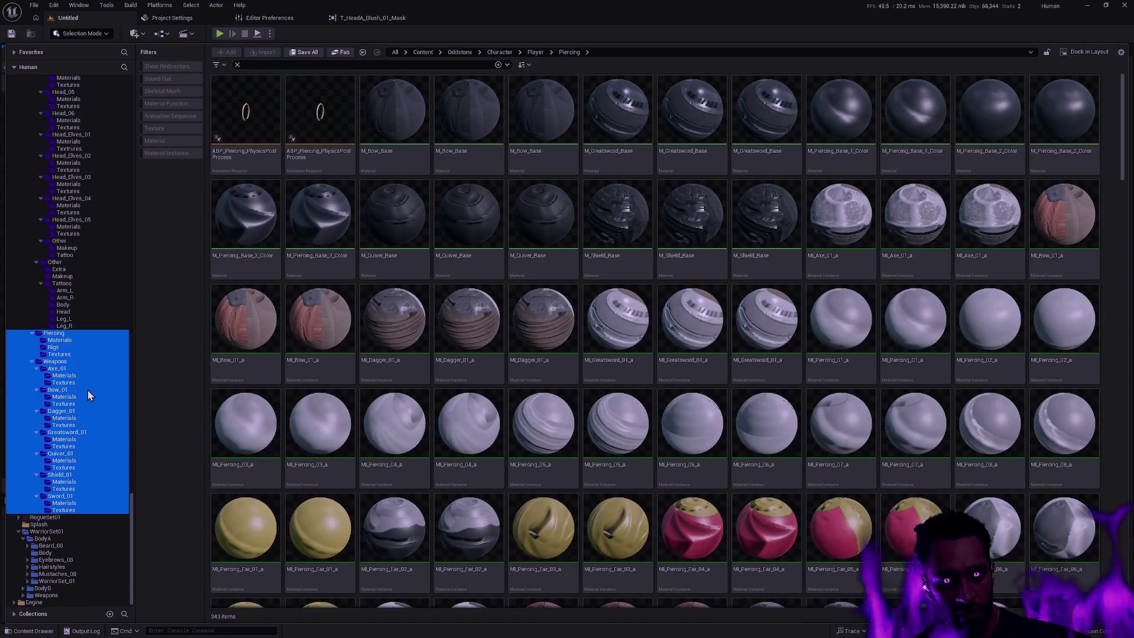
# Step: Browse the Player folder tree, then close the content drawer
pyautogui.click(87, 390)
pyautogui.scroll(20, 108, 388)
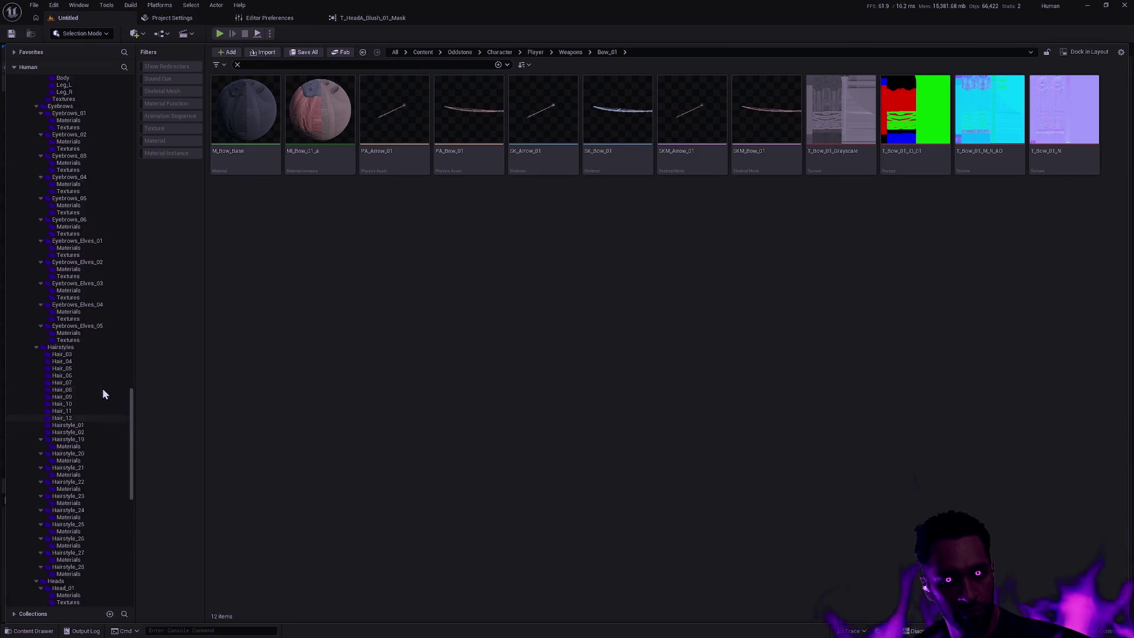
pyautogui.moveTo(127, 416); pyautogui.dragTo(132, 115)
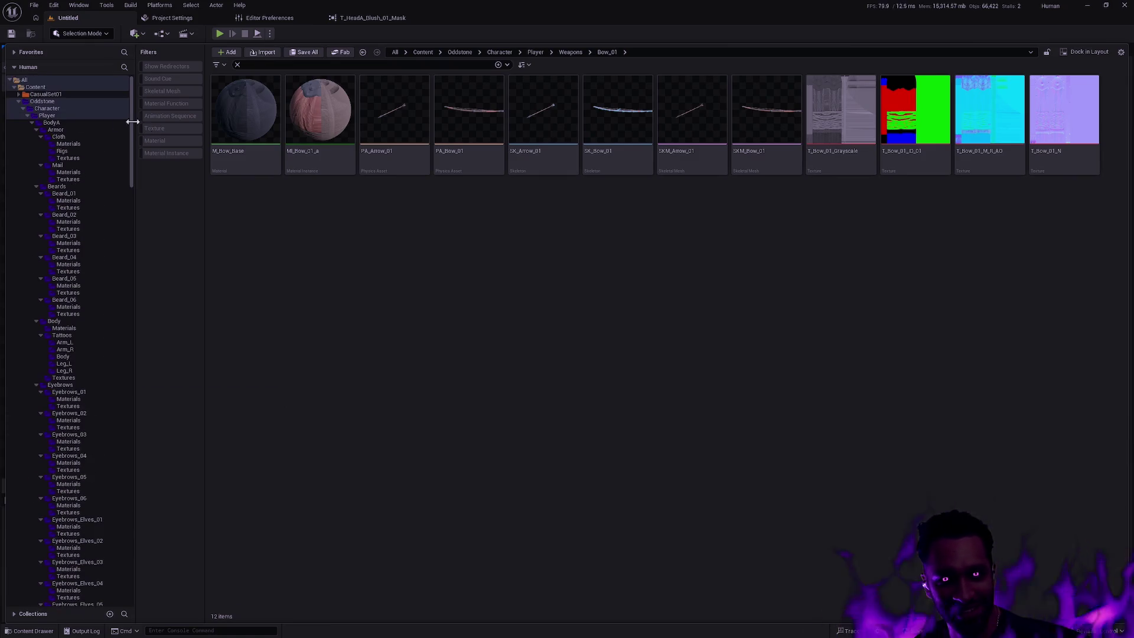
pyautogui.click(28, 116)
pyautogui.click(28, 117)
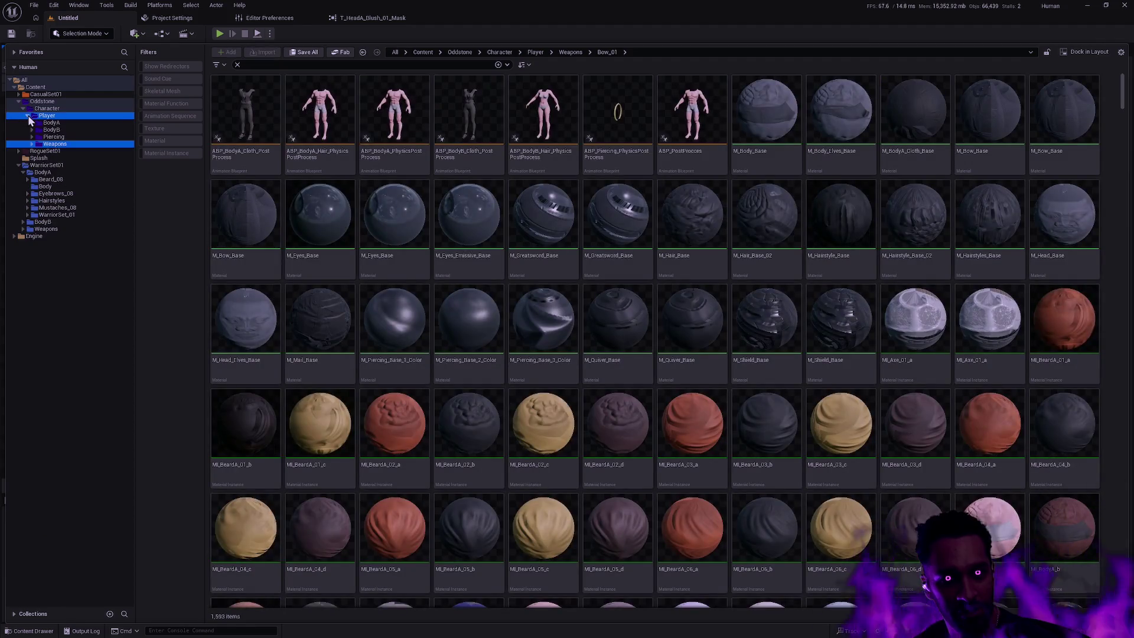
pyautogui.click(743, 286)
pyautogui.click(769, 362)
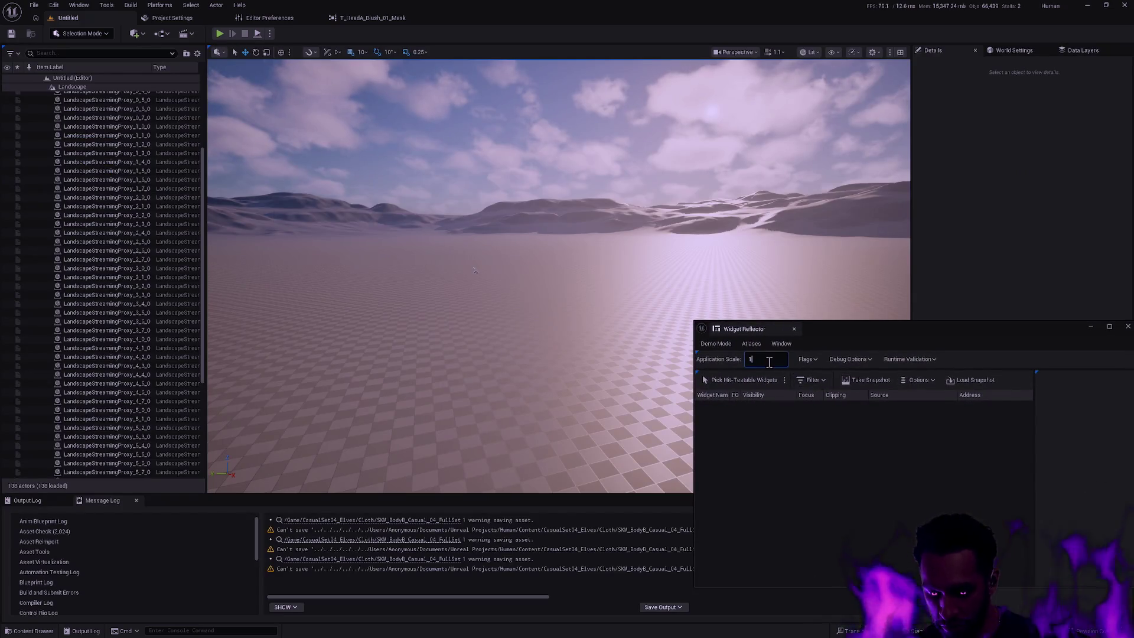
# Step: Set the application scale back to 1.5, close the Widget Reflector and reopen the content drawer
pyautogui.write('.5')
pyautogui.press('Return')
pyautogui.click(1128, 326)
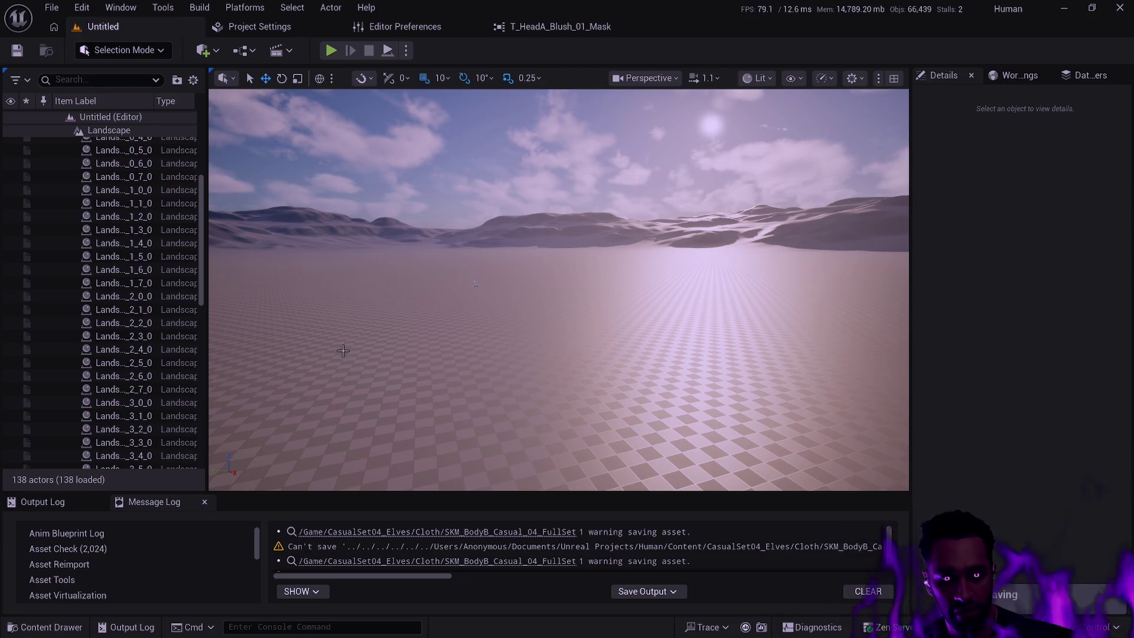
pyautogui.hotkey('ctrl', 'space')
# Step: Expand RogueSet01 and Oddstone's Player folder, and display the Beard_09 folder's assets
pyautogui.click(271, 322)
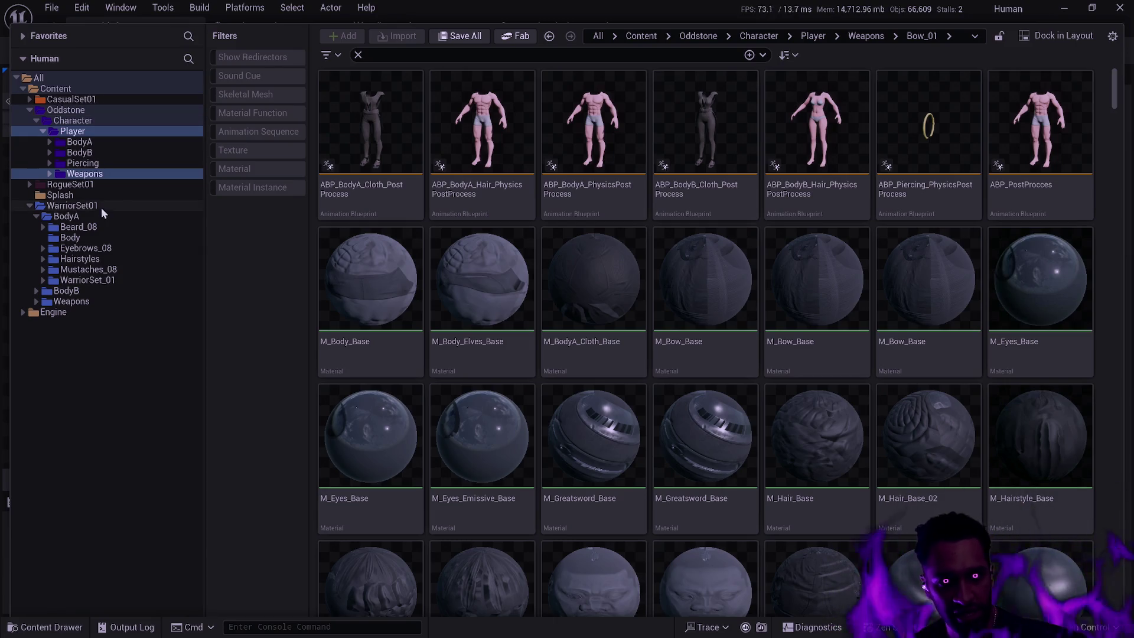
pyautogui.click(49, 143)
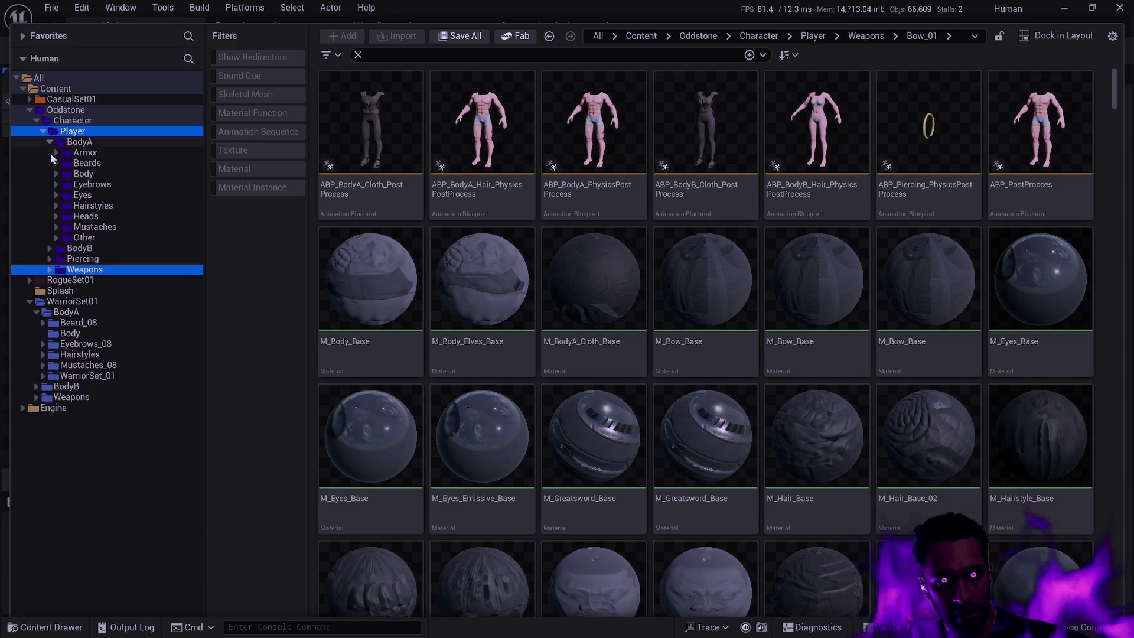
pyautogui.click(56, 153)
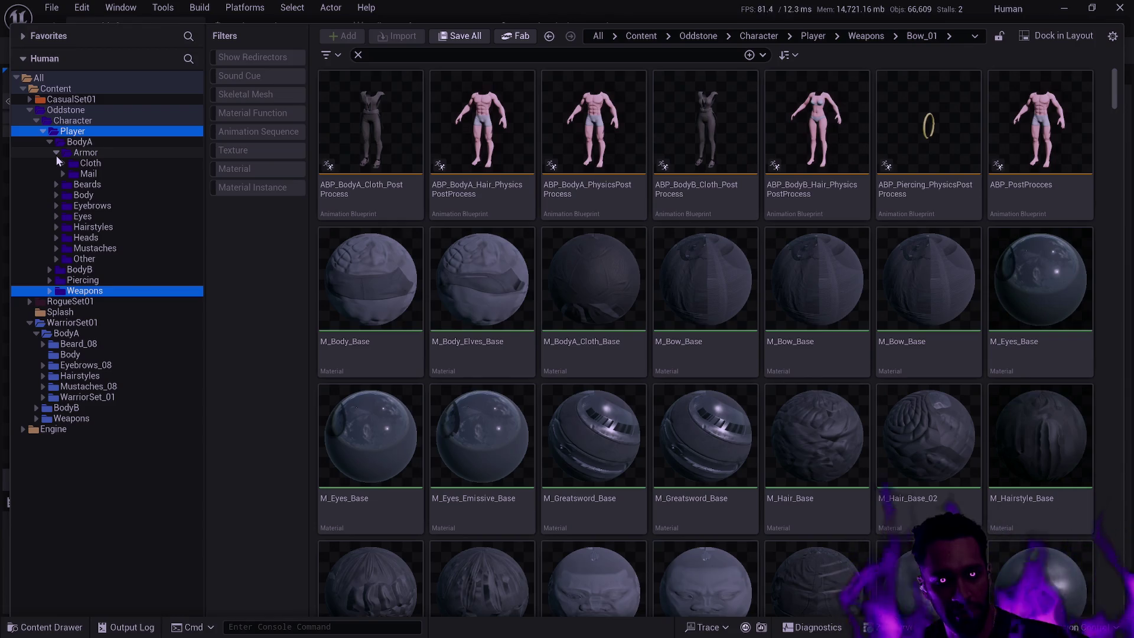
pyautogui.click(56, 154)
pyautogui.click(43, 131)
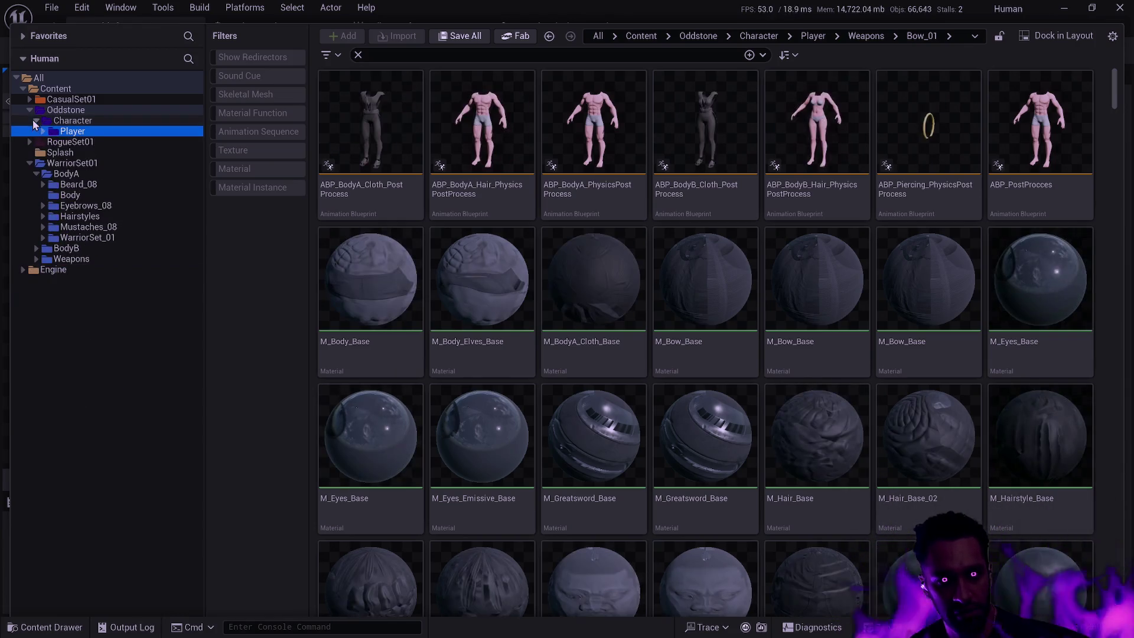
pyautogui.click(65, 142)
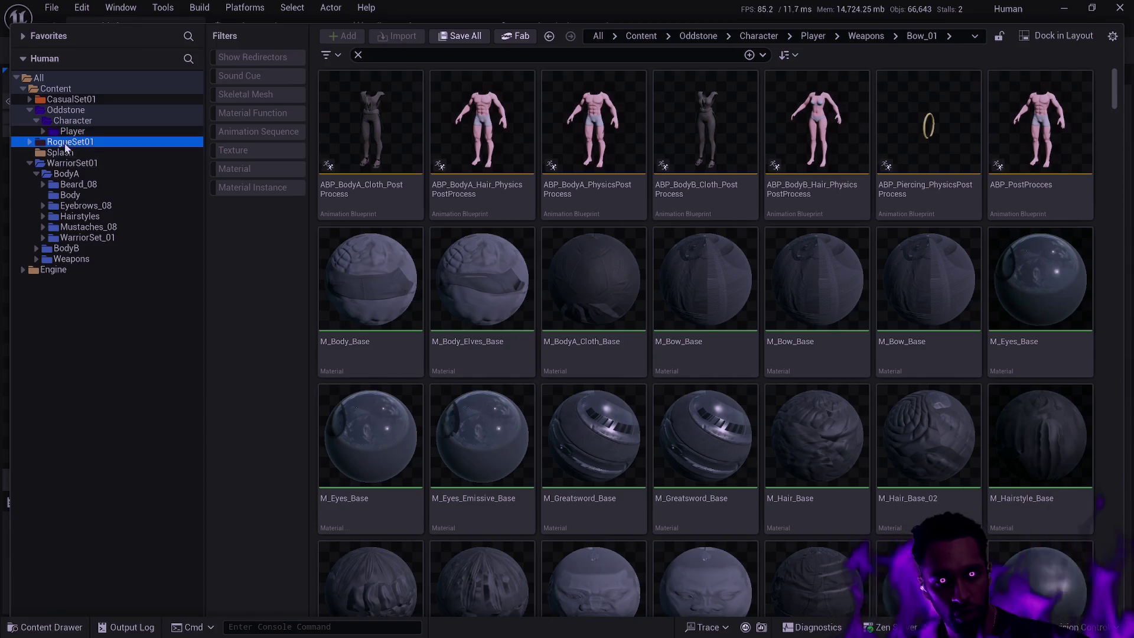
pyautogui.click(29, 143)
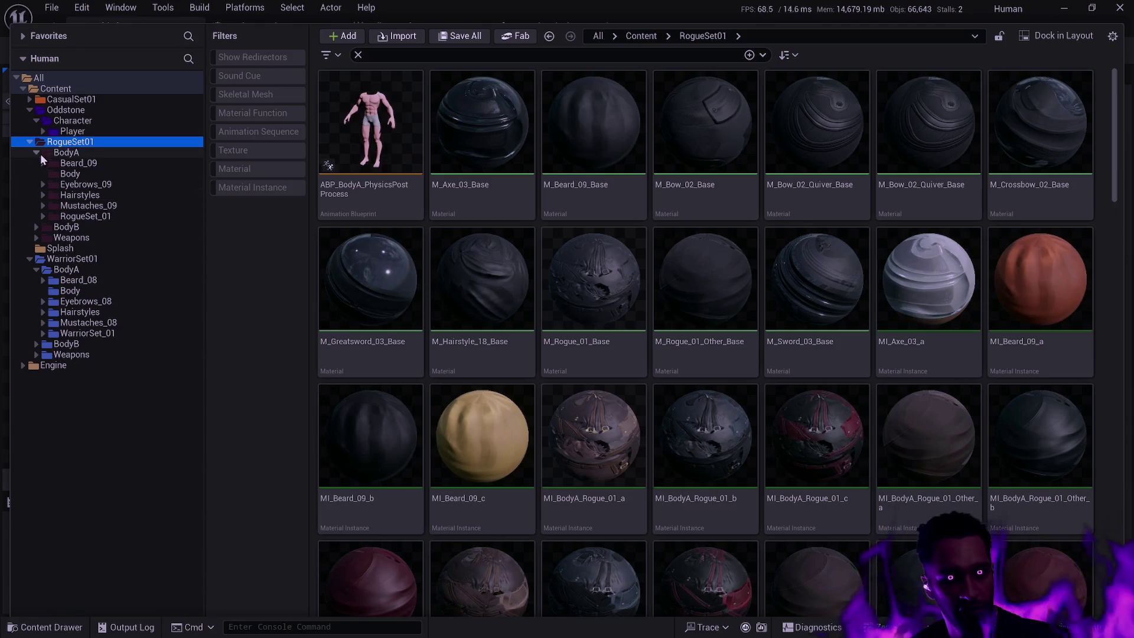
pyautogui.click(41, 130)
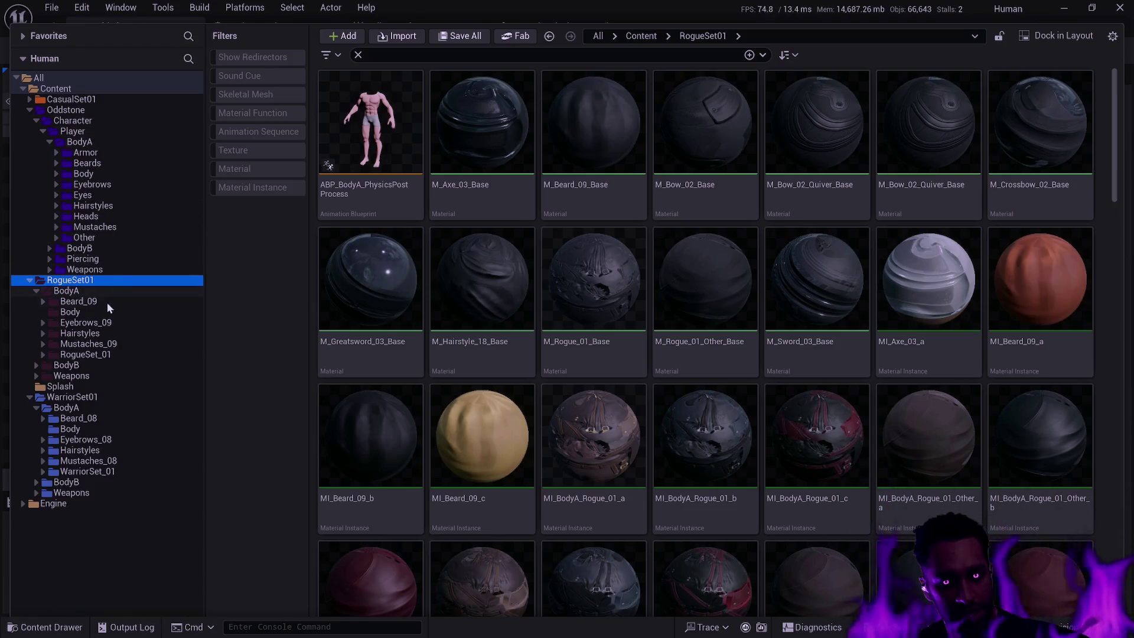
pyautogui.click(86, 303)
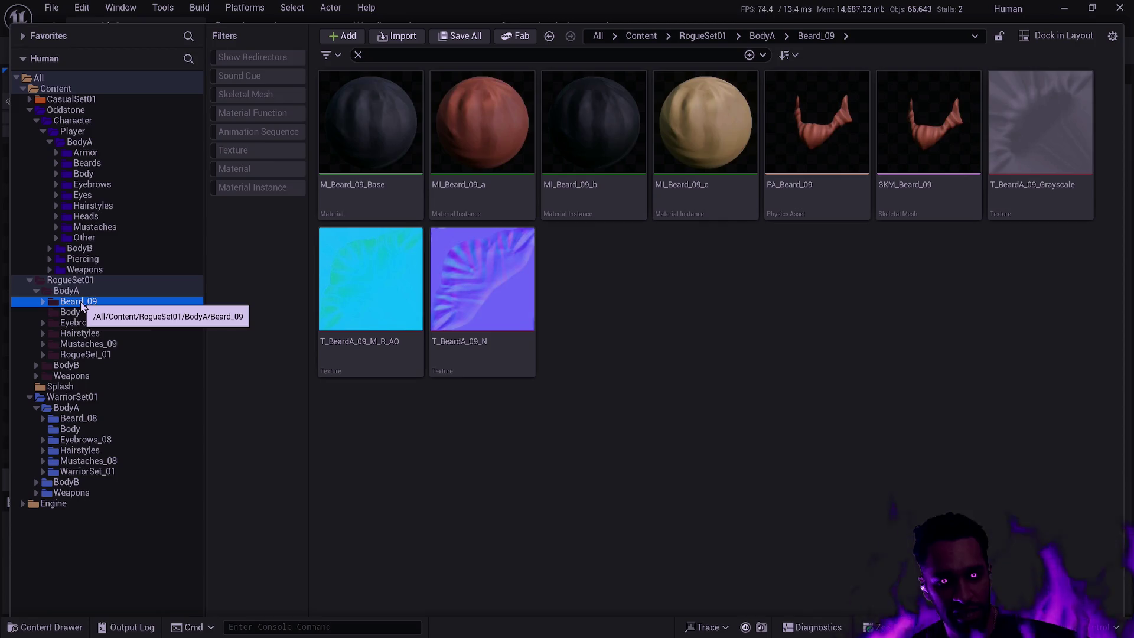
# Step: Move Beard_09 into Oddstone's Beards folder
pyautogui.moveTo(81, 304)
pyautogui.mouseDown()
pyautogui.moveTo(119, 196)
pyautogui.moveTo(104, 169)
pyautogui.mouseUp()
pyautogui.click(136, 193)
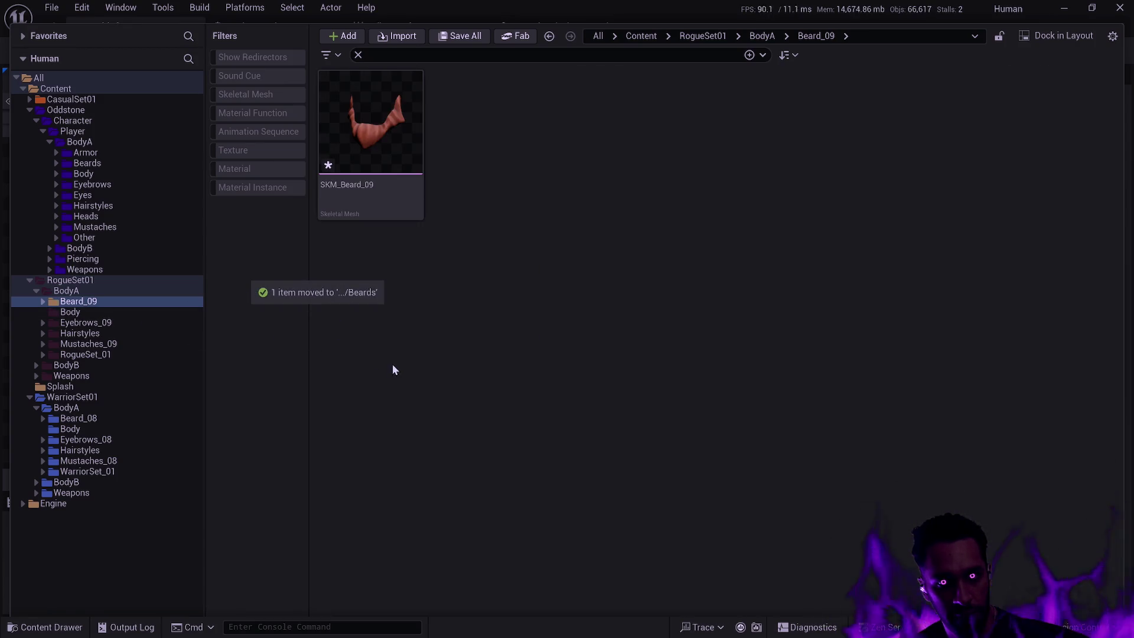
pyautogui.click(110, 315)
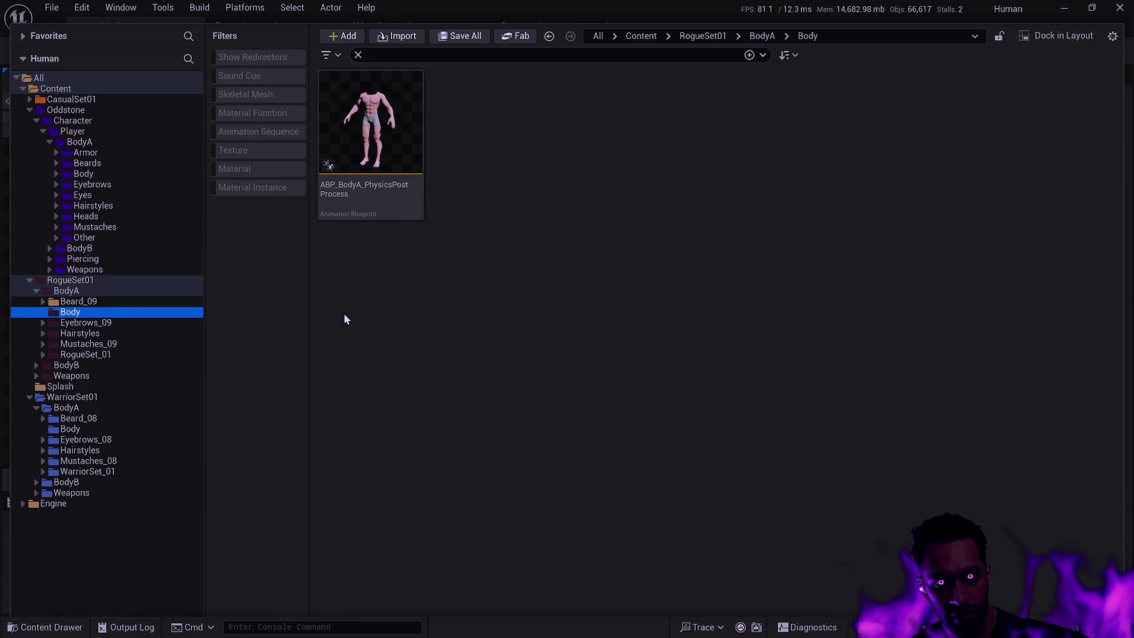
# Step: Delete the duplicate ABP_BodyA_PhysicsPostProcess, redirecting its references to Oddstone's copy, and save
pyautogui.click(384, 207)
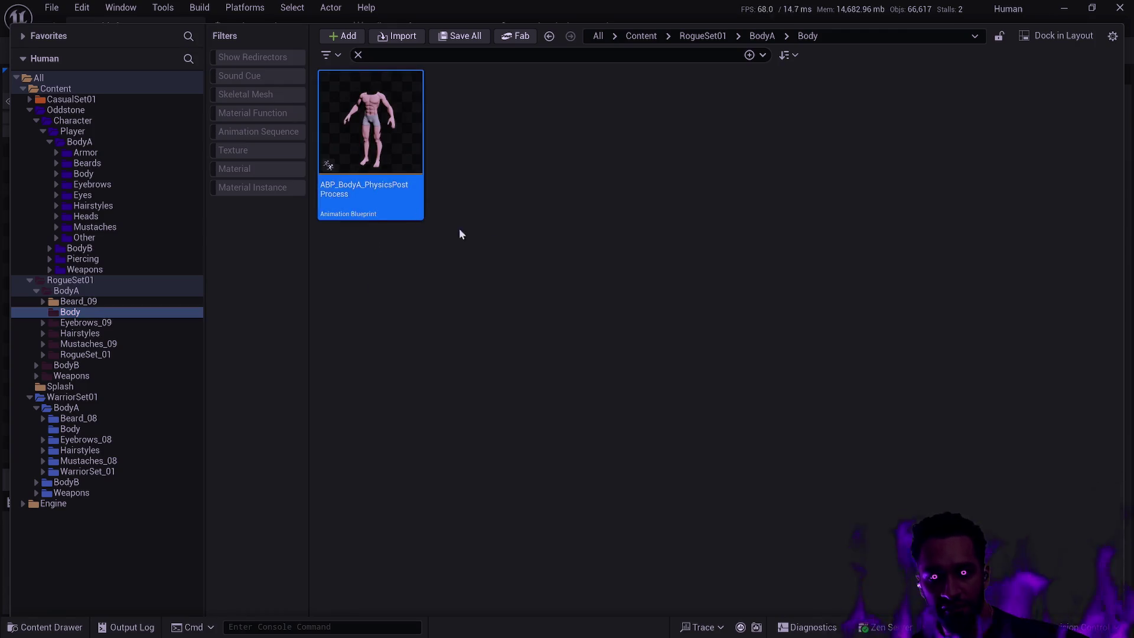
pyautogui.click(492, 243)
pyautogui.click(390, 195)
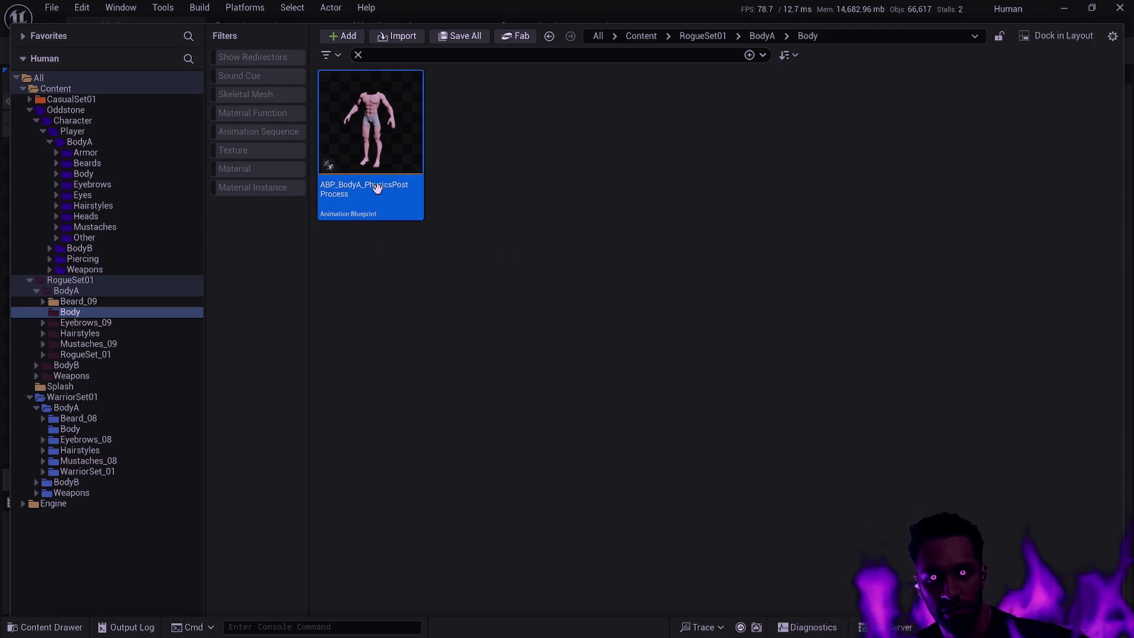
pyautogui.press('Delete')
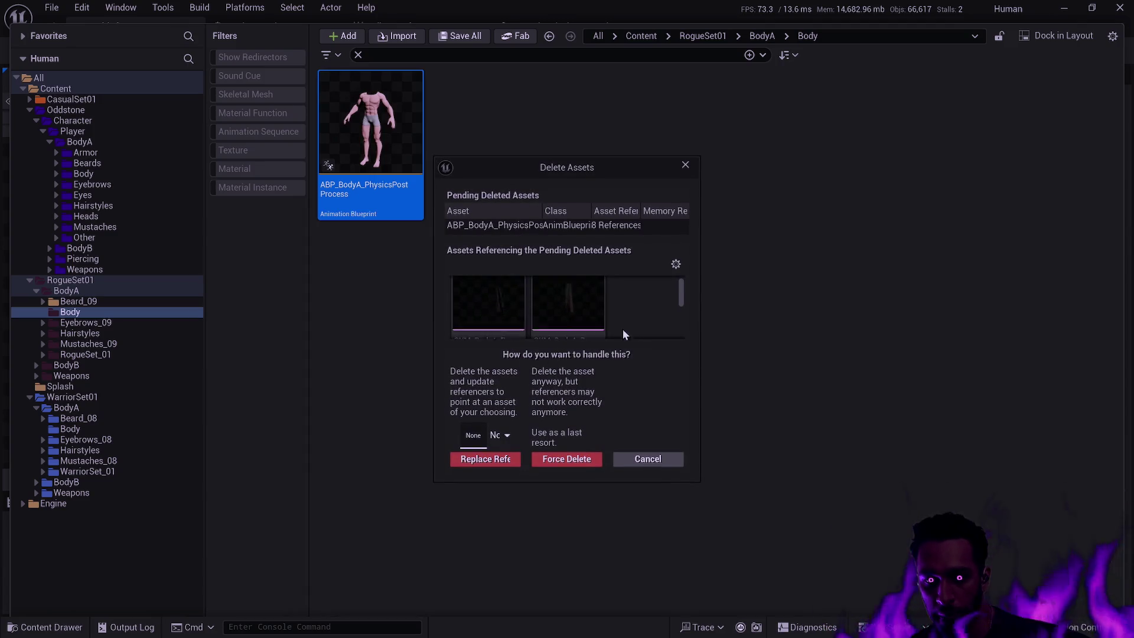
pyautogui.click(499, 435)
pyautogui.write('_PhysicsPostProcess')
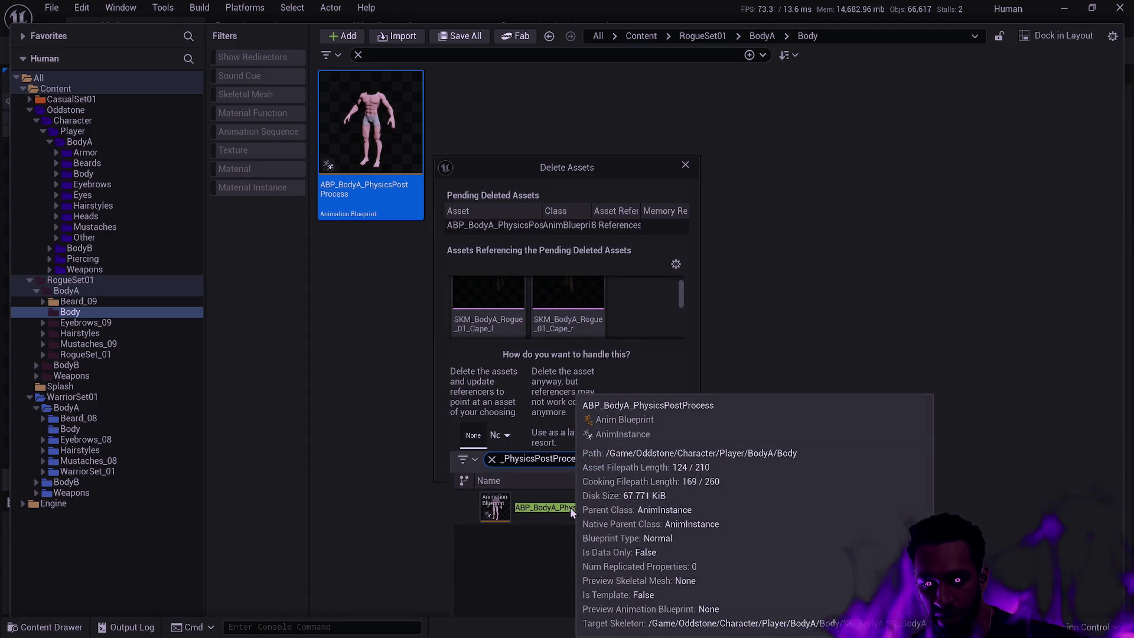
pyautogui.click(570, 508)
pyautogui.click(502, 458)
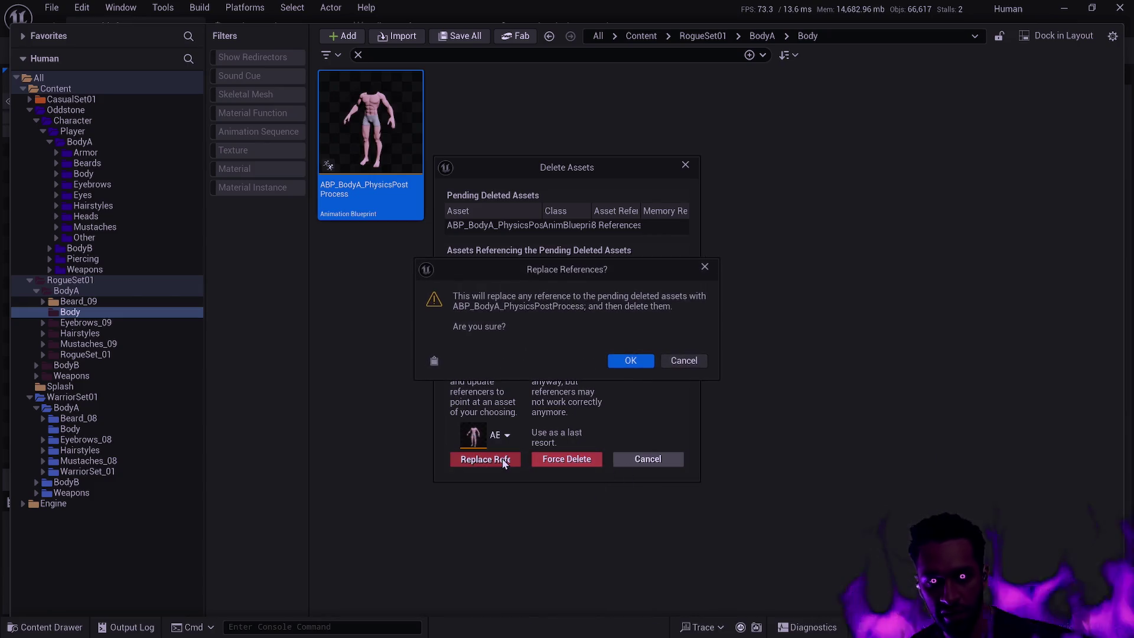
pyautogui.click(631, 362)
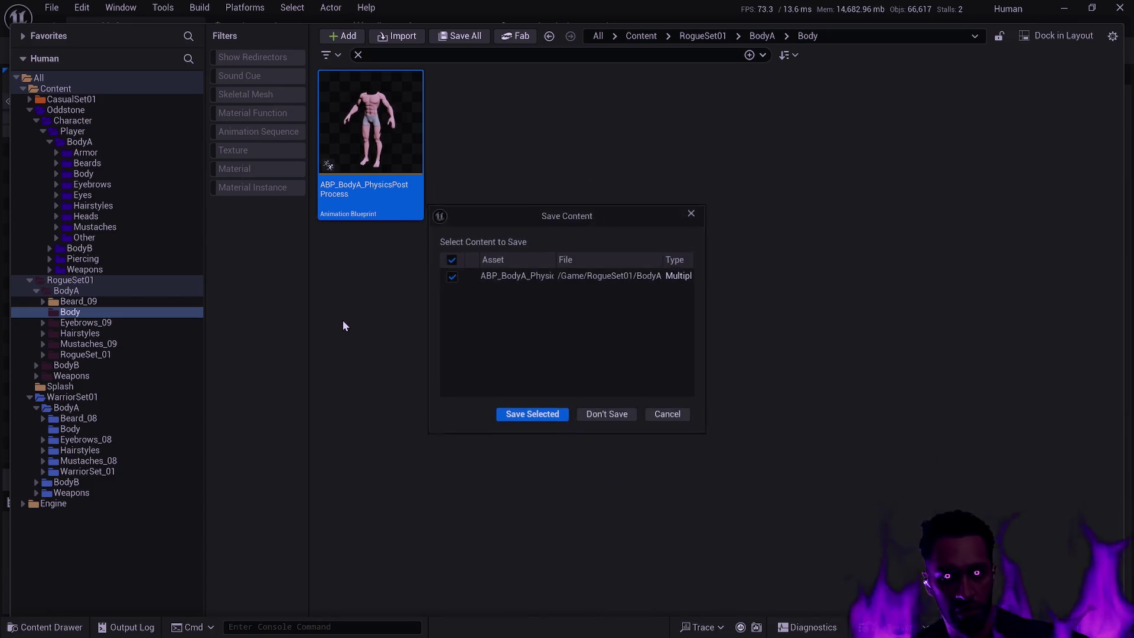
pyautogui.click(540, 416)
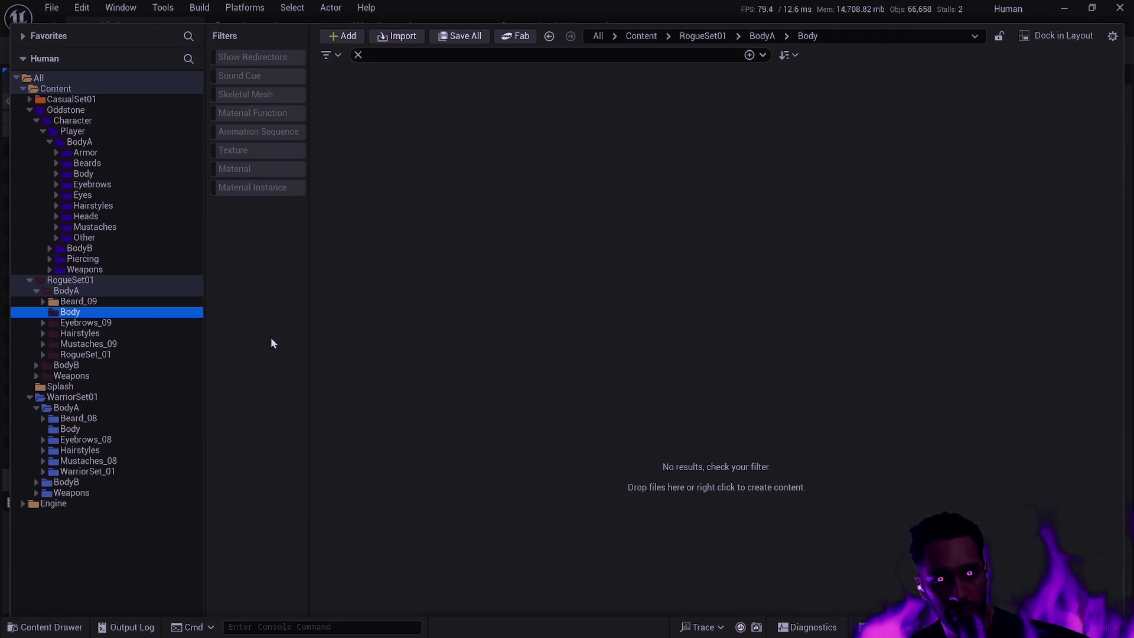
# Step: Move Eyebrows_09 into Oddstone Eyebrows and Hairstyle_17 and Hairstyle_18 into Oddstone Hairstyles
pyautogui.click(97, 324)
pyautogui.moveTo(101, 325)
pyautogui.mouseDown()
pyautogui.moveTo(118, 278)
pyautogui.moveTo(111, 187)
pyautogui.mouseUp()
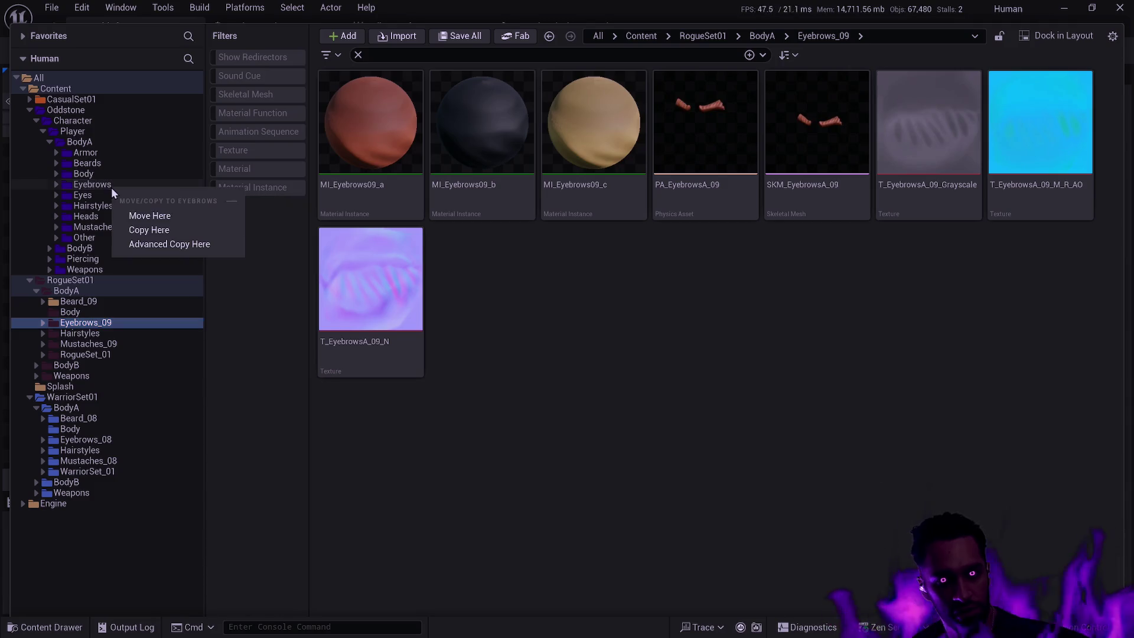
pyautogui.click(149, 219)
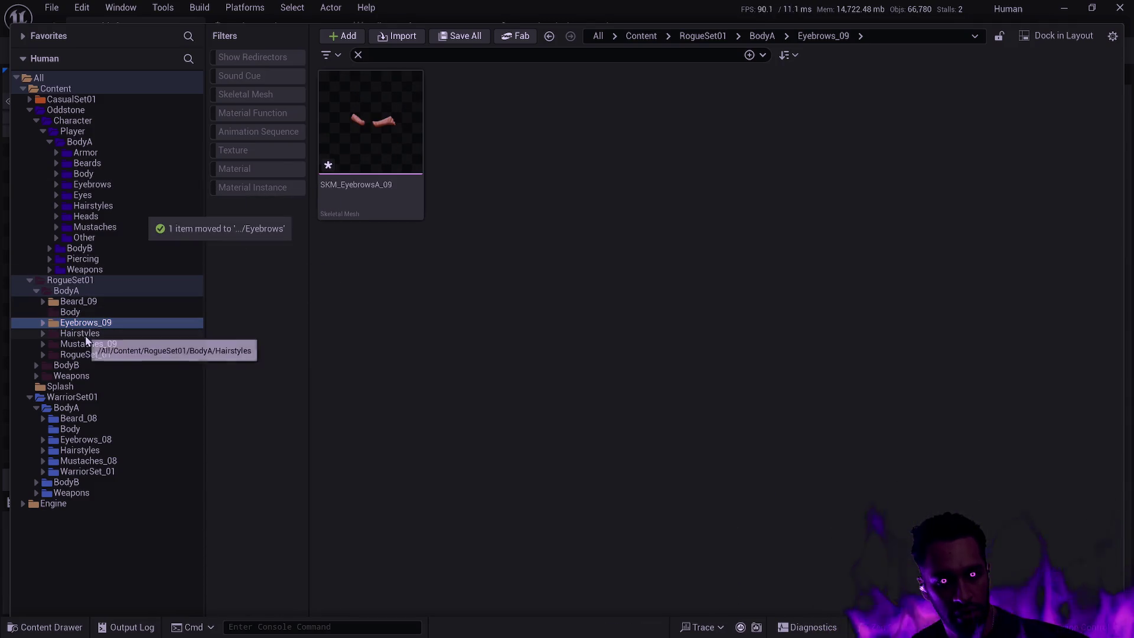
pyautogui.click(85, 334)
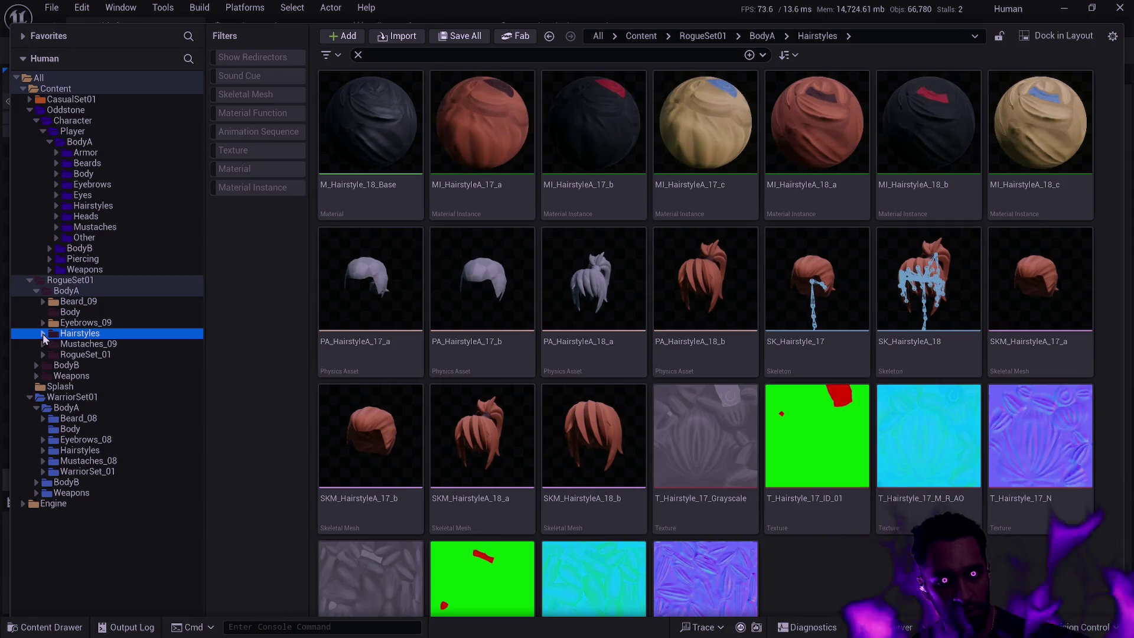
pyautogui.click(43, 334)
pyautogui.click(89, 343)
pyautogui.keyDown('shift'); pyautogui.click(88, 354); pyautogui.keyUp('shift')
pyautogui.moveTo(88, 355); pyautogui.dragTo(99, 205)
pyautogui.click(158, 236)
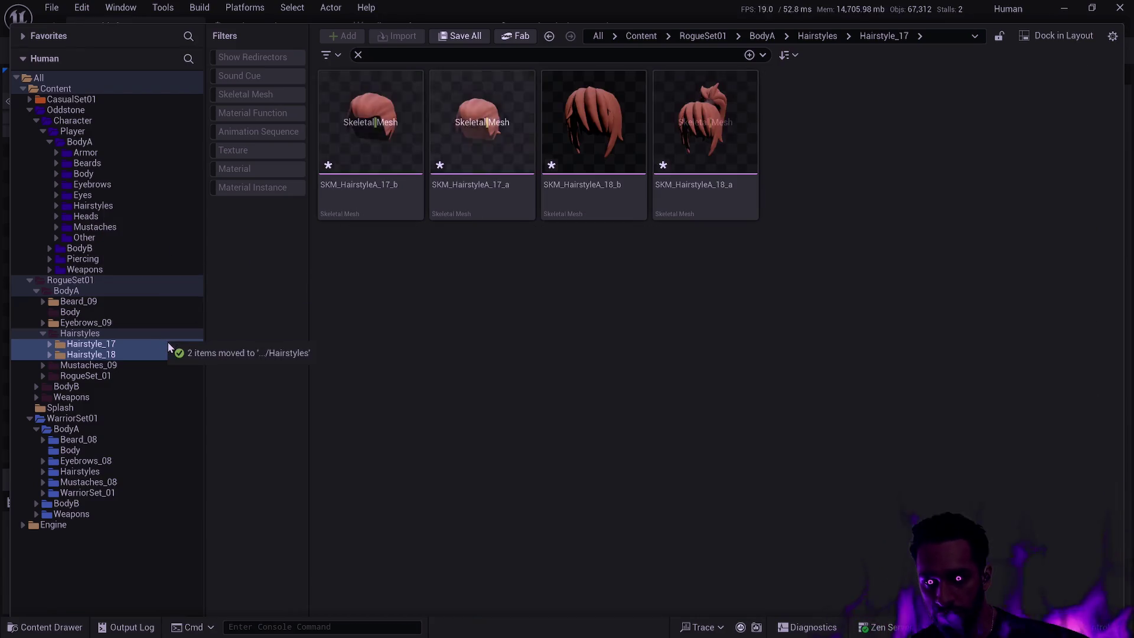
# Step: Move Mustaches_09 into Oddstone's Mustaches folder and open RogueSet_01
pyautogui.click(119, 366)
pyautogui.moveTo(119, 367)
pyautogui.mouseDown()
pyautogui.moveTo(155, 263)
pyautogui.moveTo(121, 225)
pyautogui.mouseUp()
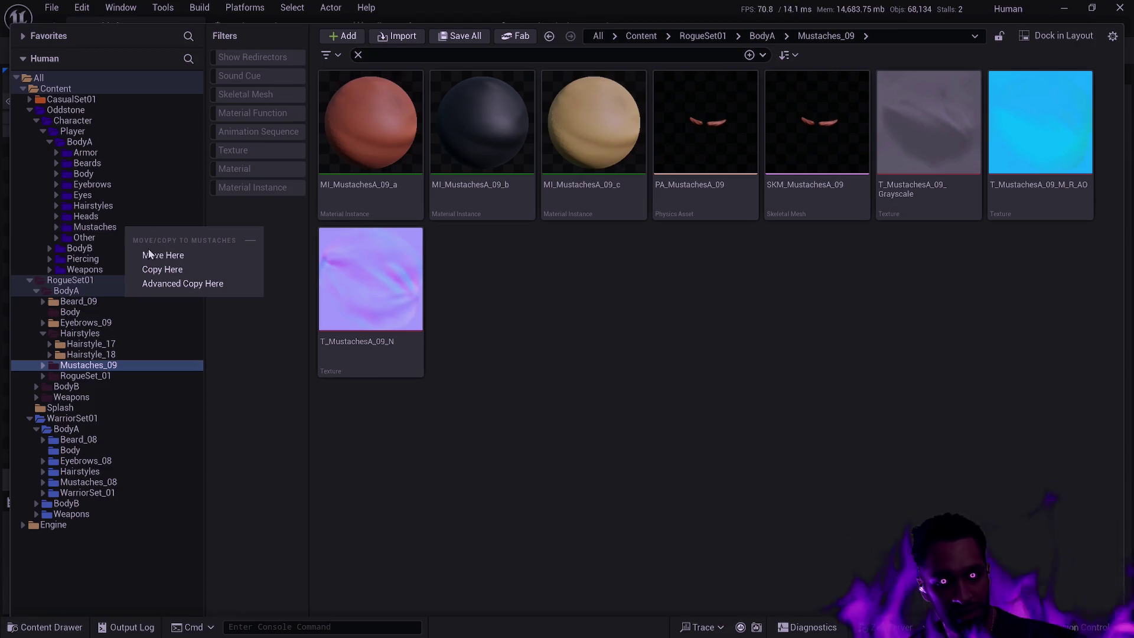
pyautogui.click(162, 255)
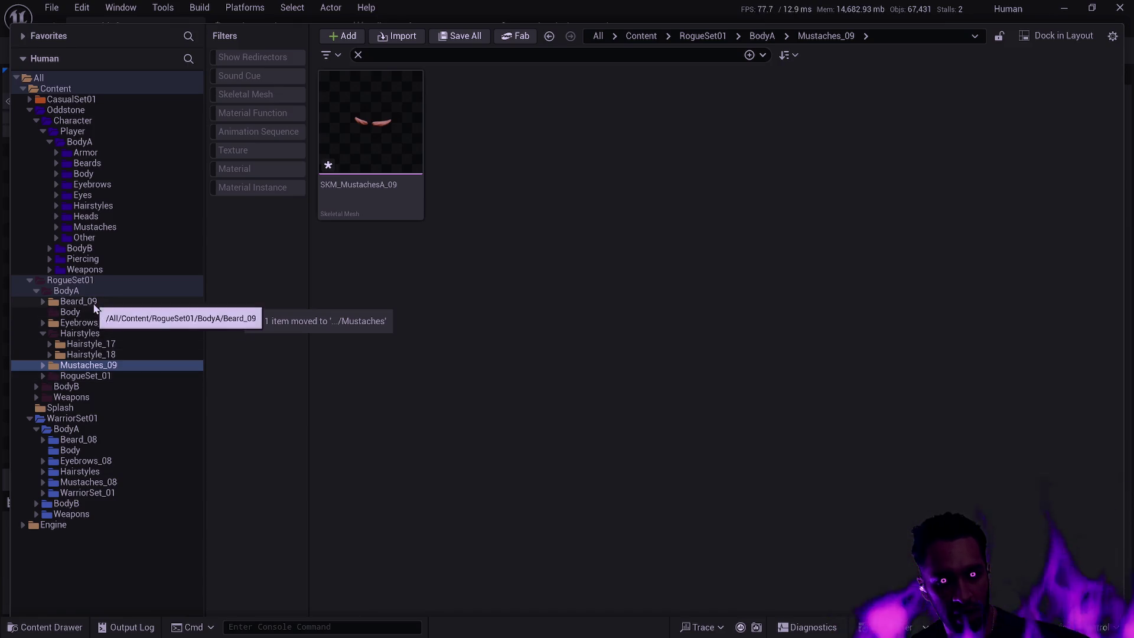
pyautogui.doubleClick(47, 378)
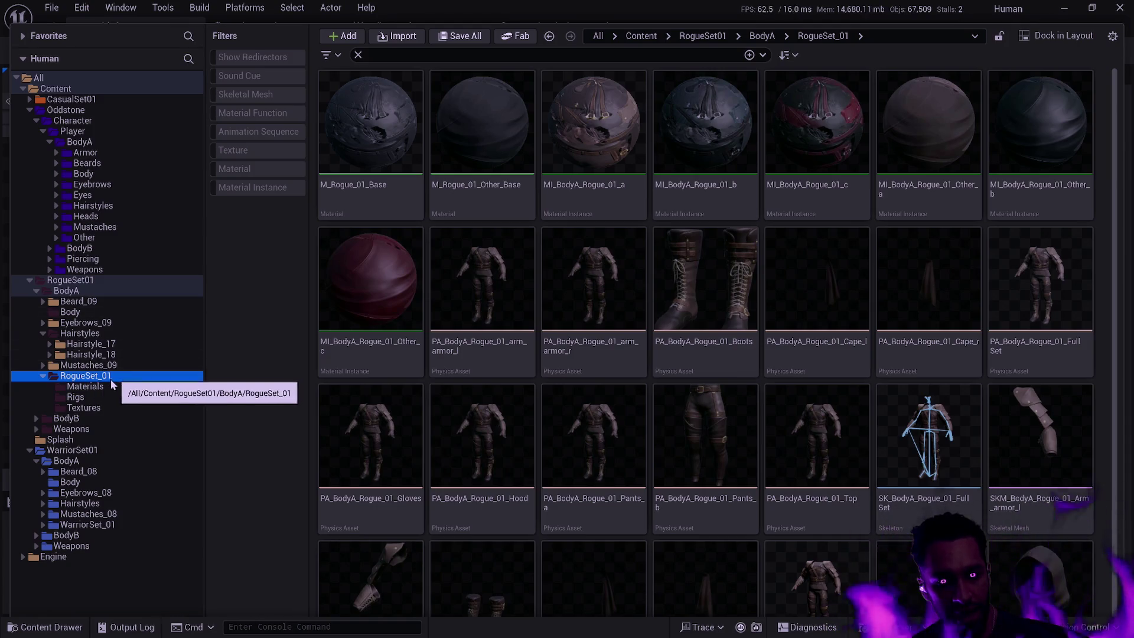
# Step: Rename the RogueSet_01 folder to Leather
pyautogui.press('F2')
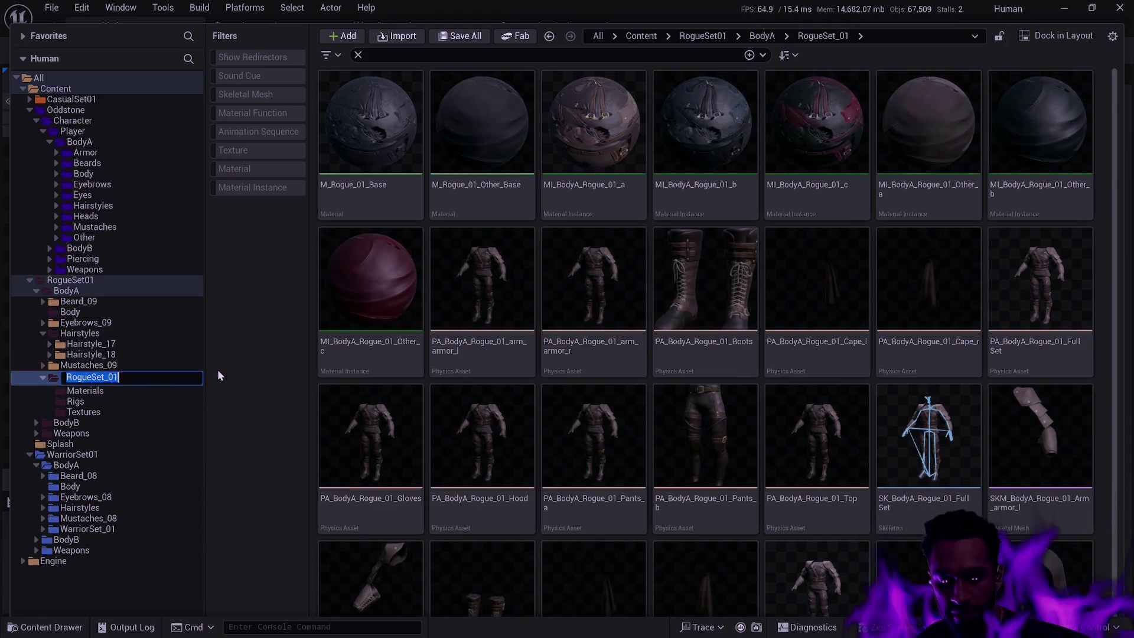
pyautogui.write('Leather')
pyautogui.press('Return')
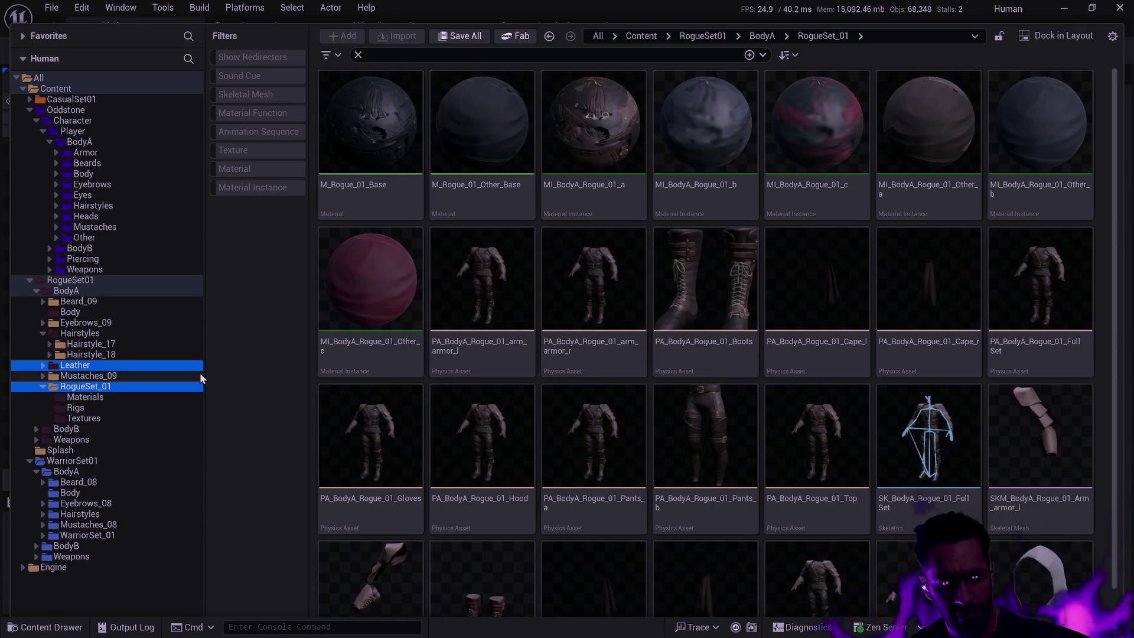
# Step: Select every asset in the Leather folder and bring up the Batch Renamer
pyautogui.click(48, 368)
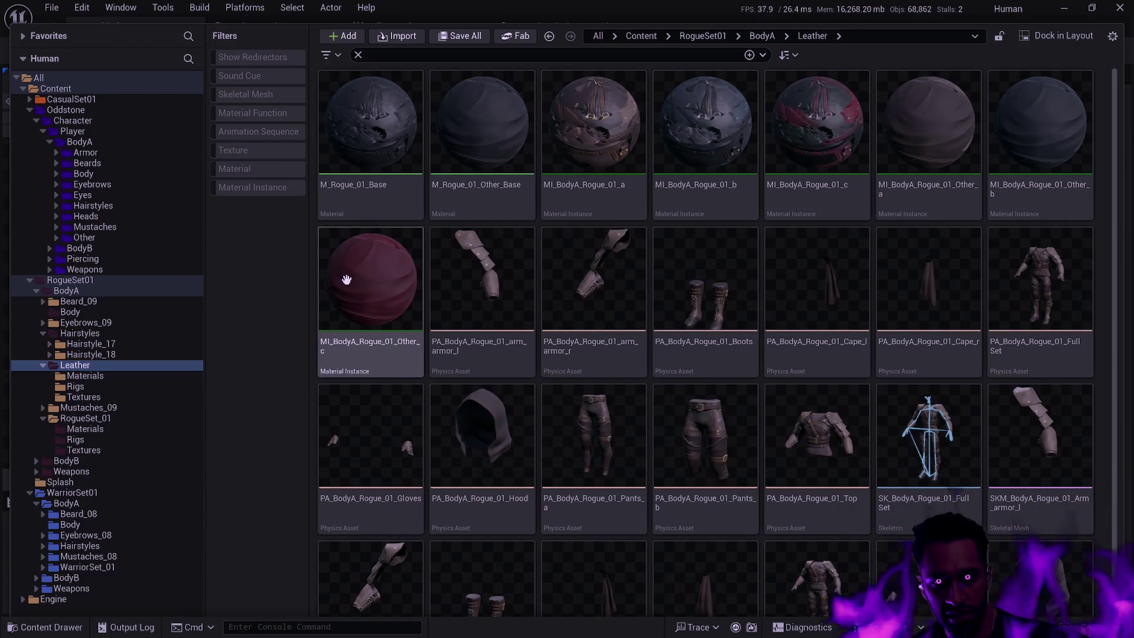
pyautogui.moveTo(343, 284)
pyautogui.hotkey('ctrl', 'a')
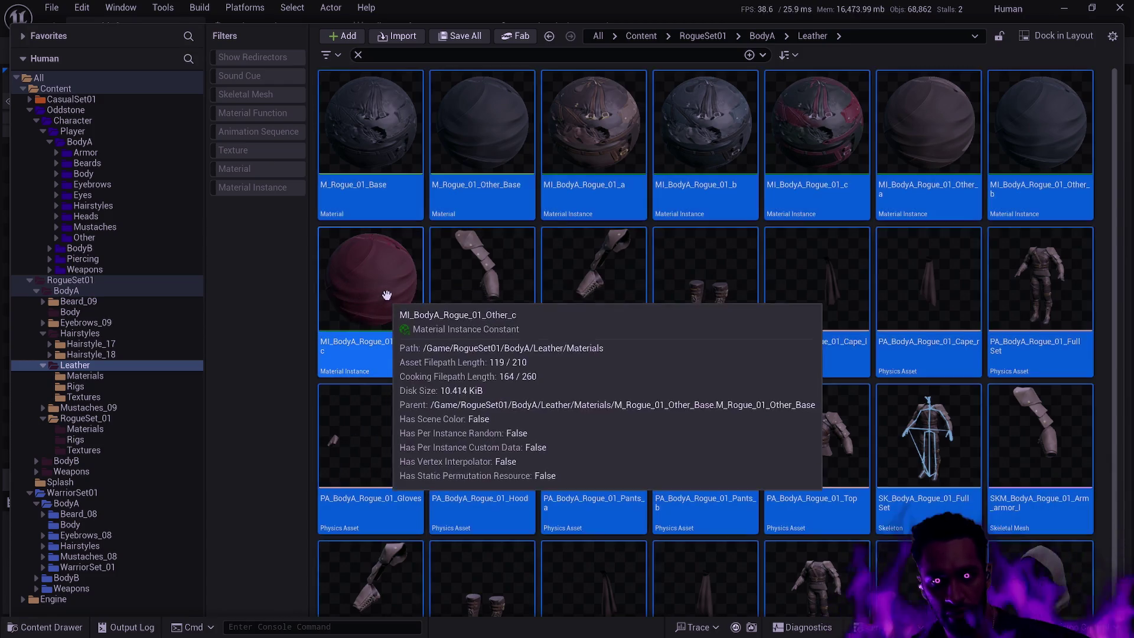
pyautogui.press('F2')
pyautogui.click(428, 179)
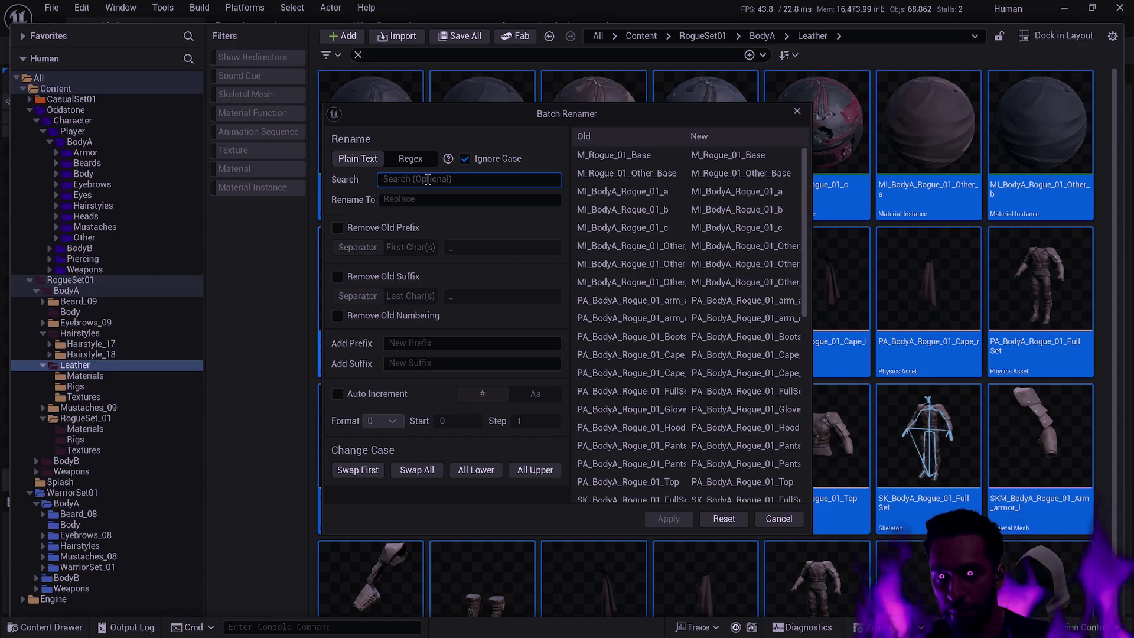
# Step: Batch-rename the BodyA Leather assets, replacing Rogue_01 with Leather (e.g. M_Leather_Base)
pyautogui.write('Rogue_01')
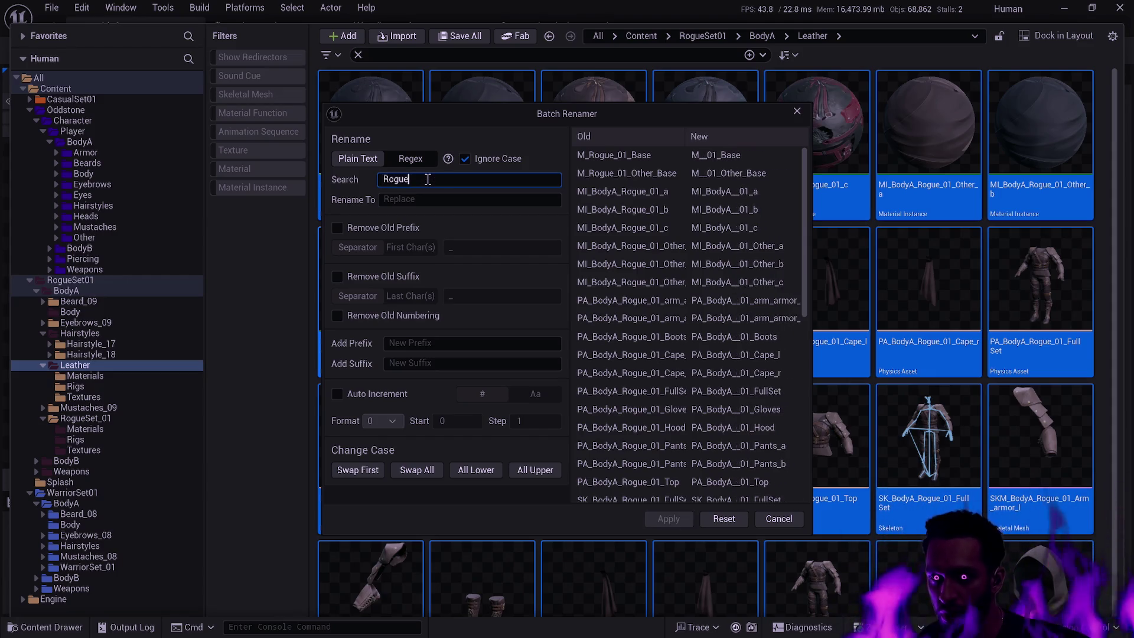
pyautogui.press('Tab')
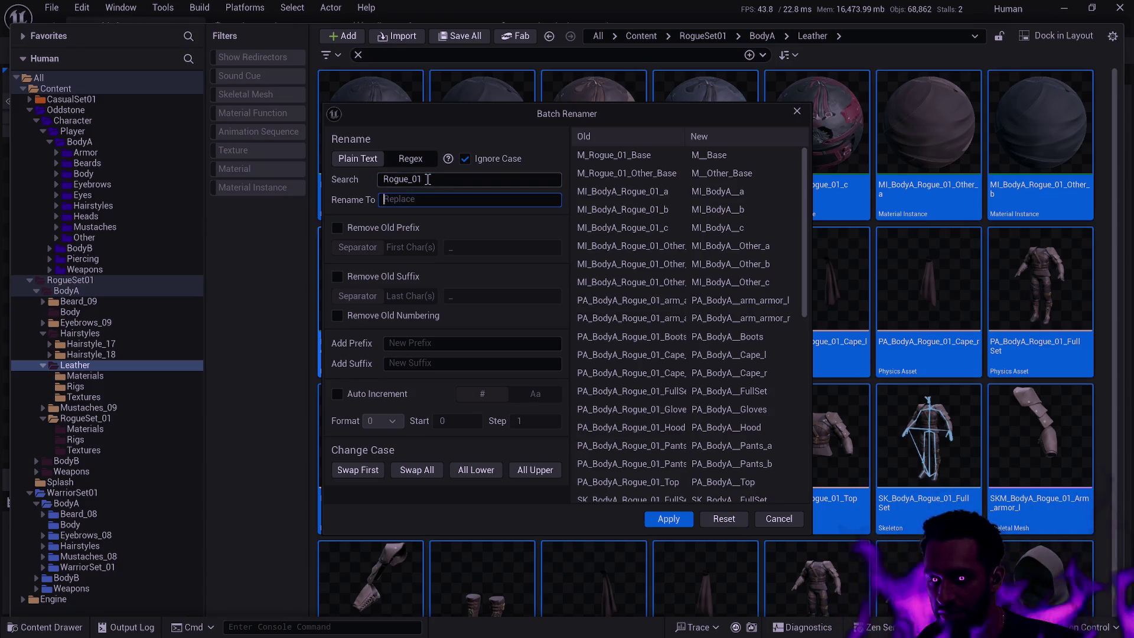
pyautogui.write('Leather')
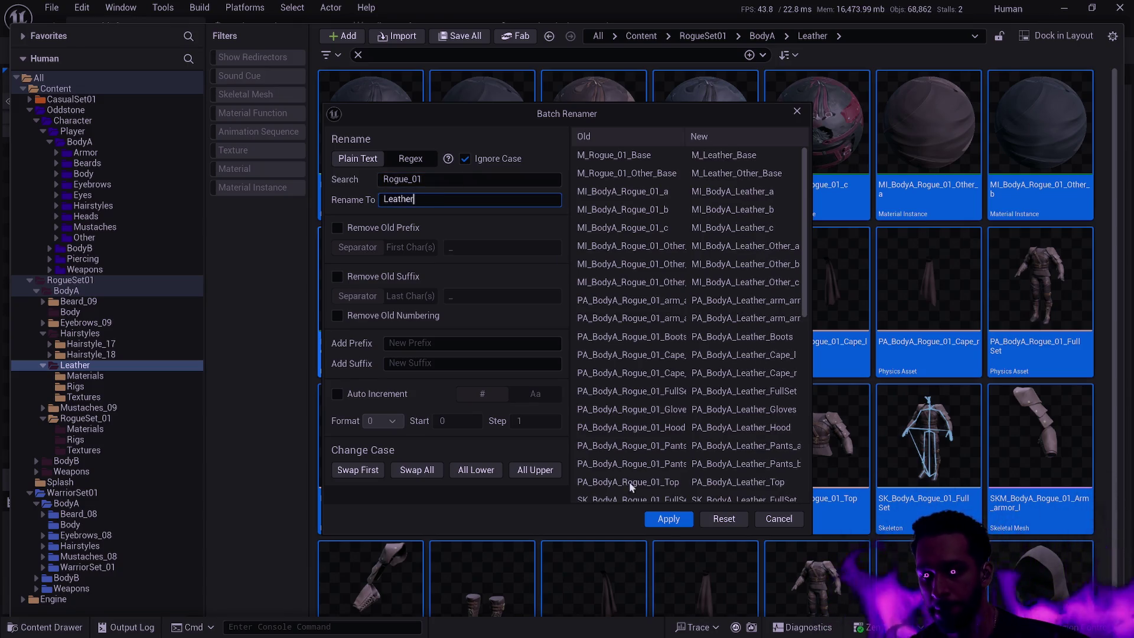
pyautogui.click(669, 519)
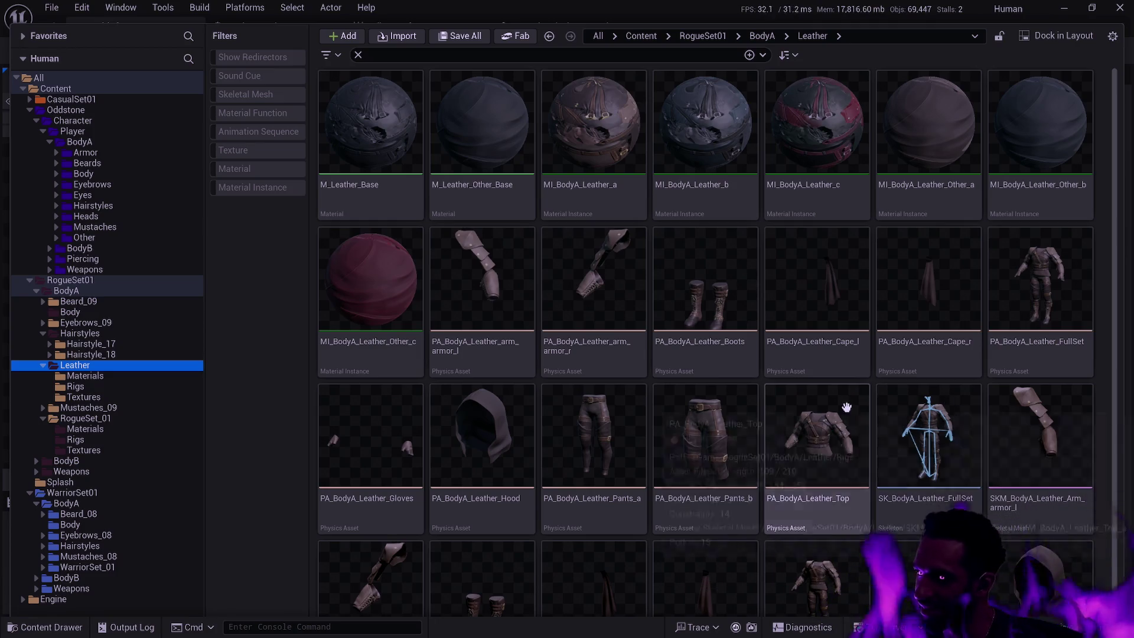
# Step: Move the Leather folder into Oddstone > Character > Player > BodyA > Armor
pyautogui.moveTo(1004, 438)
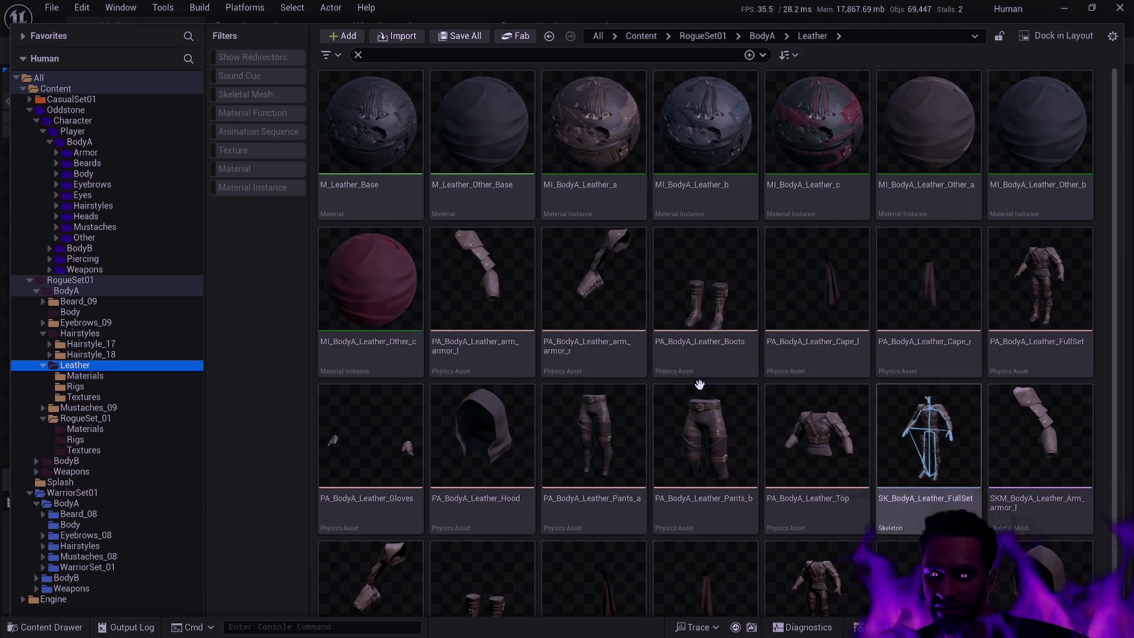
pyautogui.moveTo(732, 429)
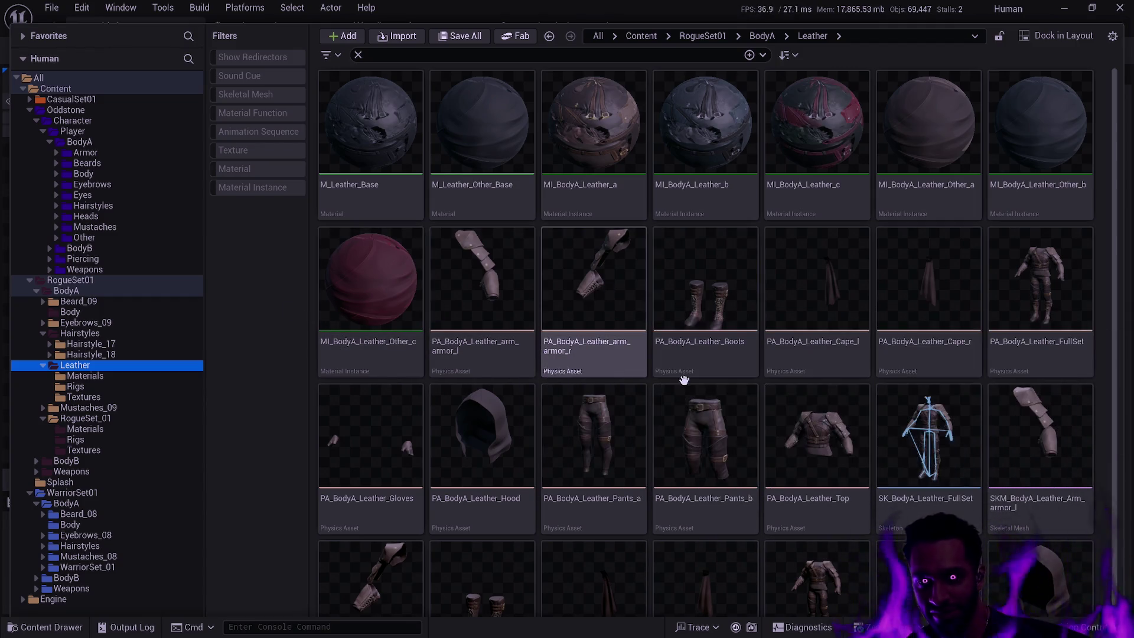
pyautogui.scroll(-1, 886, 413)
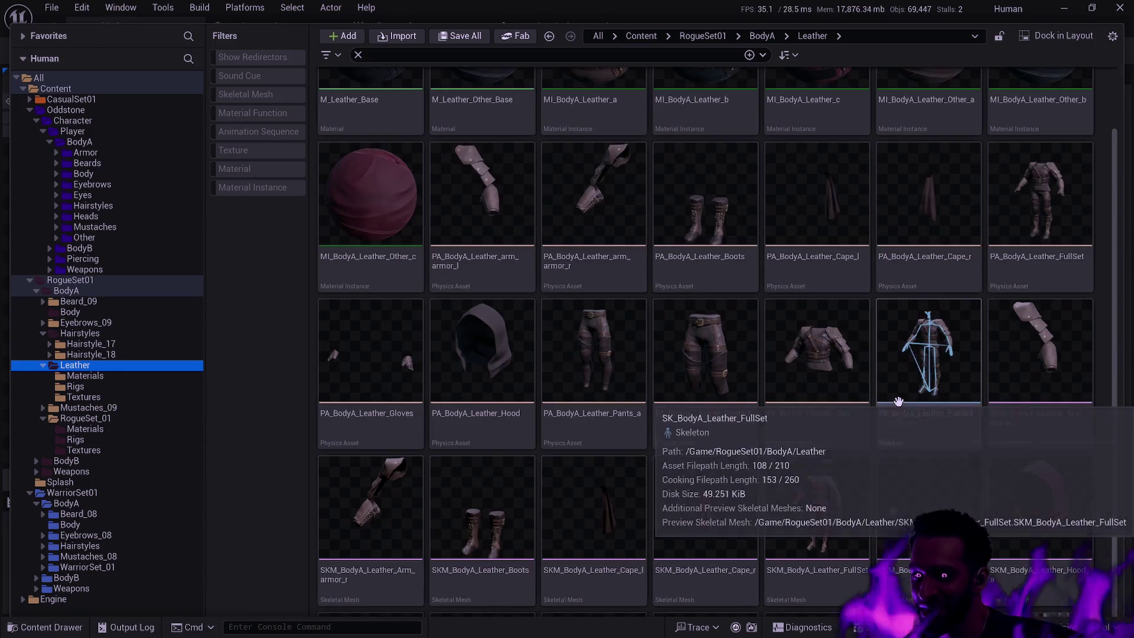
pyautogui.scroll(1, 713, 459)
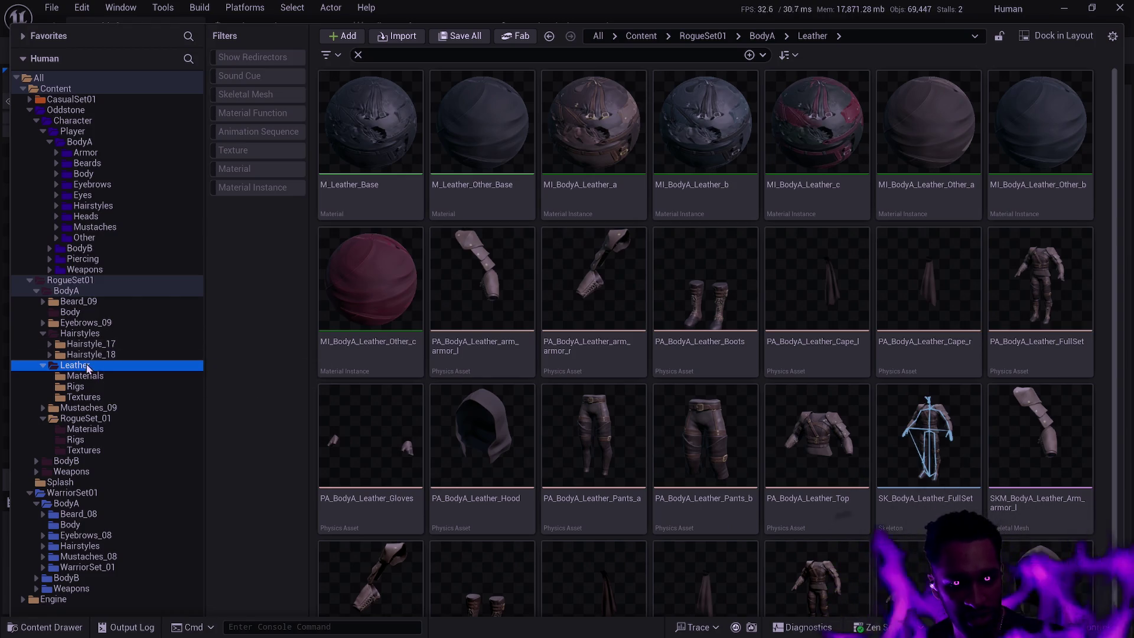
pyautogui.moveTo(82, 369)
pyautogui.mouseDown()
pyautogui.moveTo(97, 295)
pyautogui.moveTo(117, 331)
pyautogui.moveTo(93, 152)
pyautogui.mouseUp()
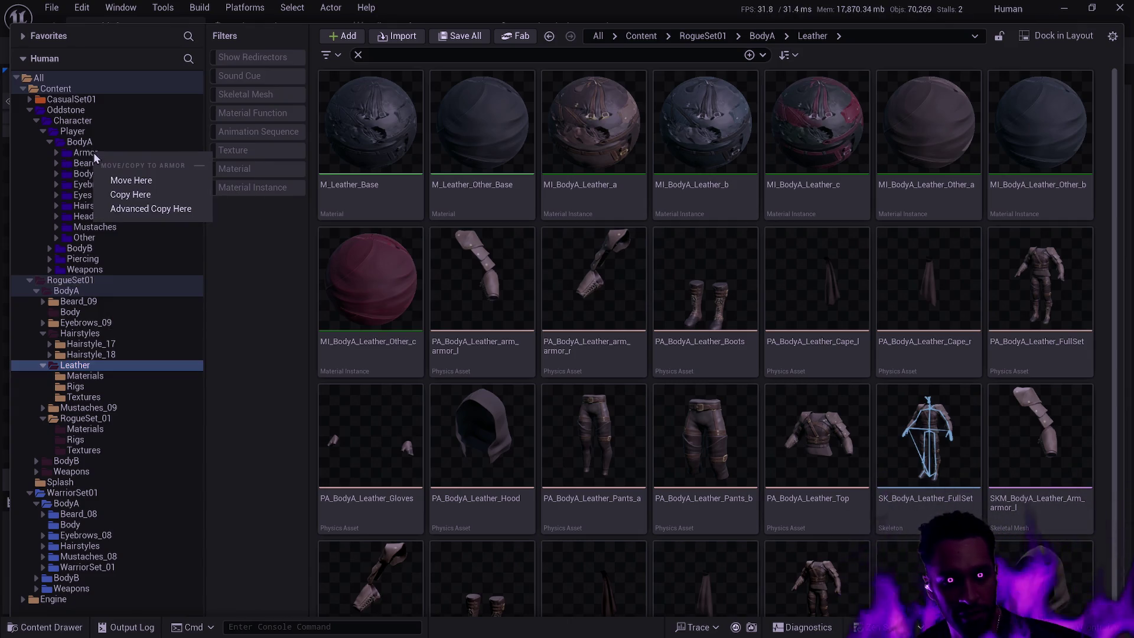
pyautogui.click(128, 183)
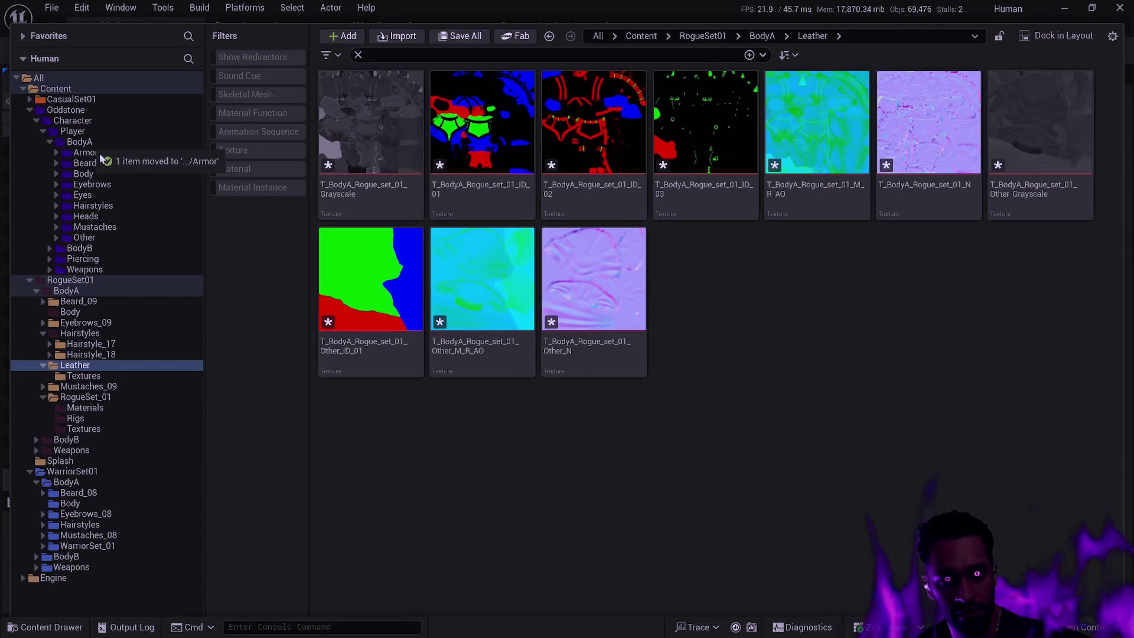
# Step: Confirm Leather now sits beside Cloth and Mail in Armor, and collapse RogueSet01's BodyA
pyautogui.click(99, 153)
pyautogui.click(57, 153)
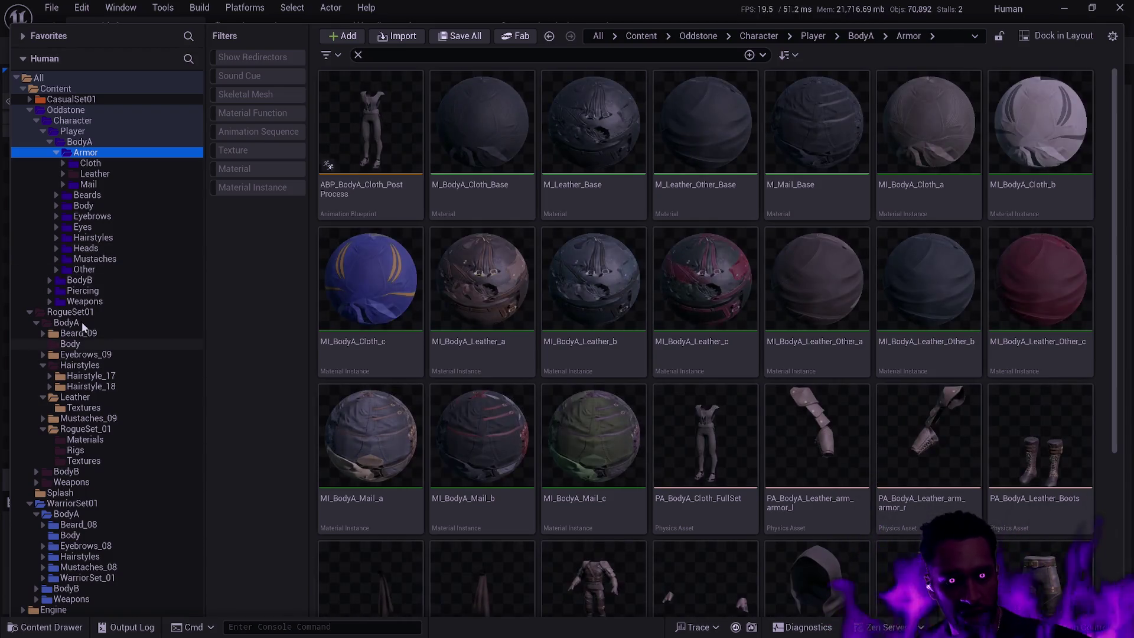
pyautogui.click(36, 323)
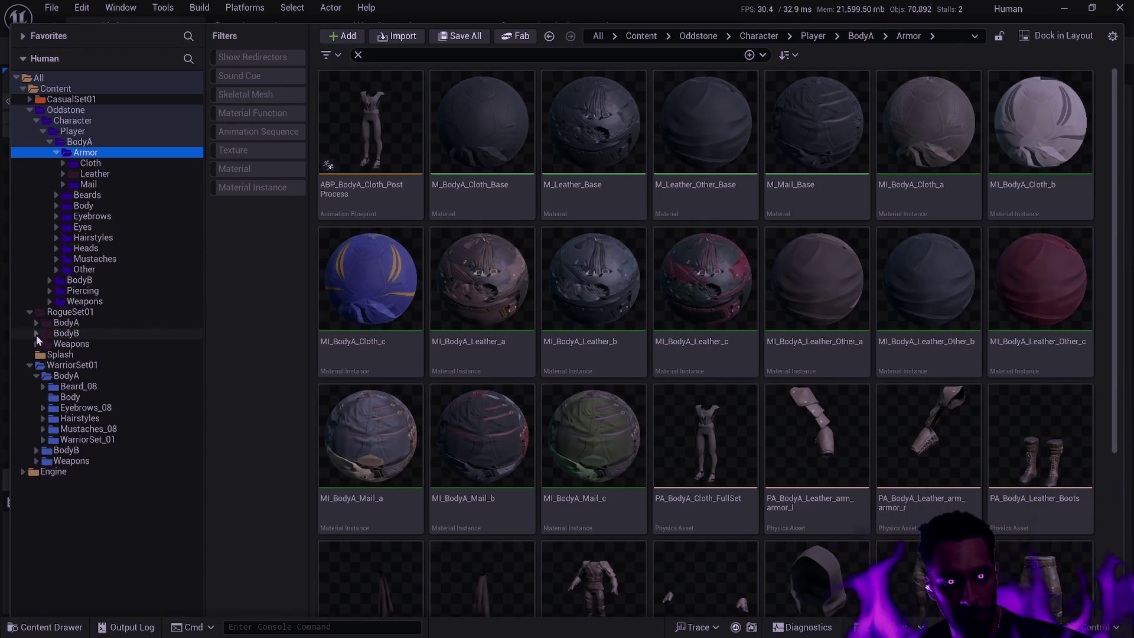
# Step: Move the weapon folders Axe_03 through Sword_03 onto Oddstone's Player Weapons folder
pyautogui.click(37, 344)
pyautogui.click(77, 354)
pyautogui.keyDown('shift'); pyautogui.click(80, 450); pyautogui.keyUp('shift')
pyautogui.moveTo(75, 357)
pyautogui.mouseDown()
pyautogui.moveTo(92, 348)
pyautogui.moveTo(100, 307)
pyautogui.mouseUp()
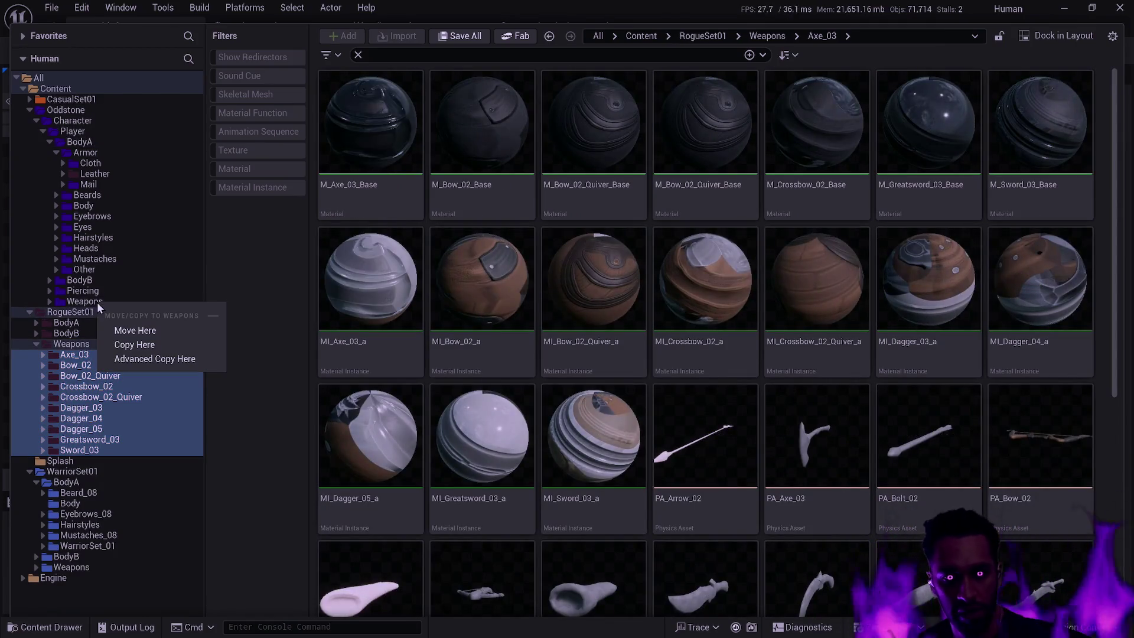
pyautogui.click(131, 330)
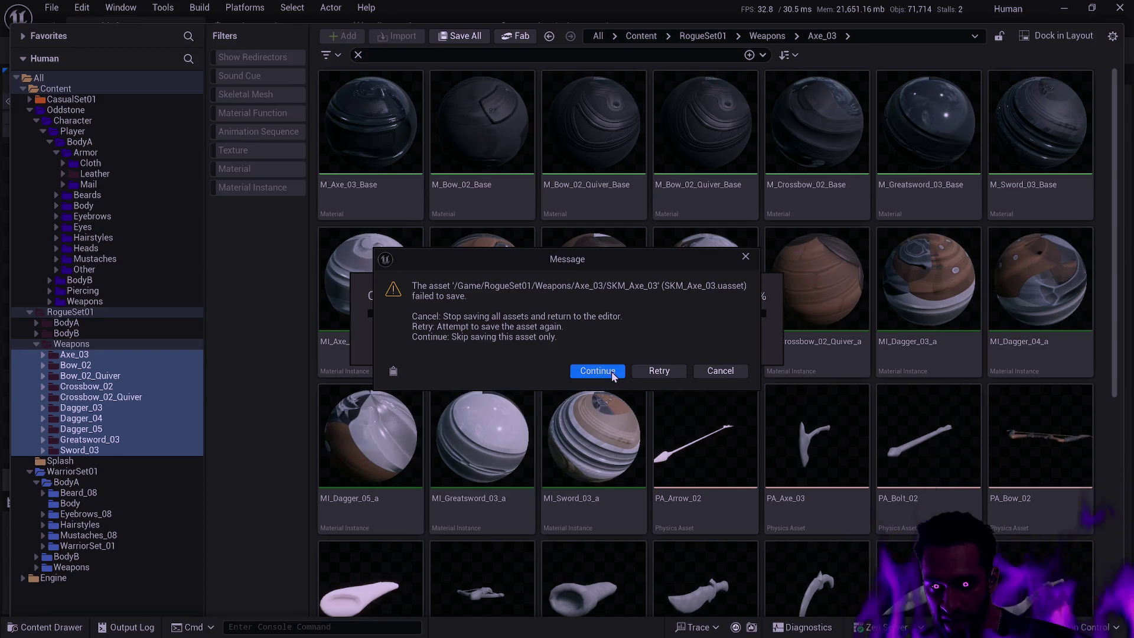
# Step: Skip the meshes that failed to save, capture the summary, and check what remains in Dagger_03
pyautogui.click(611, 371)
pyautogui.click(564, 376)
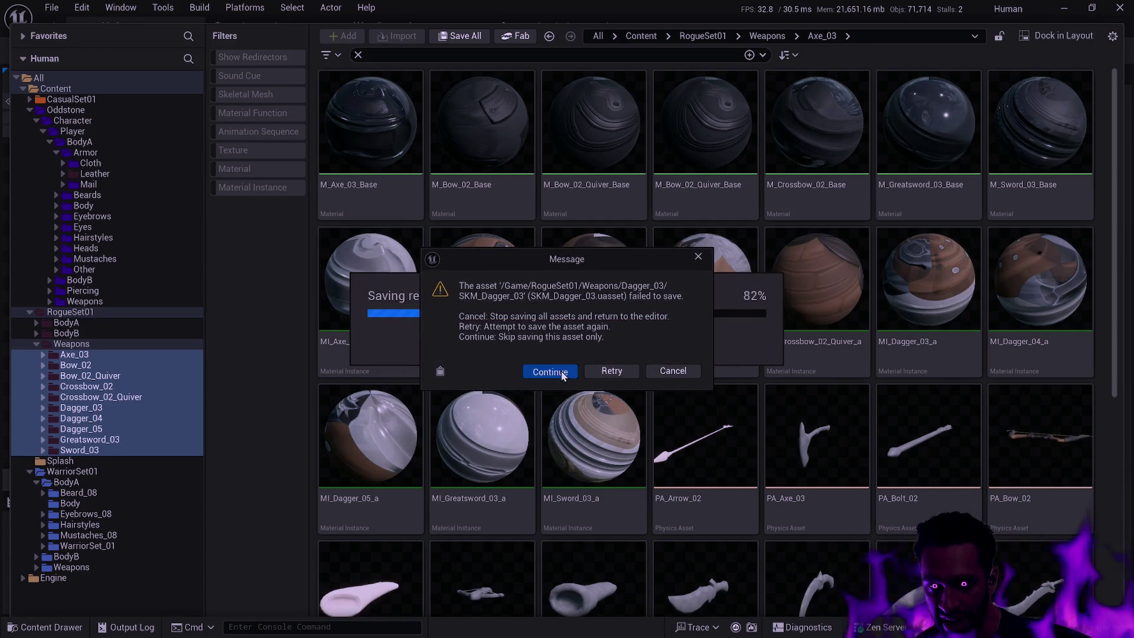
pyautogui.click(561, 371)
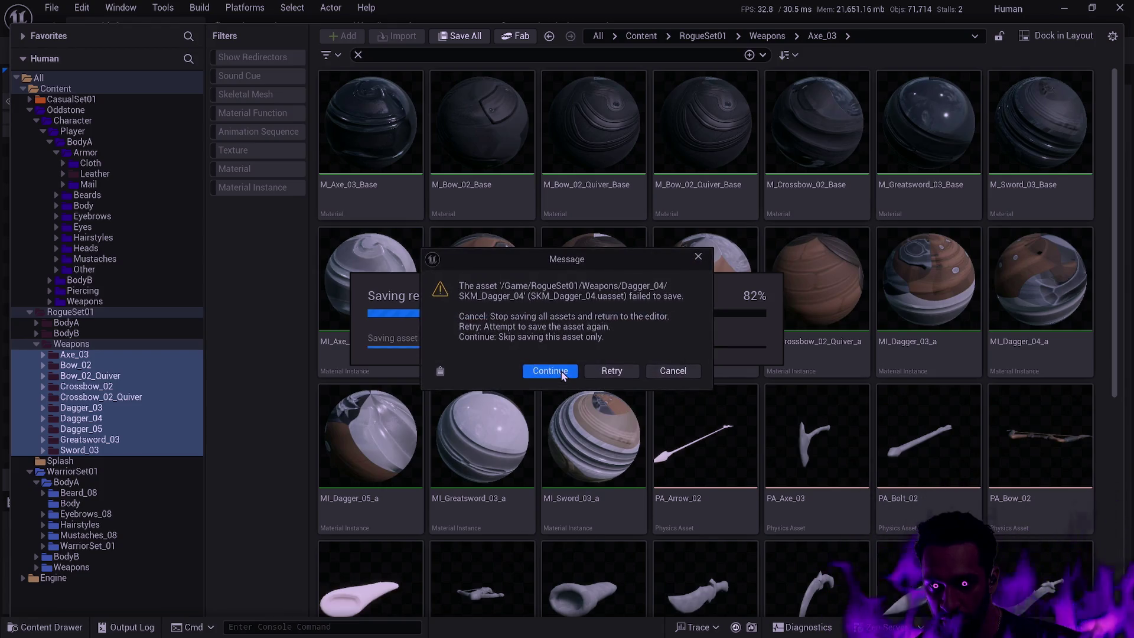
pyautogui.click(561, 371)
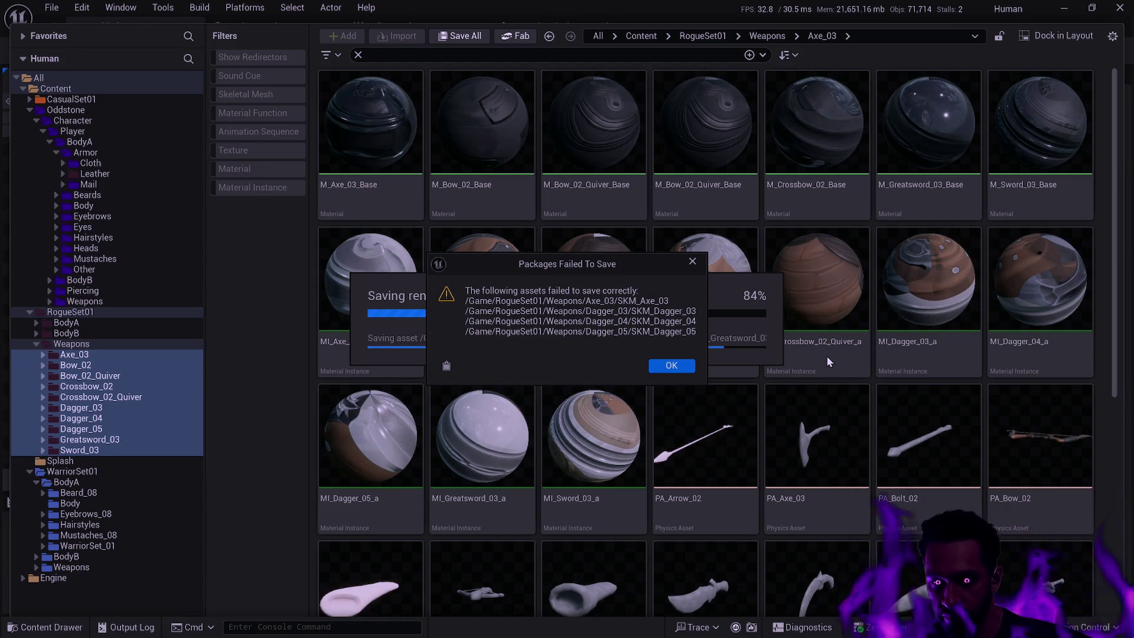
pyautogui.press('super+shift+s')
pyautogui.moveTo(721, 400); pyautogui.dragTo(411, 228)
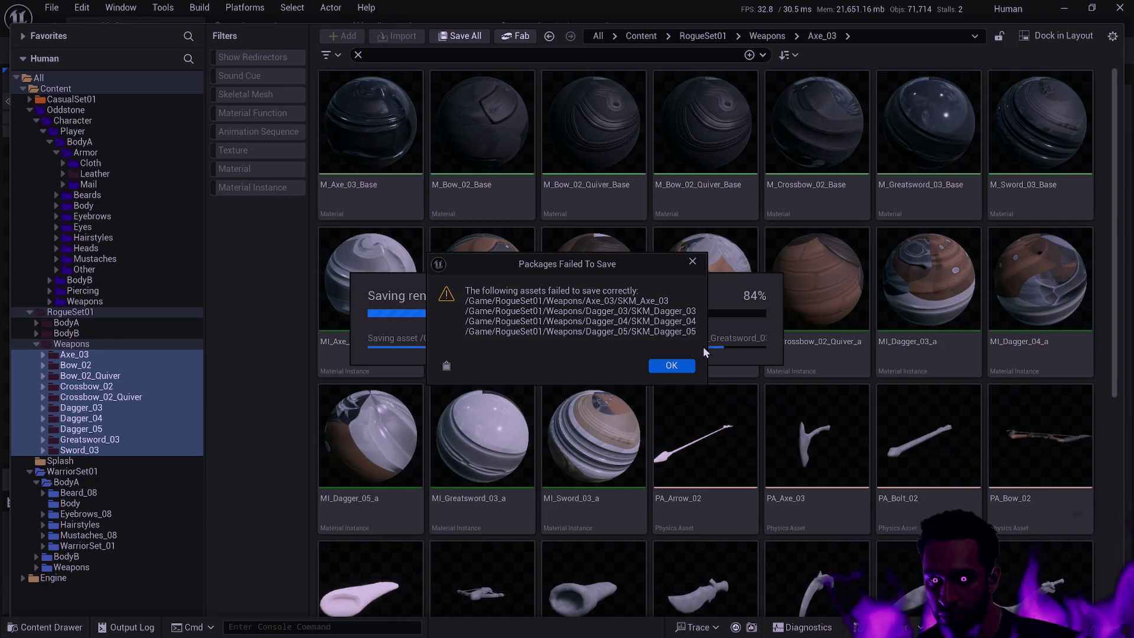
pyautogui.click(675, 366)
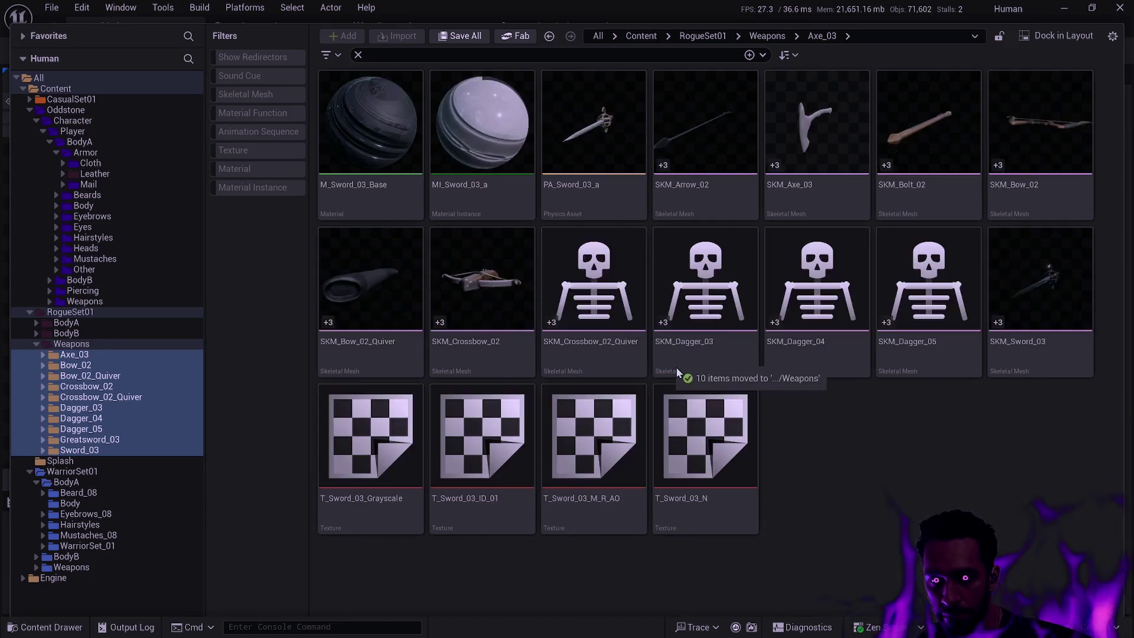
pyautogui.click(65, 408)
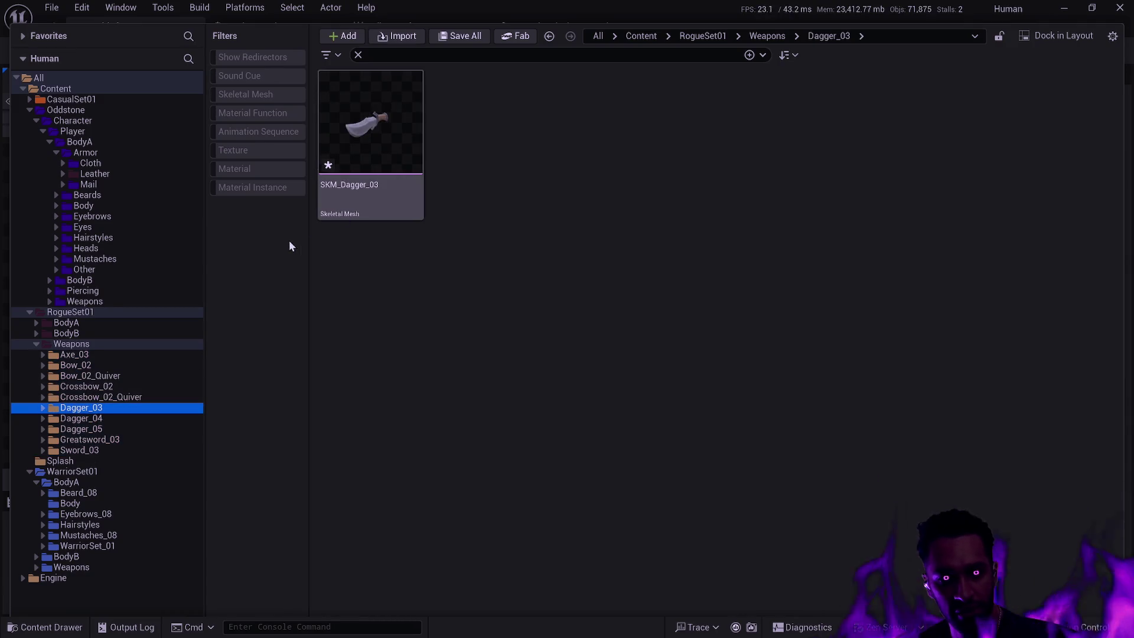
# Step: Inspect the Dagger_03 assets under Oddstone's Player Weapons folder
pyautogui.click(51, 302)
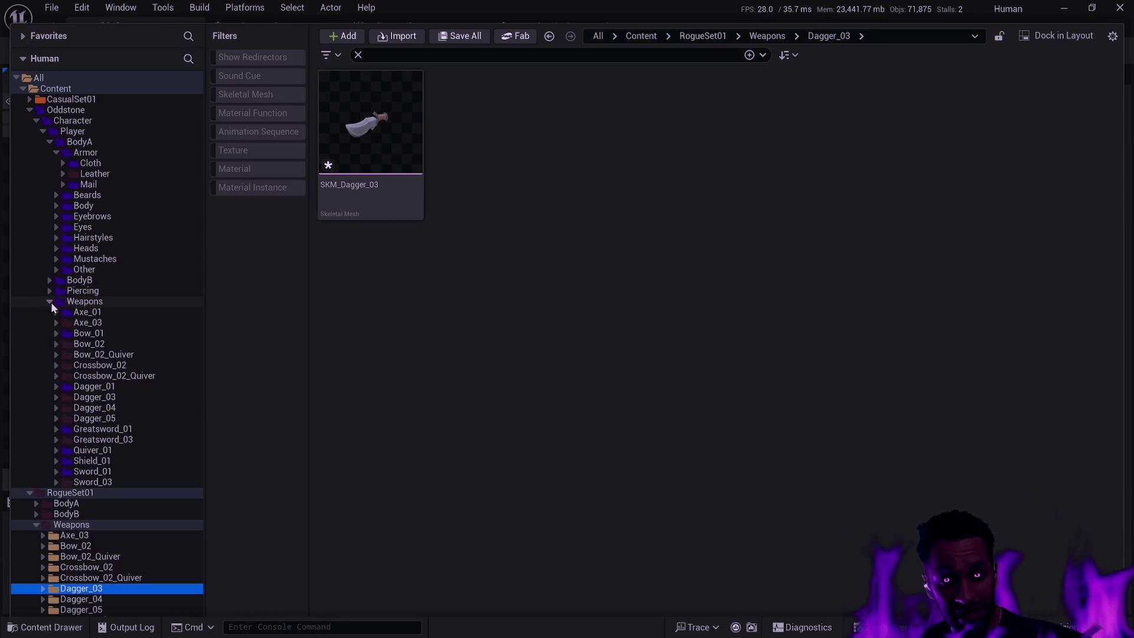
pyautogui.click(57, 399)
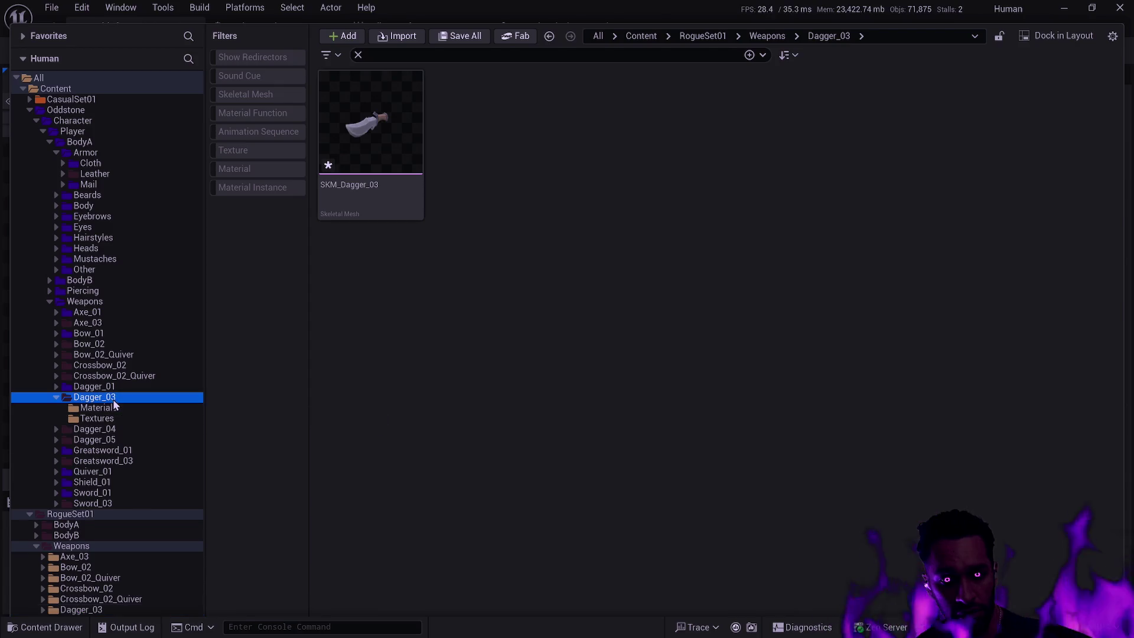
pyautogui.click(113, 401)
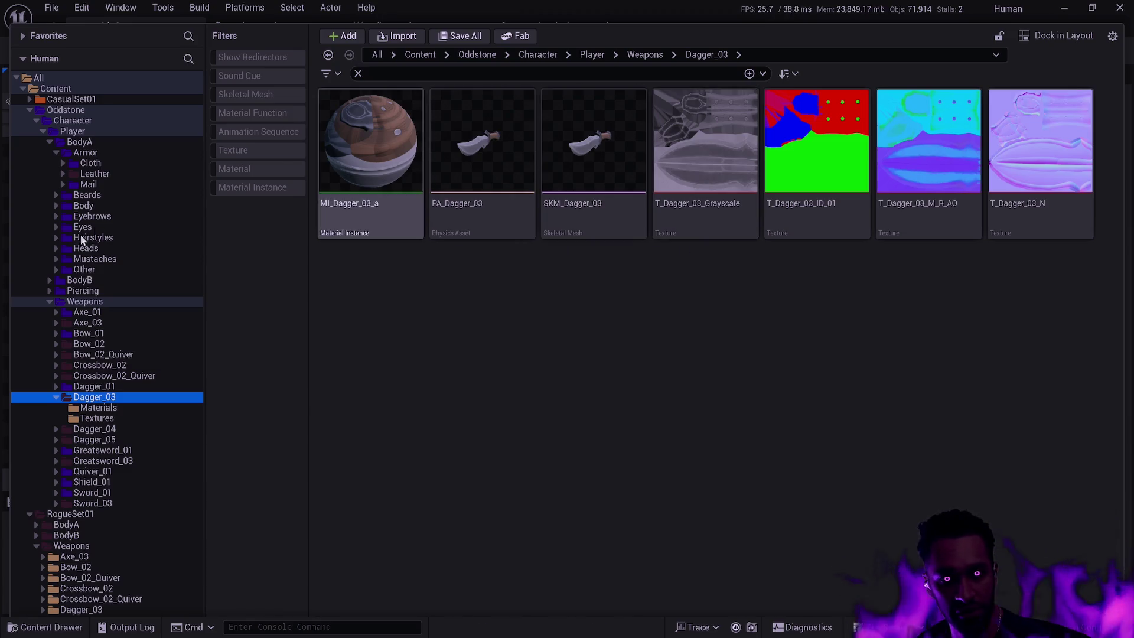
# Step: Collapse both Weapons folders and show RogueSet01's BodyB EyebrowsB_09 folder contents
pyautogui.click(48, 300)
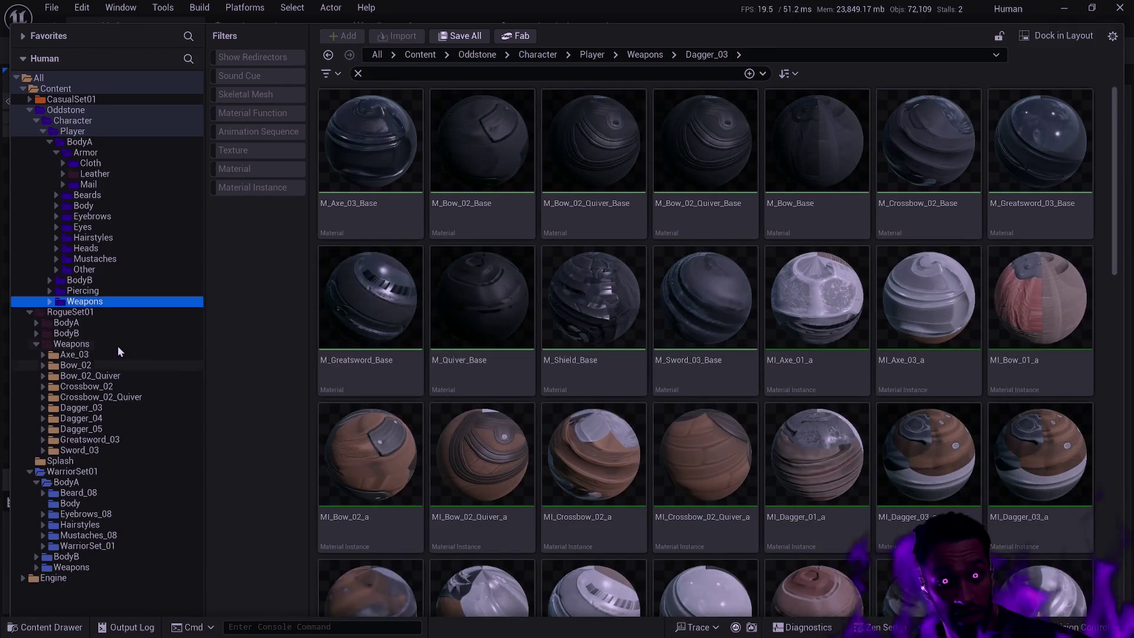
pyautogui.click(38, 345)
pyautogui.click(37, 335)
pyautogui.click(95, 343)
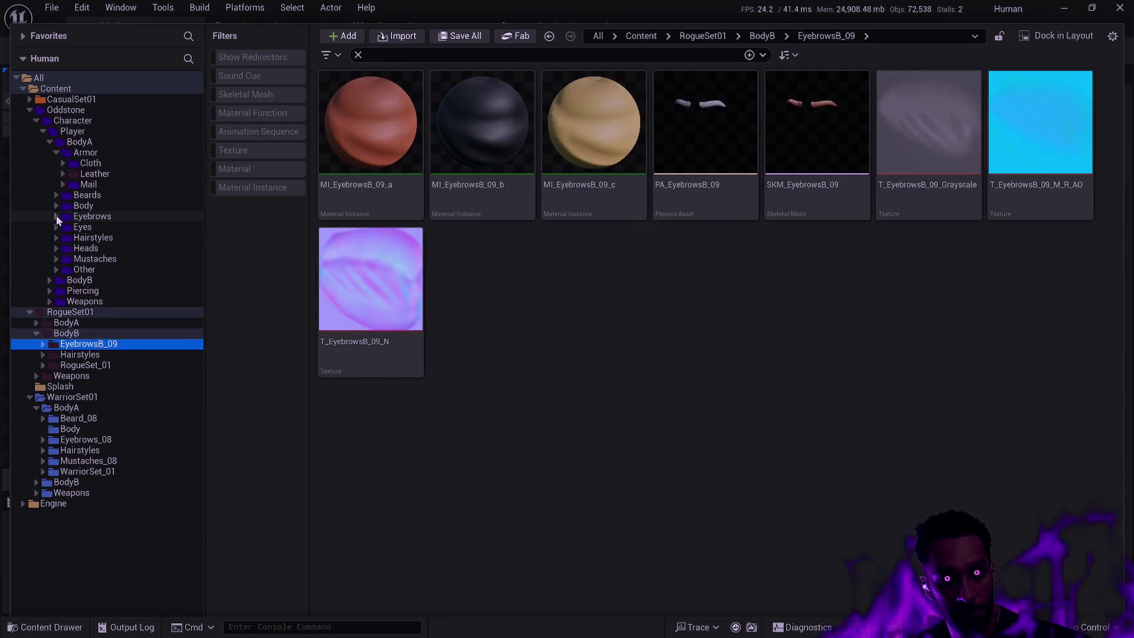
# Step: Expand Oddstone BodyB's Eyebrows folder and RogueSet01's EyebrowsB_09 folder
pyautogui.click(49, 141)
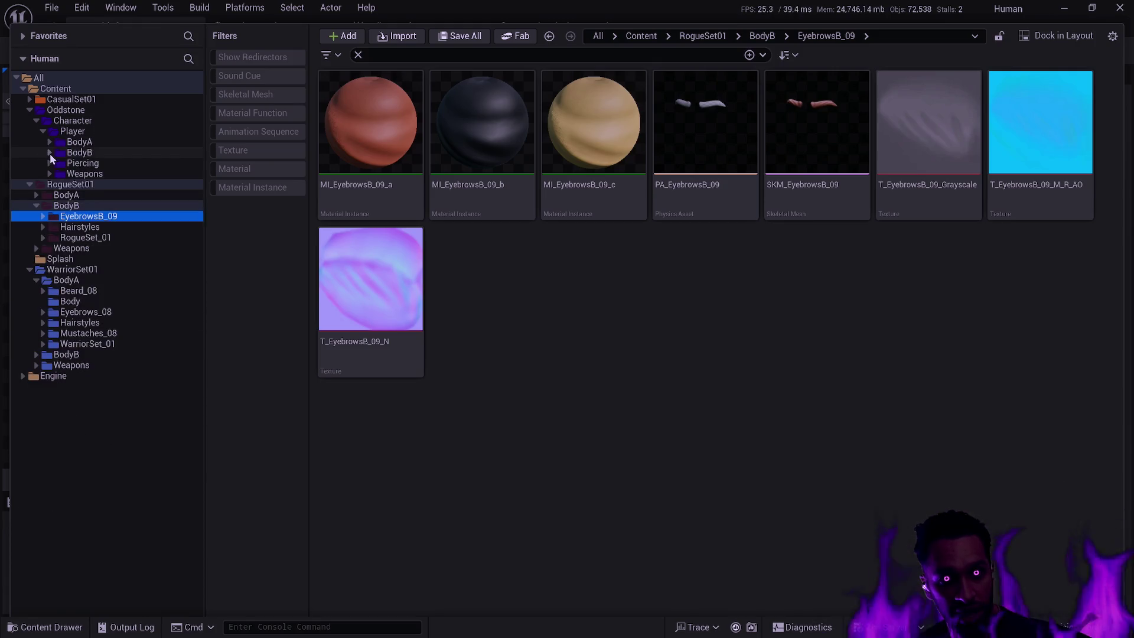
pyautogui.click(50, 152)
pyautogui.click(56, 185)
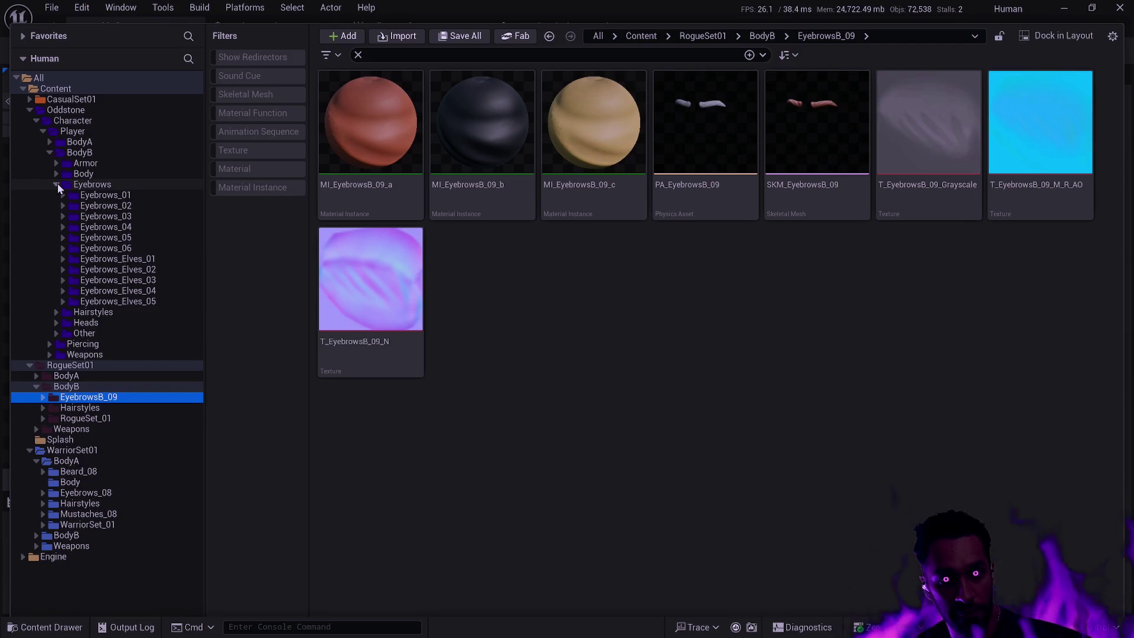
pyautogui.click(44, 397)
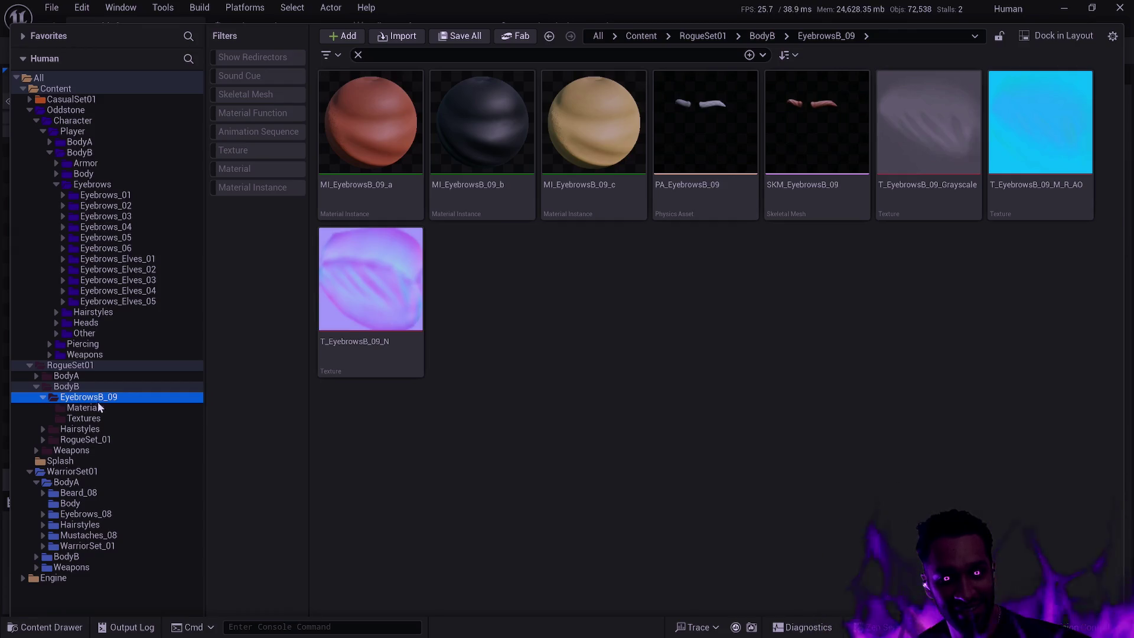
# Step: Rename the EyebrowsB_09 folder to Eyebrows_09 by removing the B
pyautogui.press('F2')
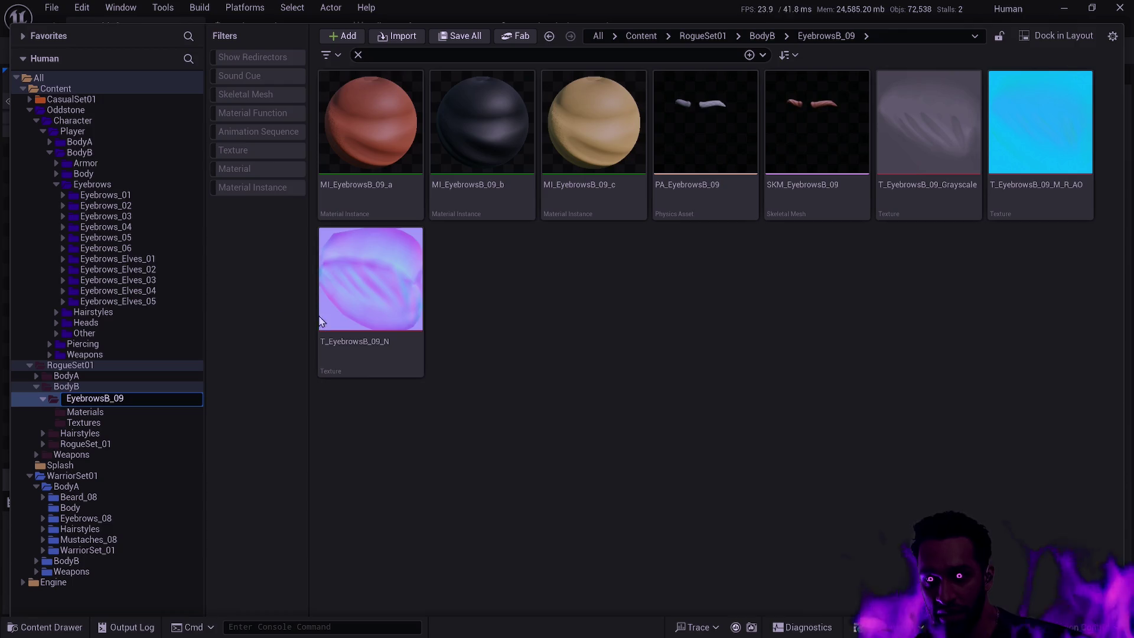
pyautogui.moveTo(390, 342)
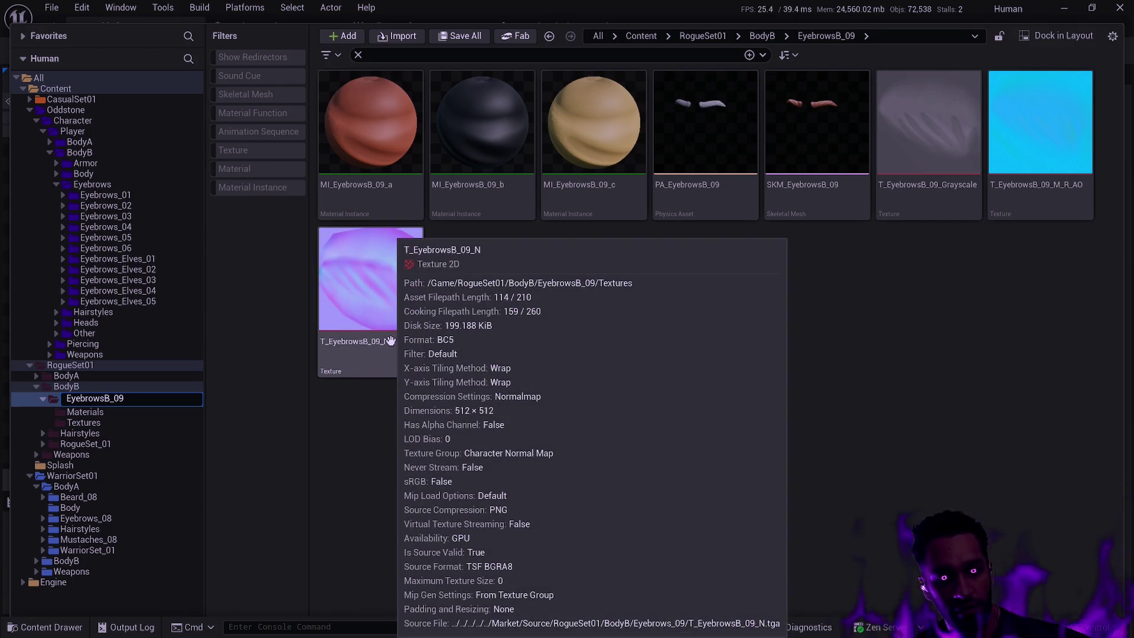
pyautogui.press('Return')
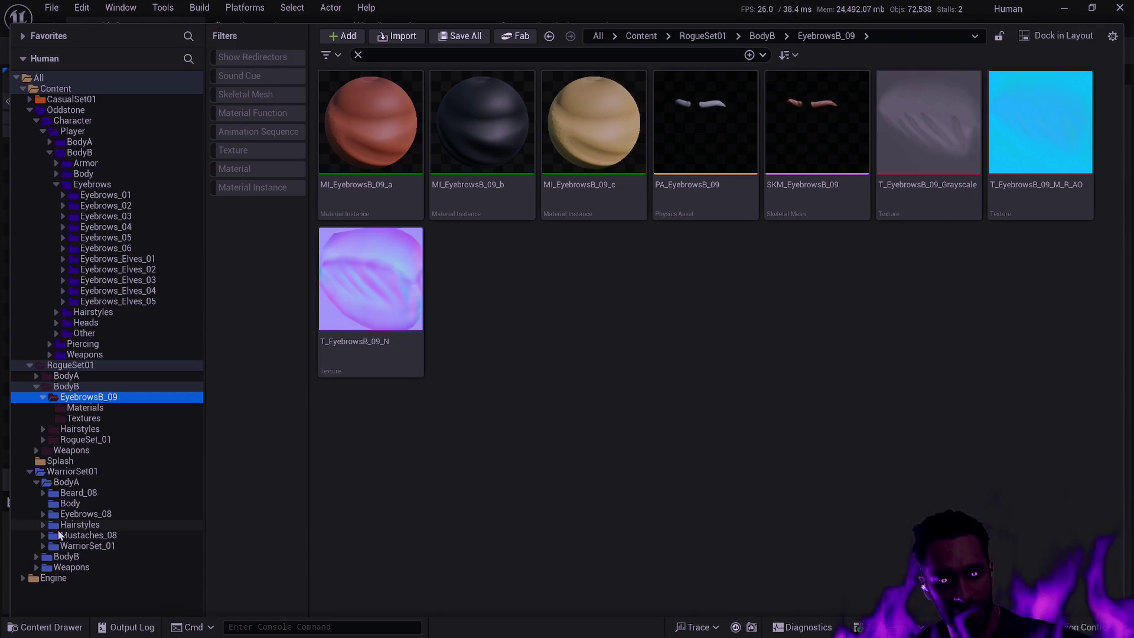
pyautogui.click(37, 557)
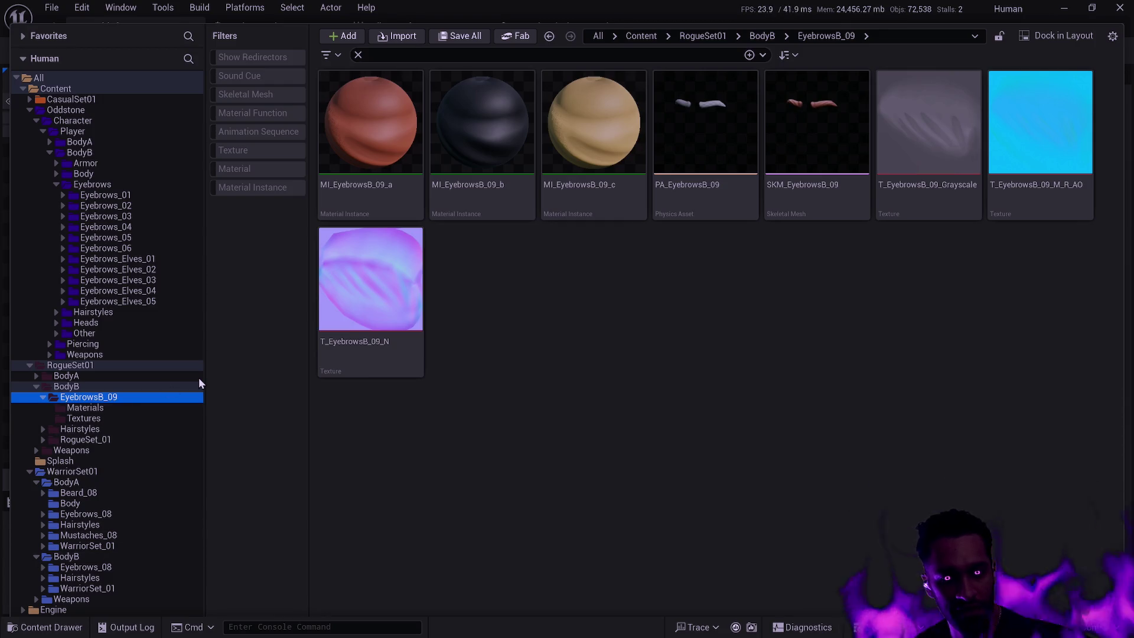
pyautogui.press('F2')
pyautogui.press('Home')
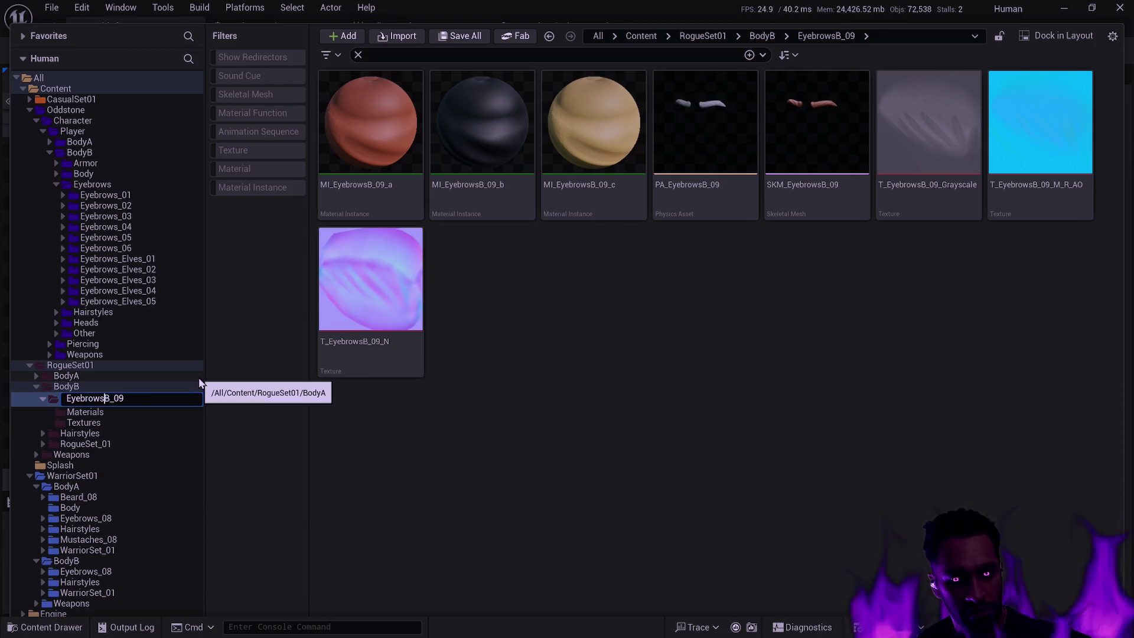
pyautogui.press('BackSpace')
pyautogui.press('Return')
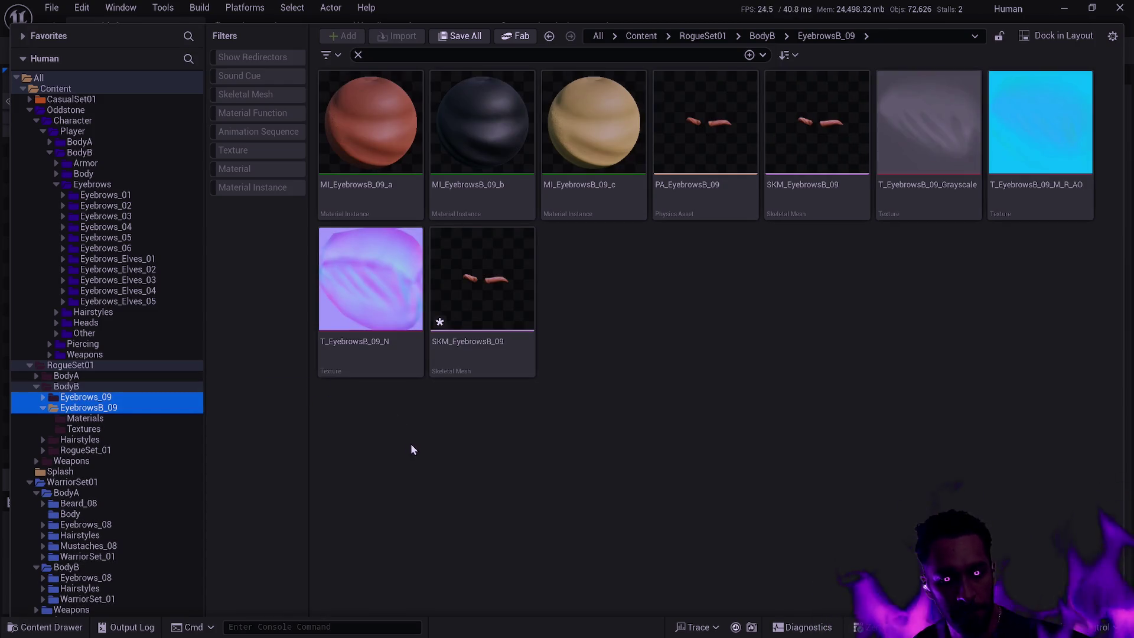
# Step: Compare EyebrowsB_09, Hairstyles and Eyebrows_09 contents, ending on Eyebrows_09's eight assets
pyautogui.click(150, 419)
pyautogui.click(137, 409)
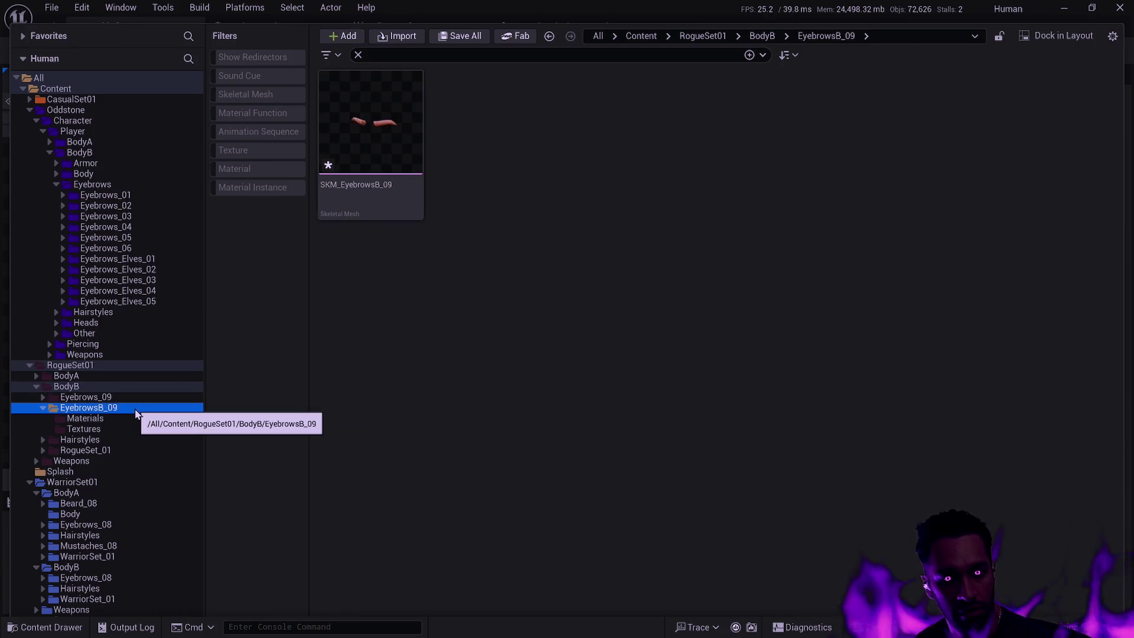
pyautogui.click(42, 397)
pyautogui.click(42, 398)
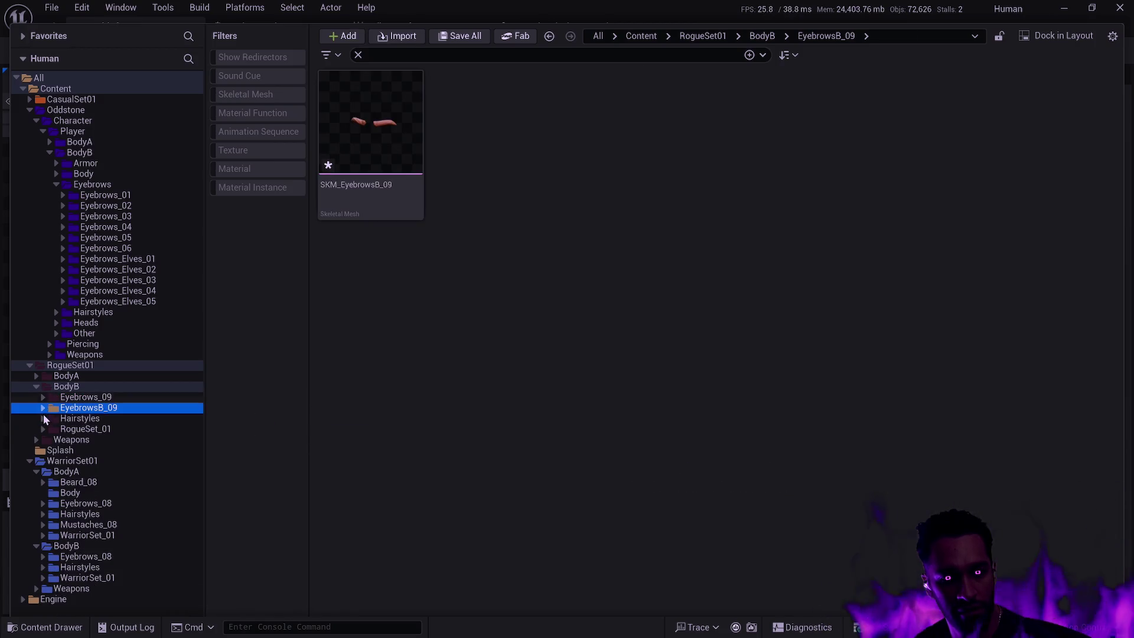
pyautogui.click(43, 409)
pyautogui.click(103, 419)
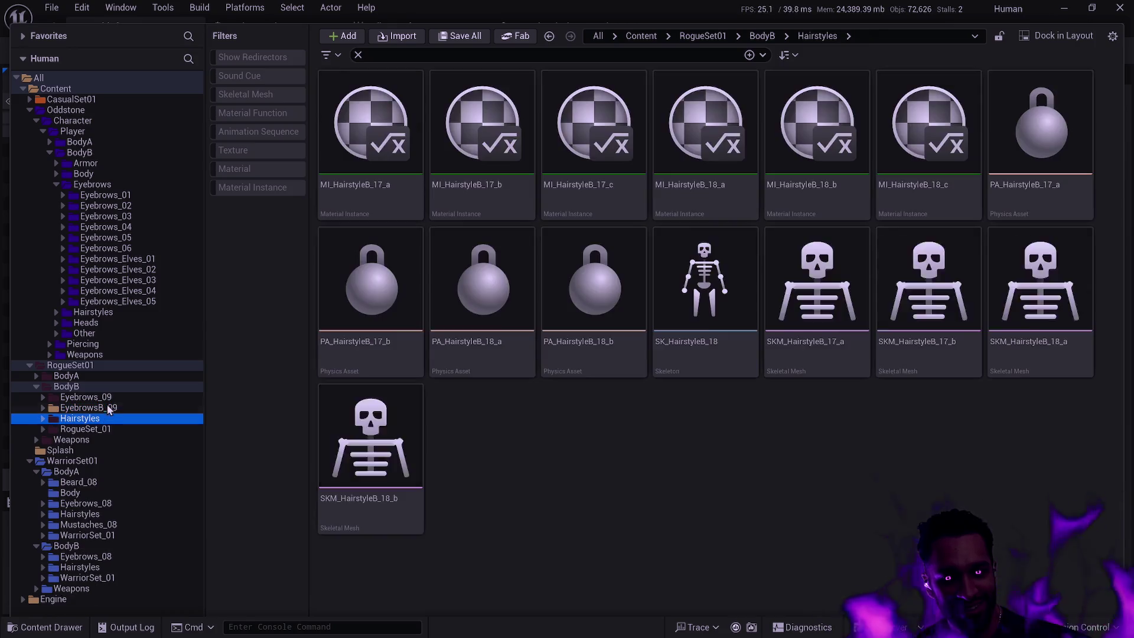
pyautogui.click(109, 408)
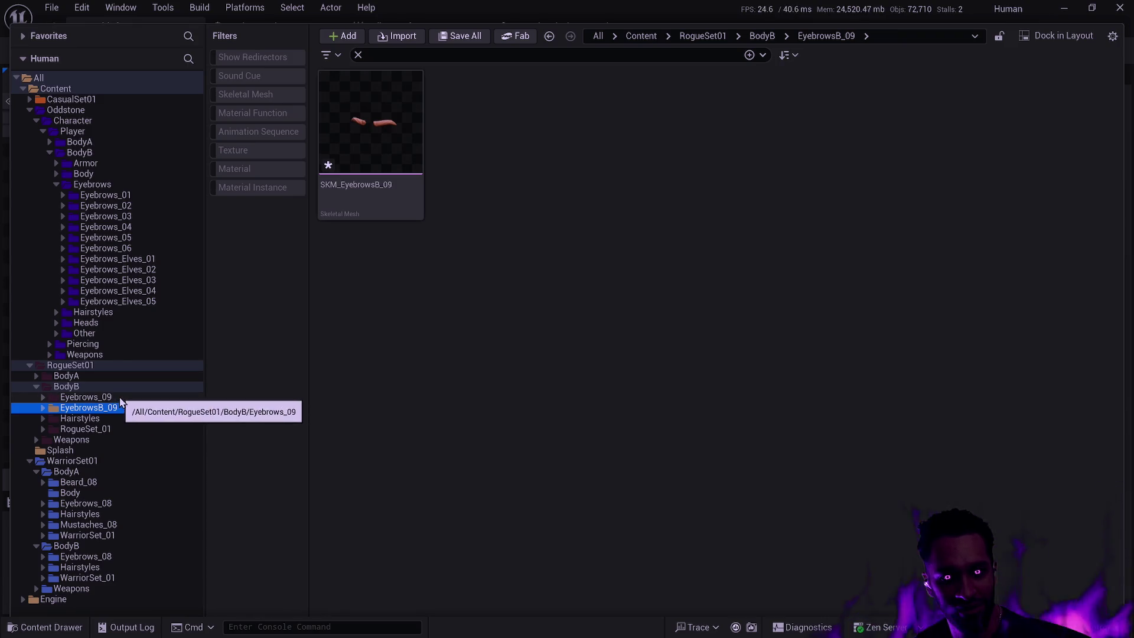
pyautogui.click(119, 397)
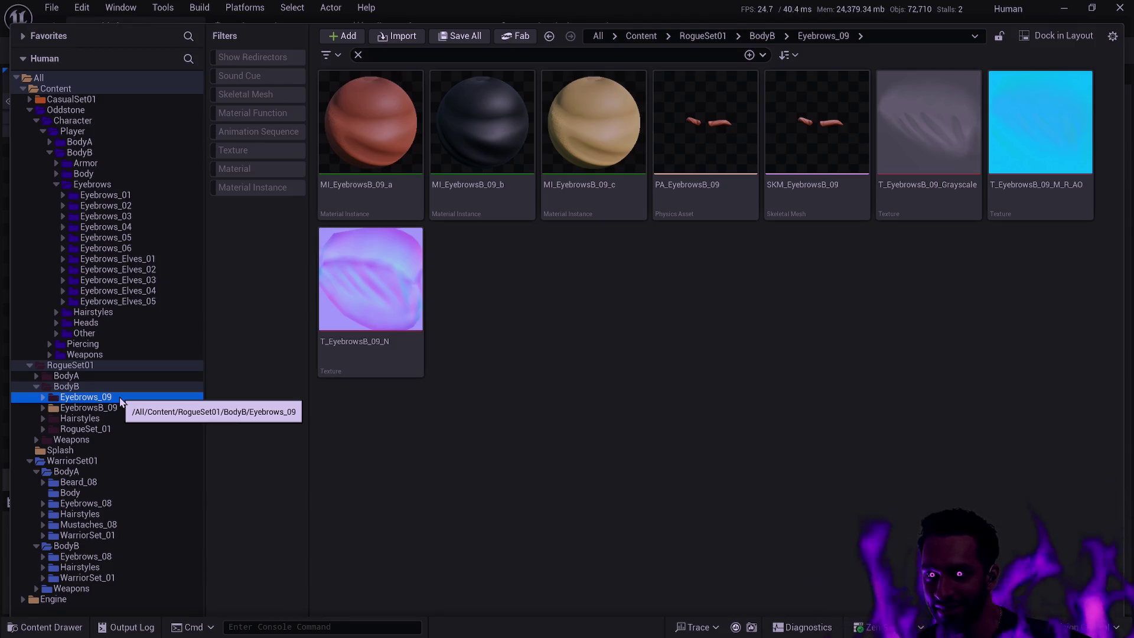
pyautogui.click(88, 409)
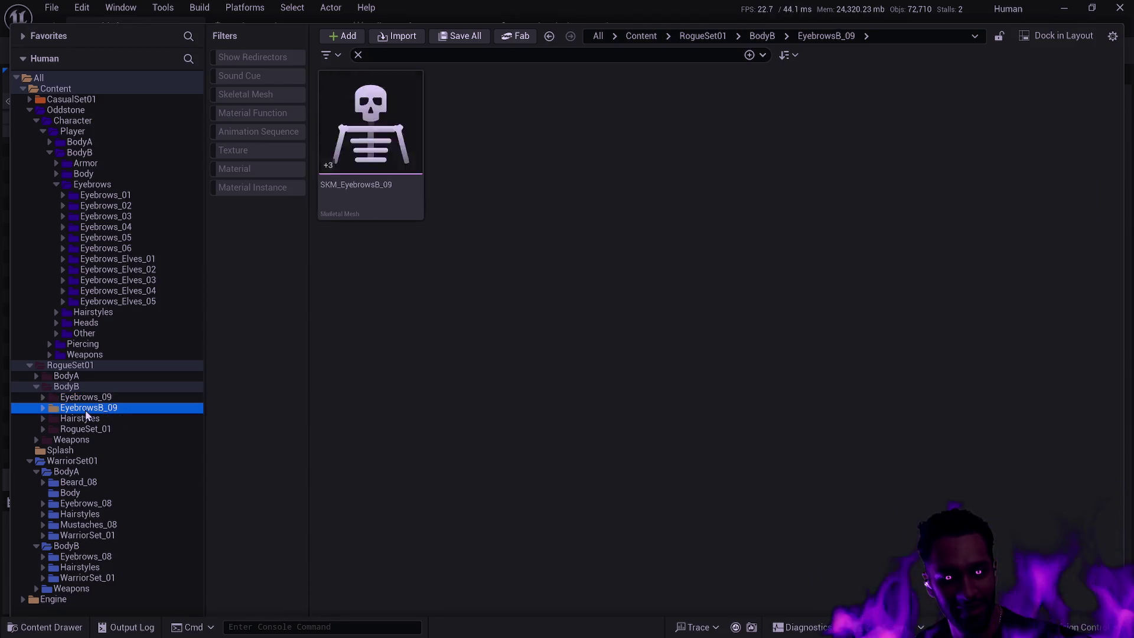
pyautogui.click(95, 398)
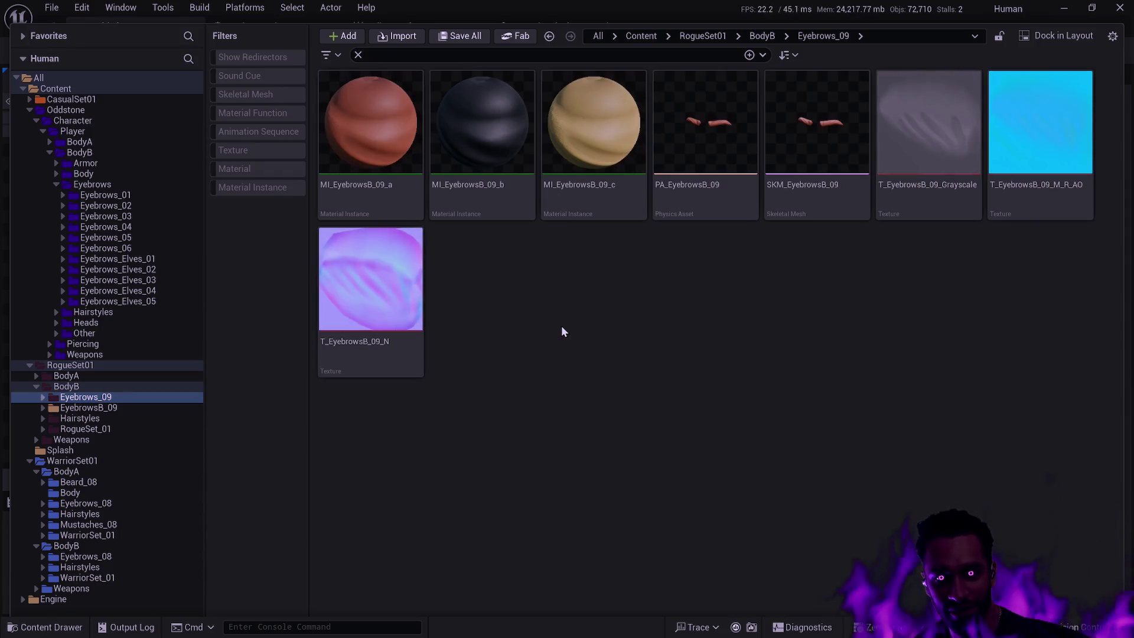
# Step: Batch-rename all eight assets from EyebrowsB to Eyebrows, then move Eyebrows_09 onto Oddstone BodyB's Eyebrows
pyautogui.hotkey('ctrl', 'a')
pyautogui.press('F2')
pyautogui.click(429, 179)
pyautogui.write('EyebrowsB')
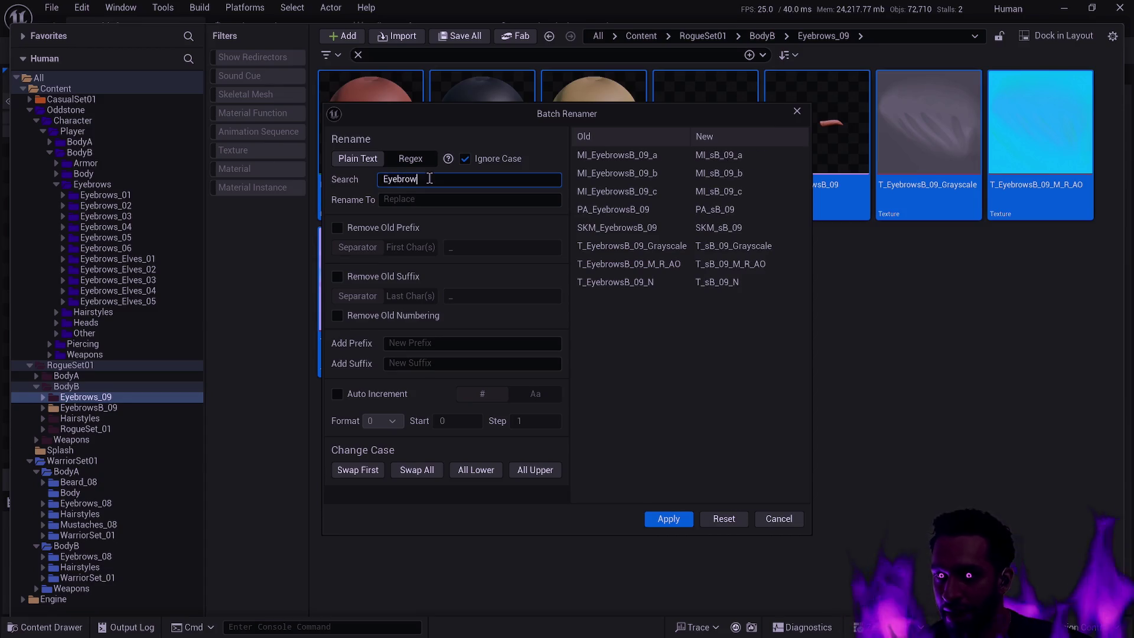
pyautogui.press('Tab')
pyautogui.write('Eyebrows')
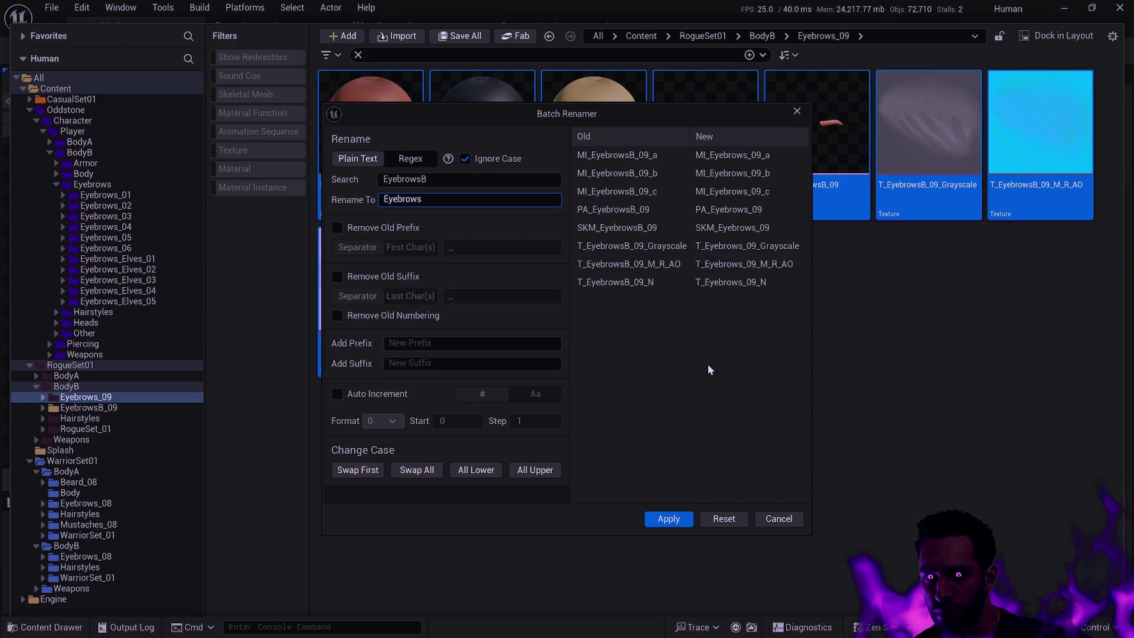
pyautogui.click(668, 519)
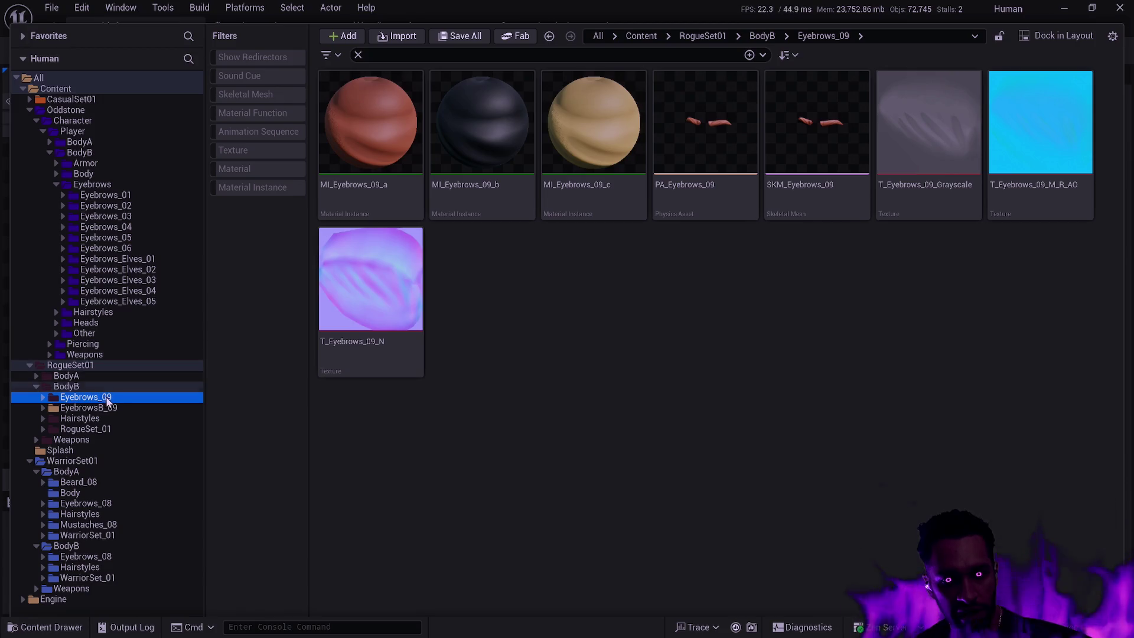
pyautogui.moveTo(111, 362)
pyautogui.mouseDown()
pyautogui.moveTo(134, 337)
pyautogui.moveTo(146, 281)
pyautogui.moveTo(133, 201)
pyautogui.moveTo(111, 187)
pyautogui.mouseUp()
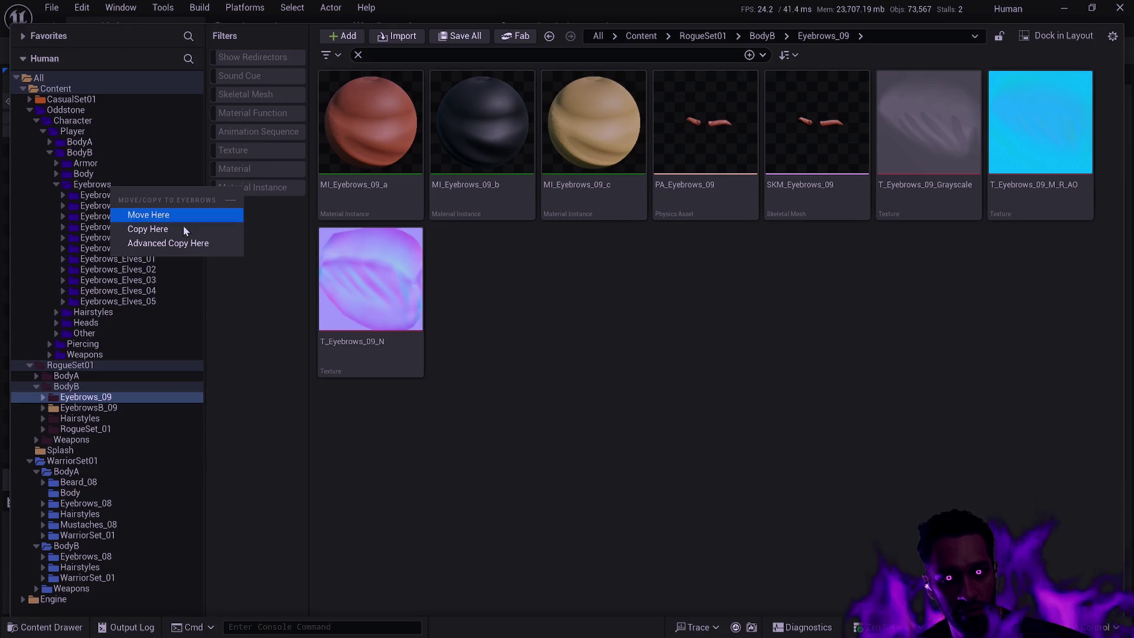
pyautogui.click(173, 217)
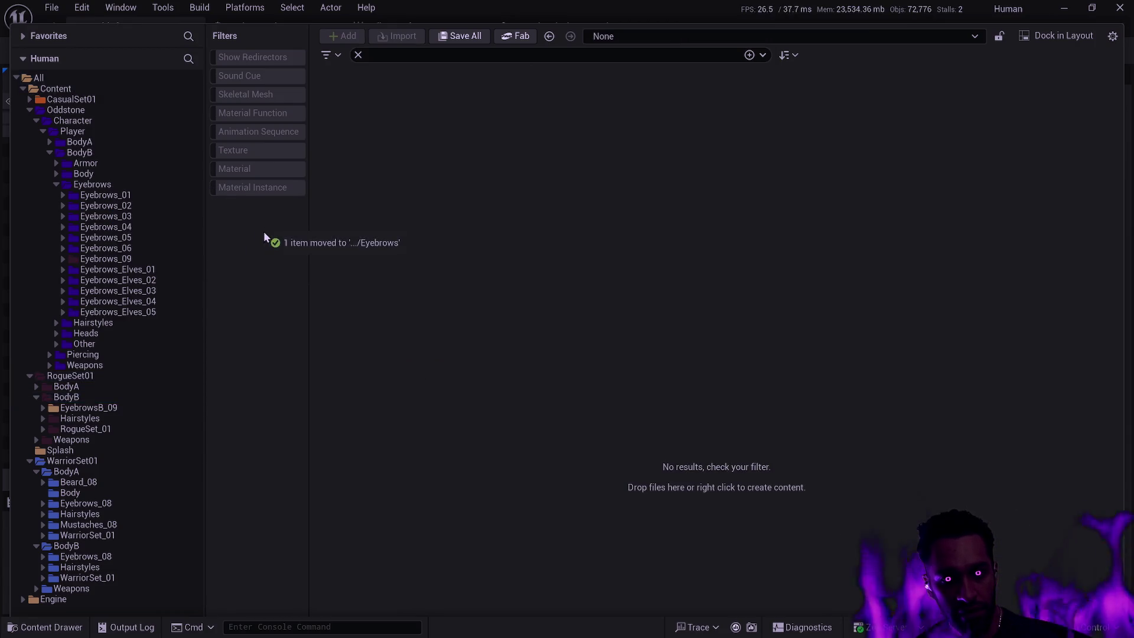
# Step: Compare against Oddstone BodyA's Eyebrows_09 folder, then show BodyA's assets and tidy the folder tree
pyautogui.click(50, 142)
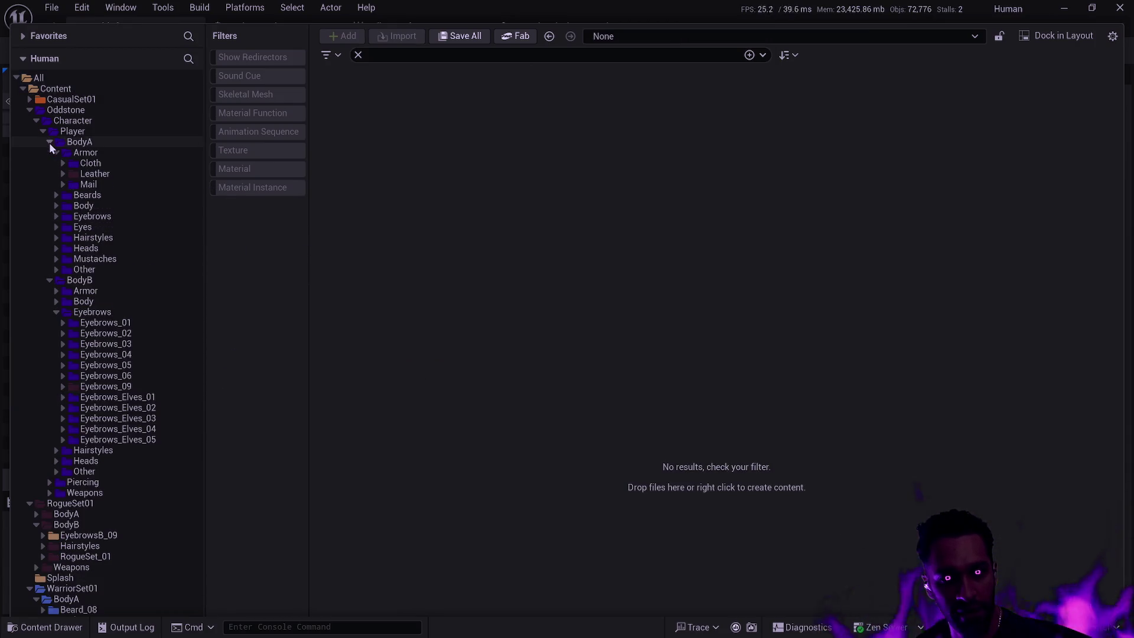
pyautogui.click(57, 216)
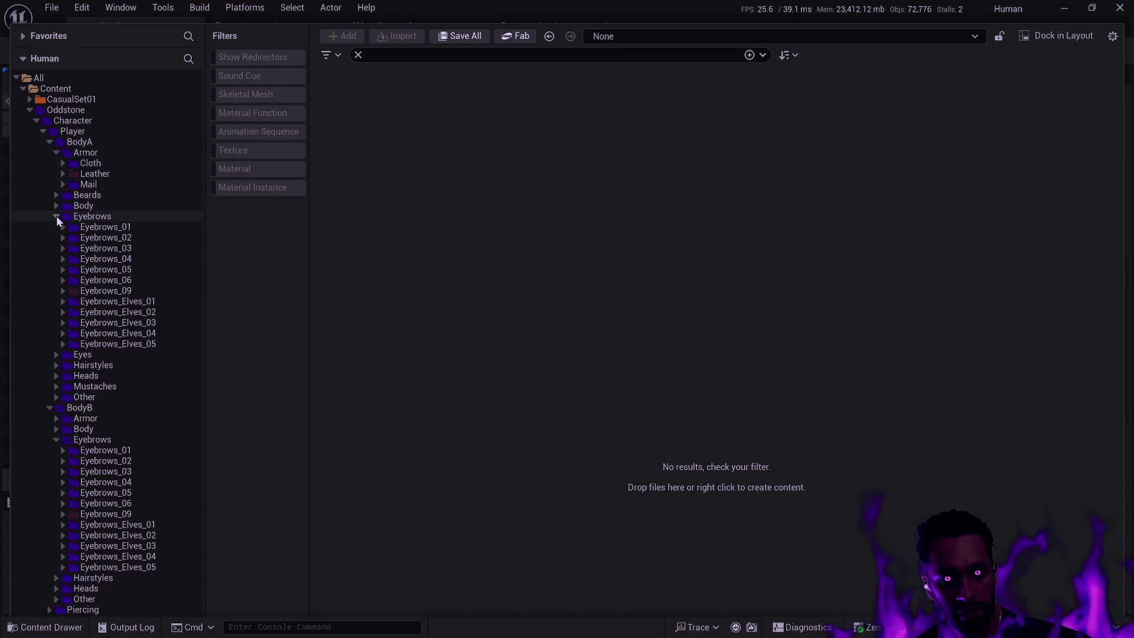
pyautogui.click(109, 292)
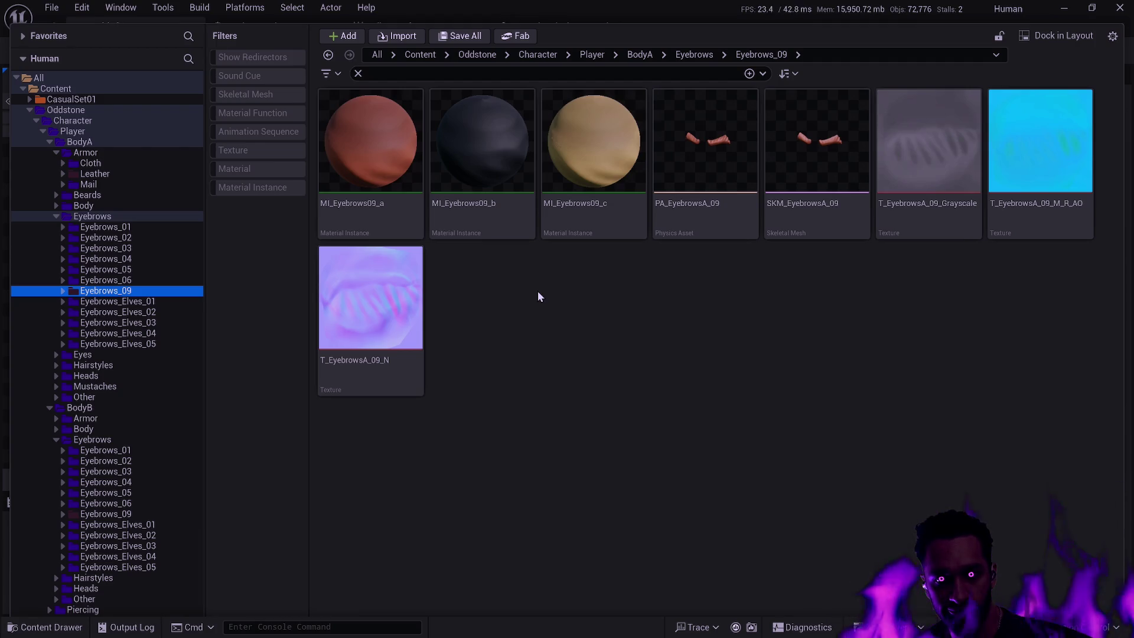
pyautogui.doubleClick(50, 142)
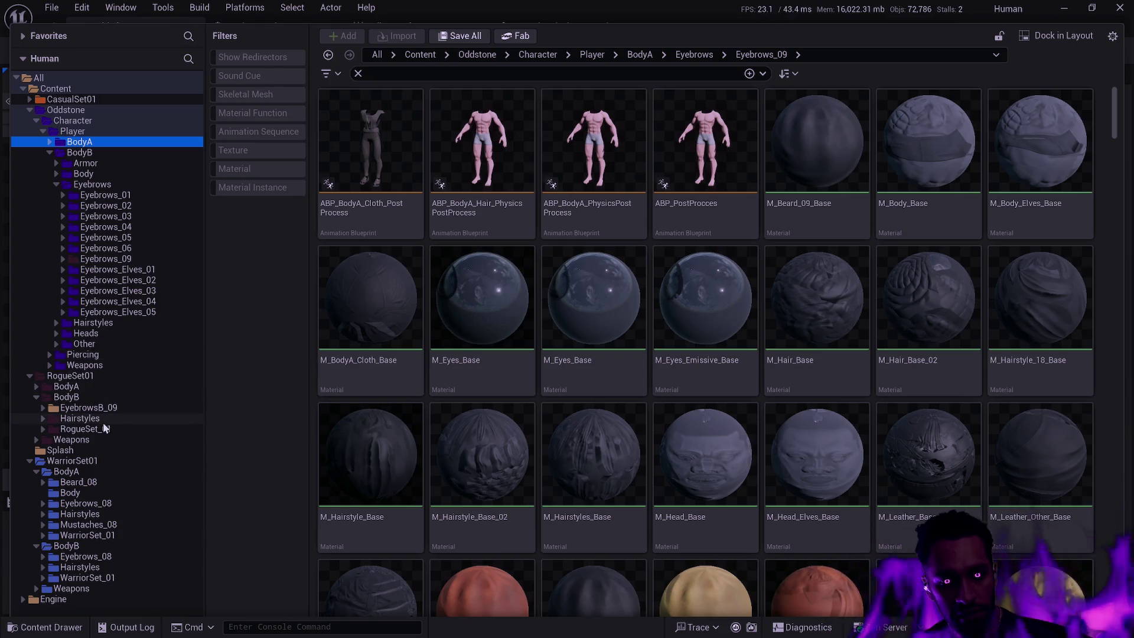
pyautogui.click(42, 419)
pyautogui.click(57, 185)
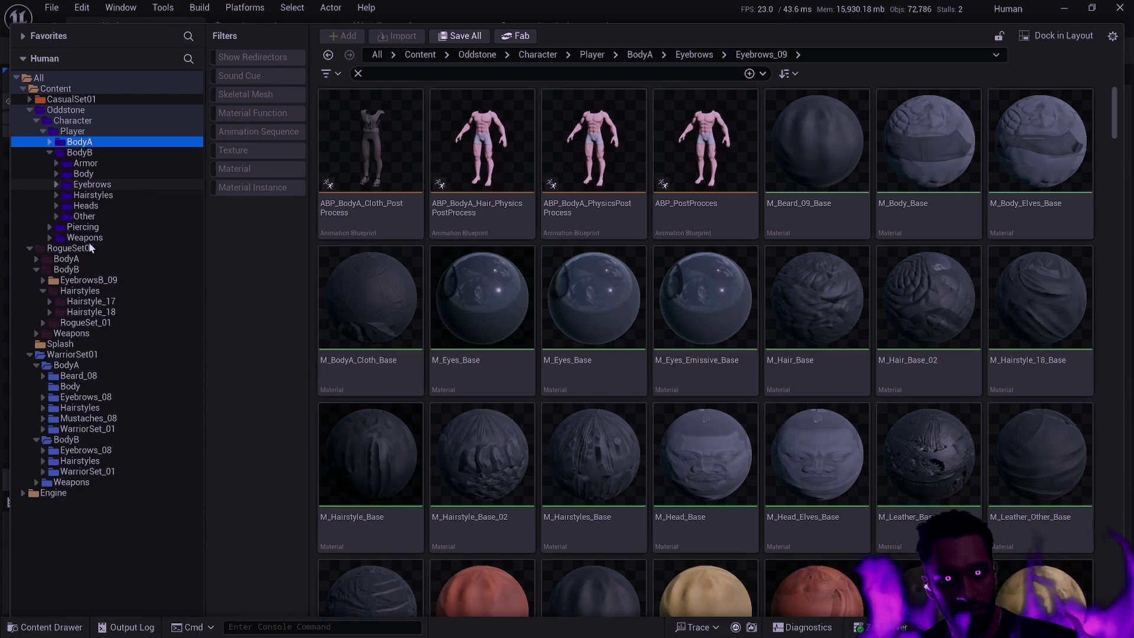
# Step: Move the Hairstyle_17 and Hairstyle_18 folders into Oddstone BodyB's Hairstyles folder
pyautogui.click(110, 304)
pyautogui.keyDown('shift'); pyautogui.click(89, 312); pyautogui.keyUp('shift')
pyautogui.moveTo(89, 312)
pyautogui.mouseDown()
pyautogui.moveTo(122, 256)
pyautogui.moveTo(108, 200)
pyautogui.mouseUp()
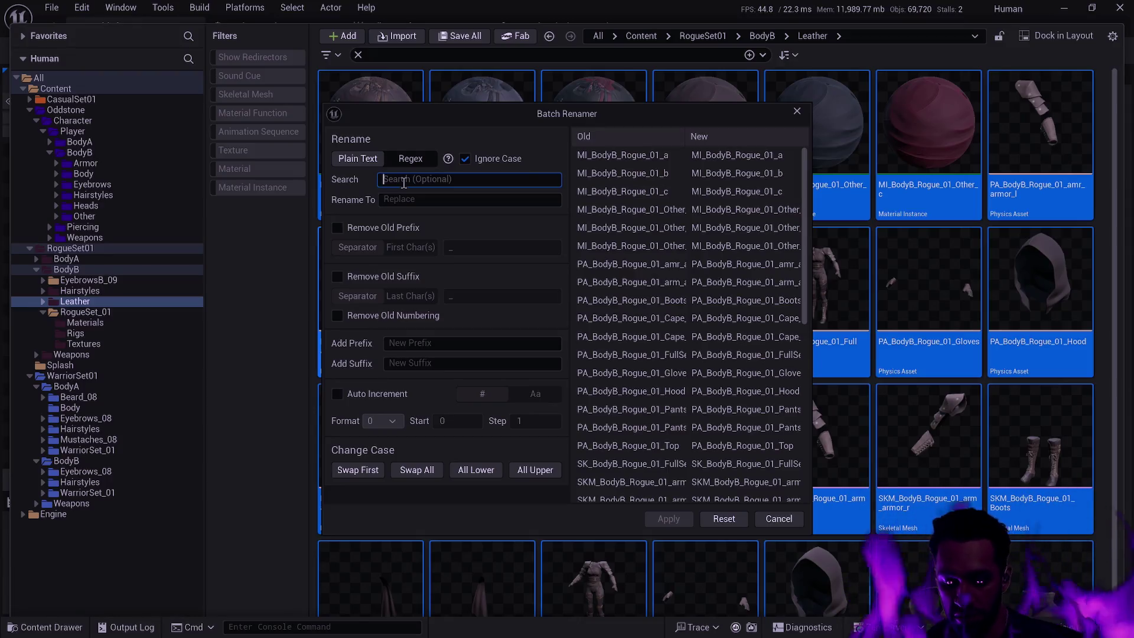
# Step: Batch-rename the BodyB Leather assets, replacing Rogue_01 with Leather
pyautogui.write('Rogue_01')
pyautogui.press('Tab')
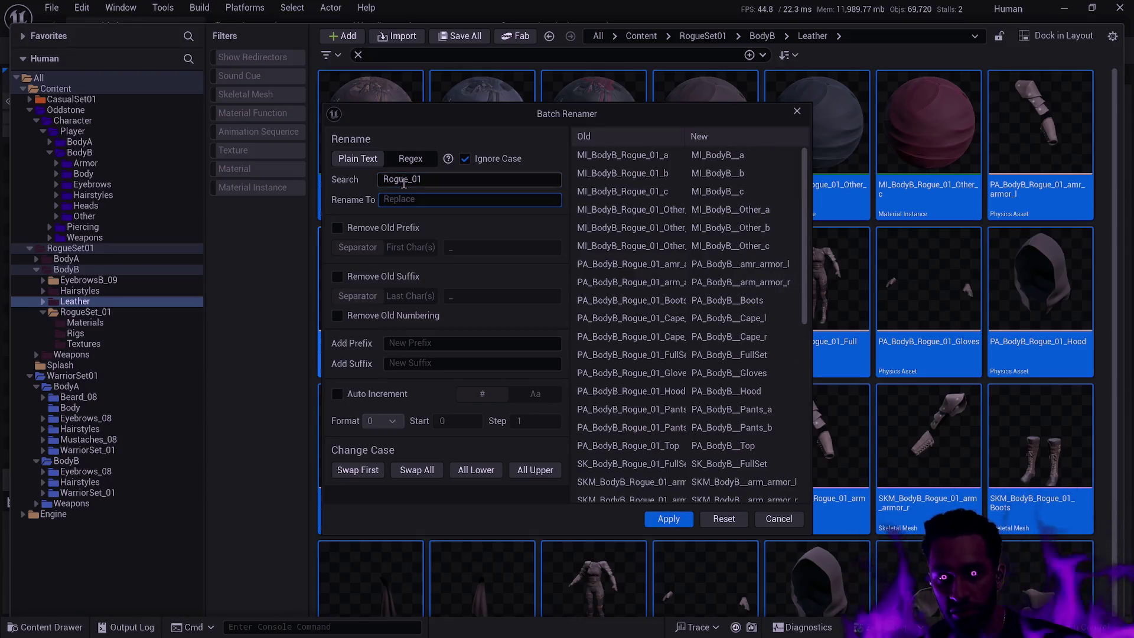
pyautogui.write('Leather')
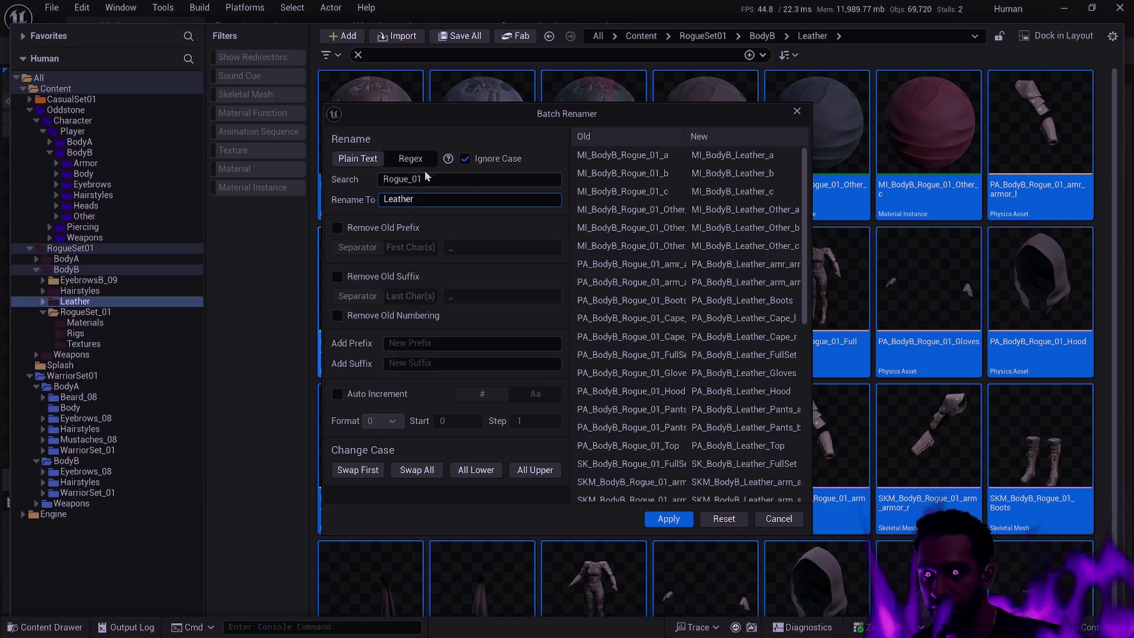
pyautogui.click(684, 518)
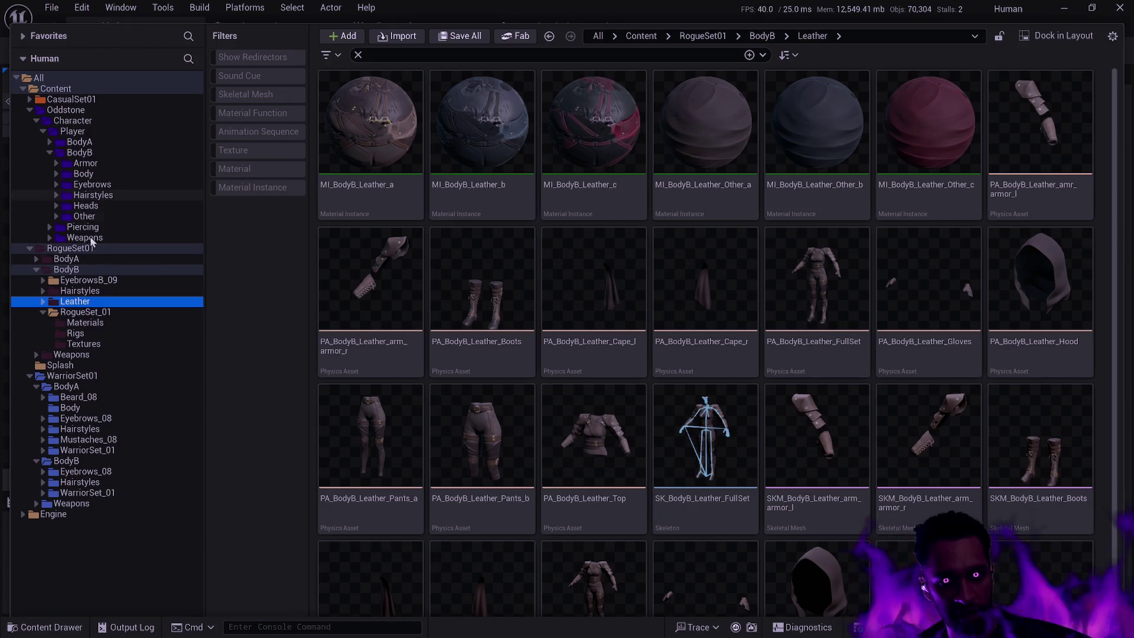
# Step: Move the Leather folder into Oddstone's Player BodyB Armor folder and view RogueSet01's assets
pyautogui.moveTo(83, 304)
pyautogui.mouseDown()
pyautogui.moveTo(147, 198)
pyautogui.moveTo(99, 166)
pyautogui.moveTo(137, 187)
pyautogui.mouseUp()
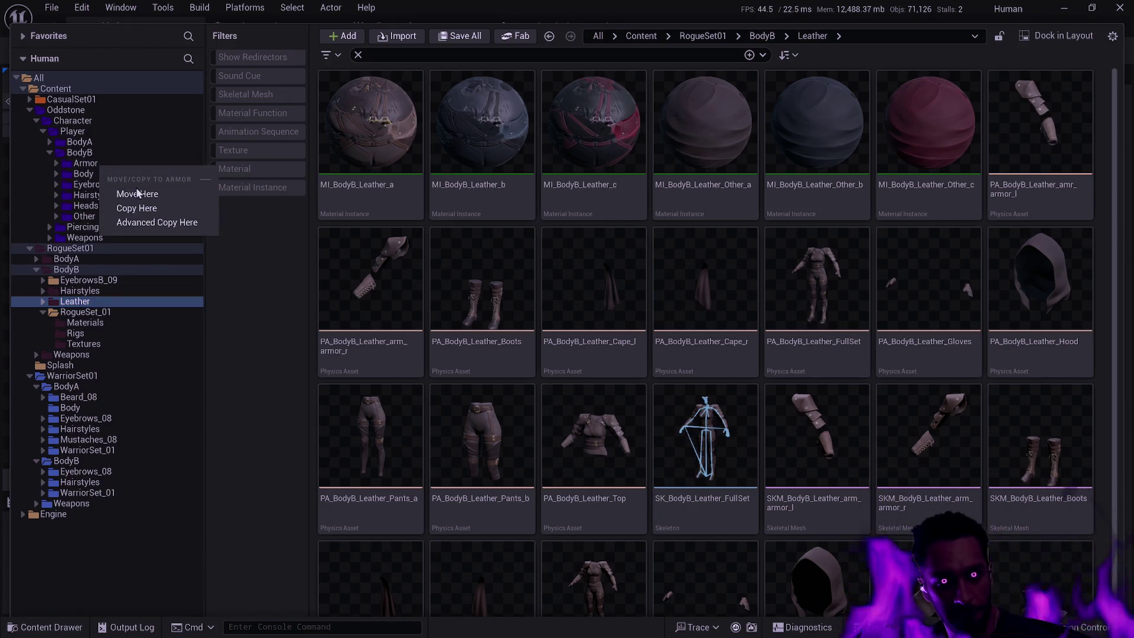
pyautogui.click(137, 192)
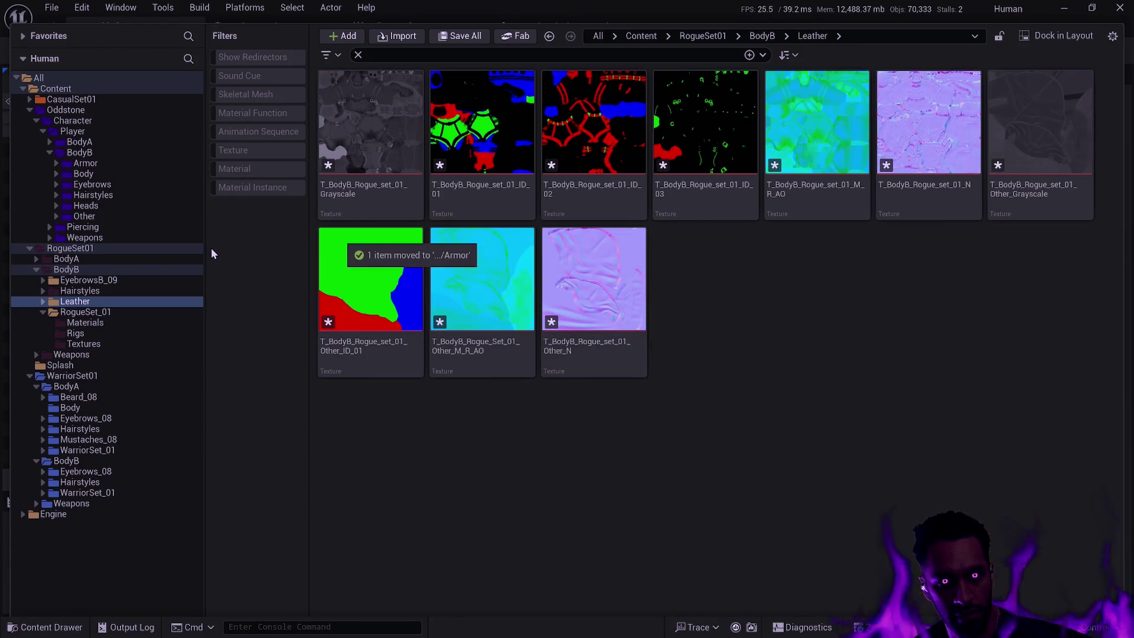
pyautogui.doubleClick(102, 246)
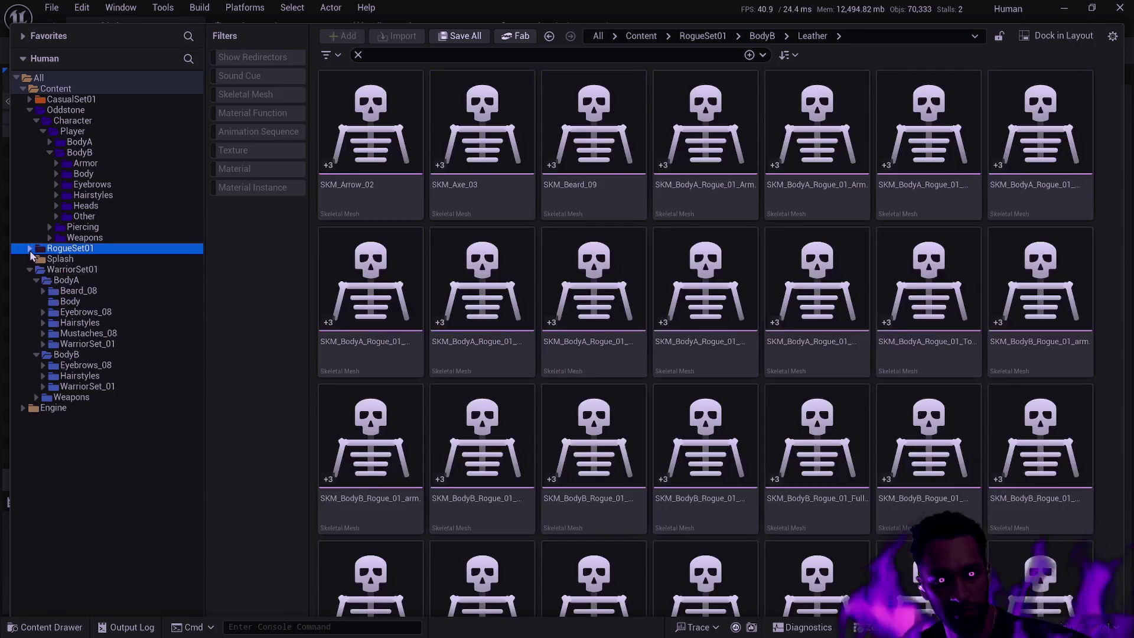
# Step: Attempt twice to delete the RogueSet01 folder
pyautogui.press('Delete')
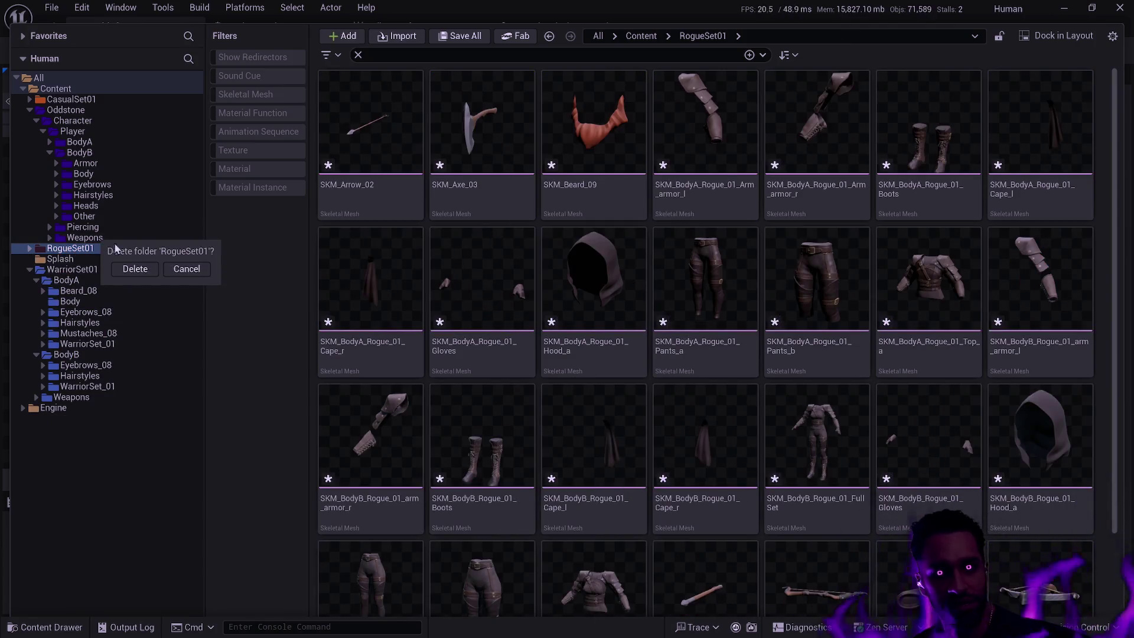
pyautogui.click(135, 270)
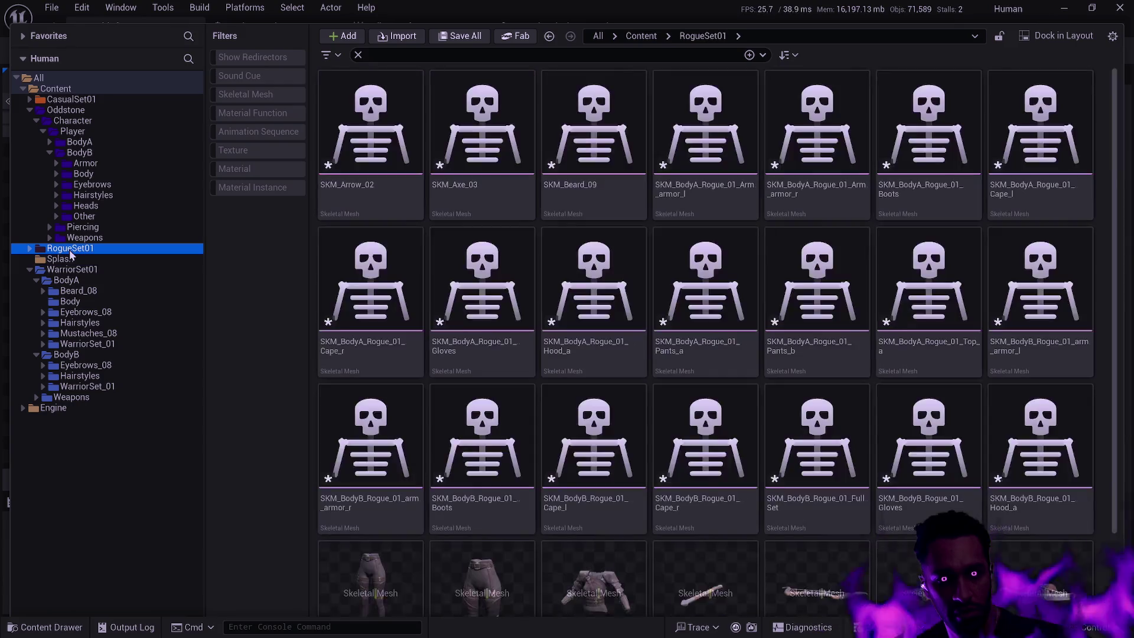
pyautogui.press('Delete')
pyautogui.click(156, 285)
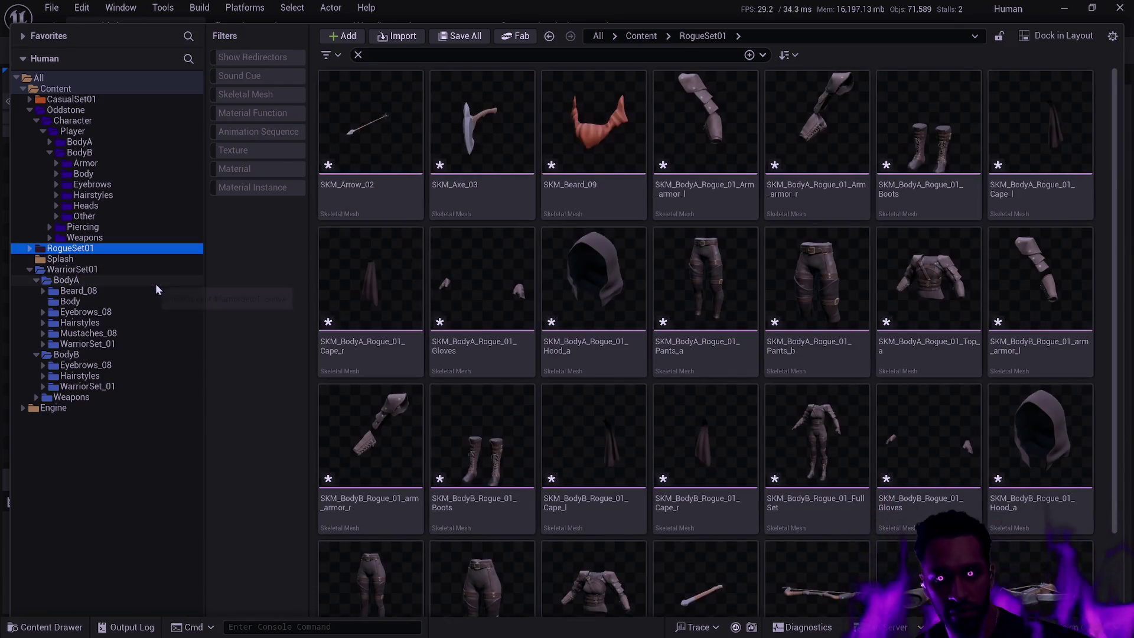
# Step: Select every asset in RogueSet01 and request their deletion
pyautogui.click(395, 302)
pyautogui.hotkey('ctrl', 'a')
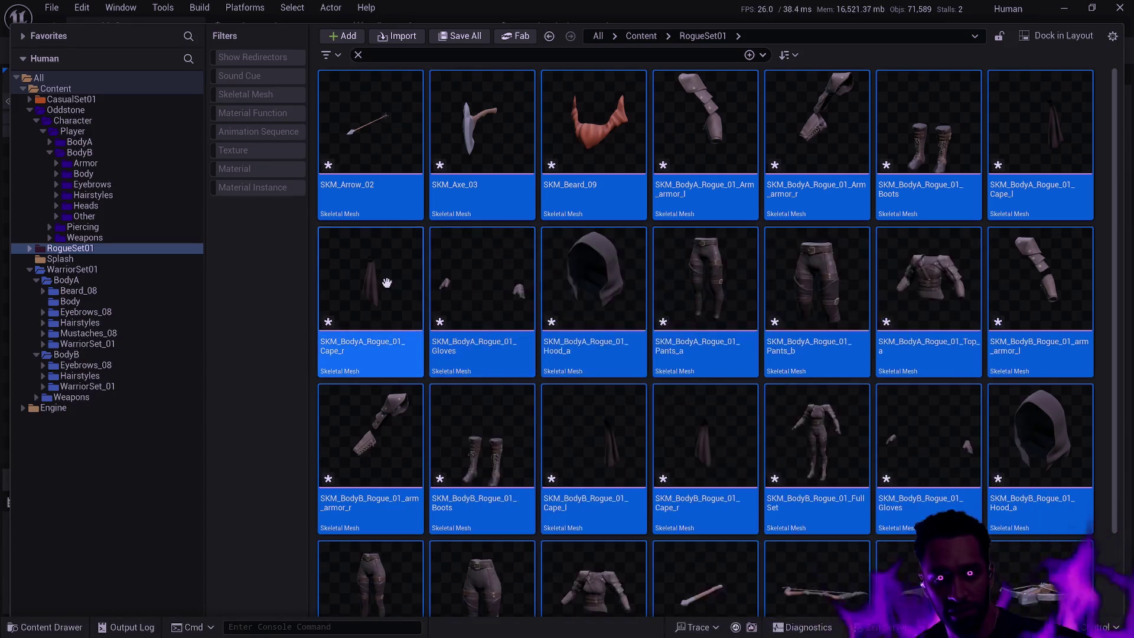
pyautogui.moveTo(388, 282)
pyautogui.press('Delete')
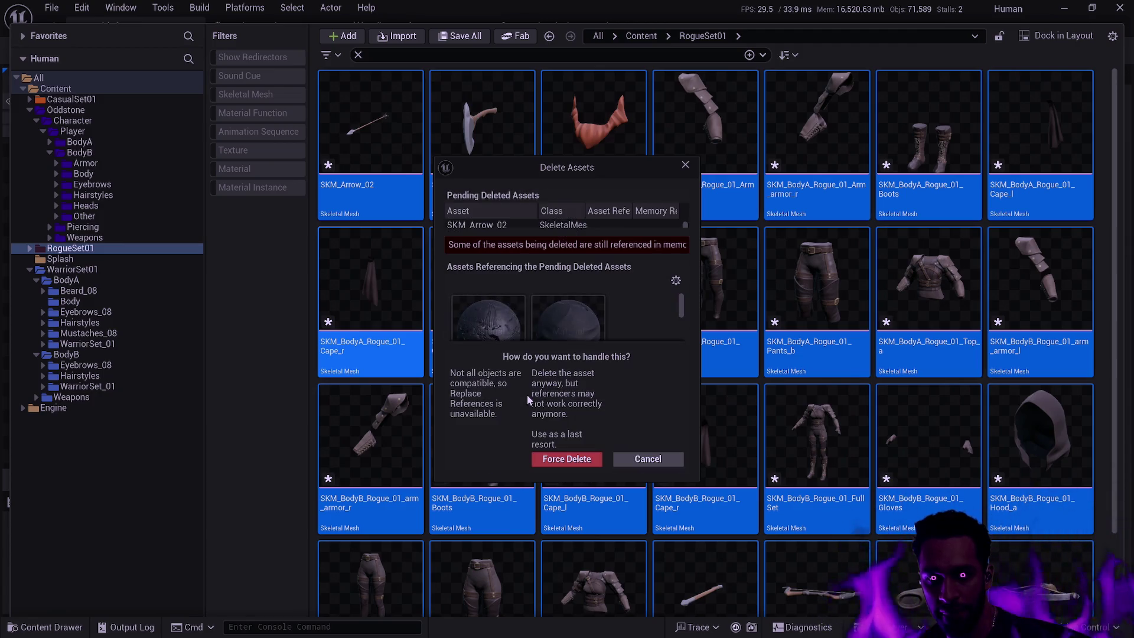
# Step: Review the referenced assets in the enlarged delete dialog, cancel, and expand RogueSet01's subfolders
pyautogui.scroll(-1, 632, 310)
pyautogui.scroll(-1, 633, 309)
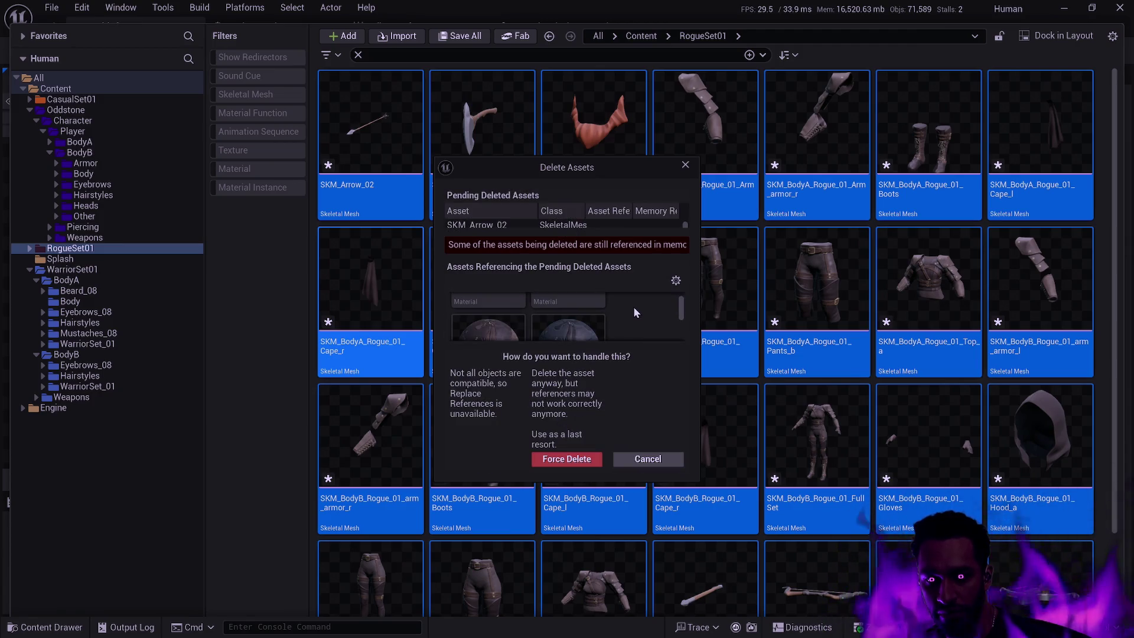
pyautogui.scroll(-1, 638, 309)
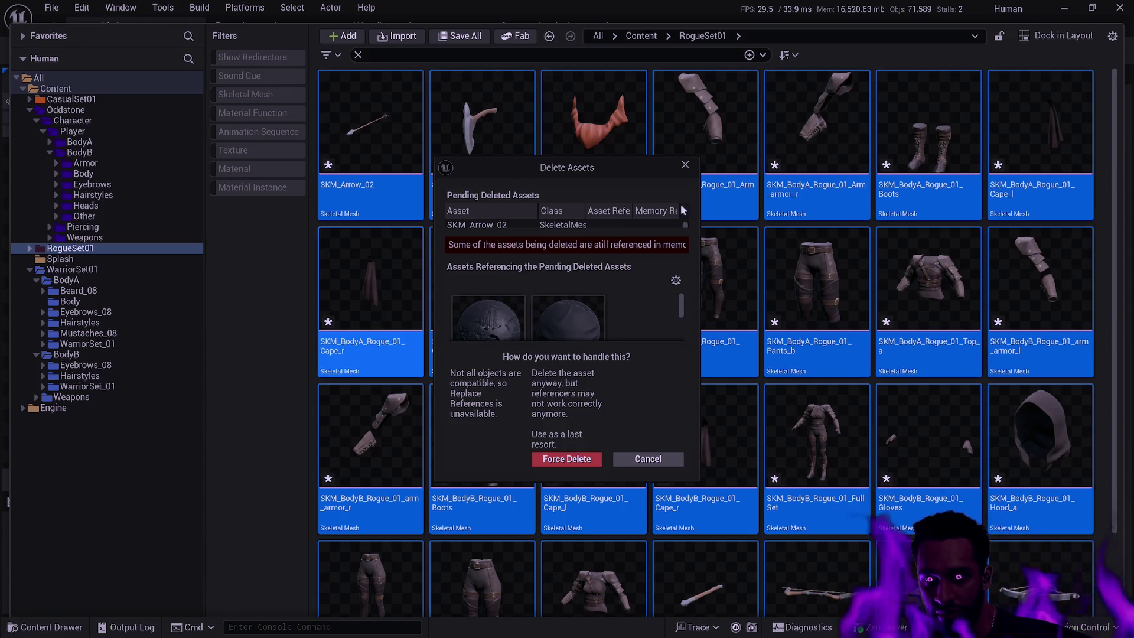
pyautogui.moveTo(700, 157)
pyautogui.mouseDown()
pyautogui.moveTo(941, 38)
pyautogui.moveTo(1102, 37)
pyautogui.mouseUp()
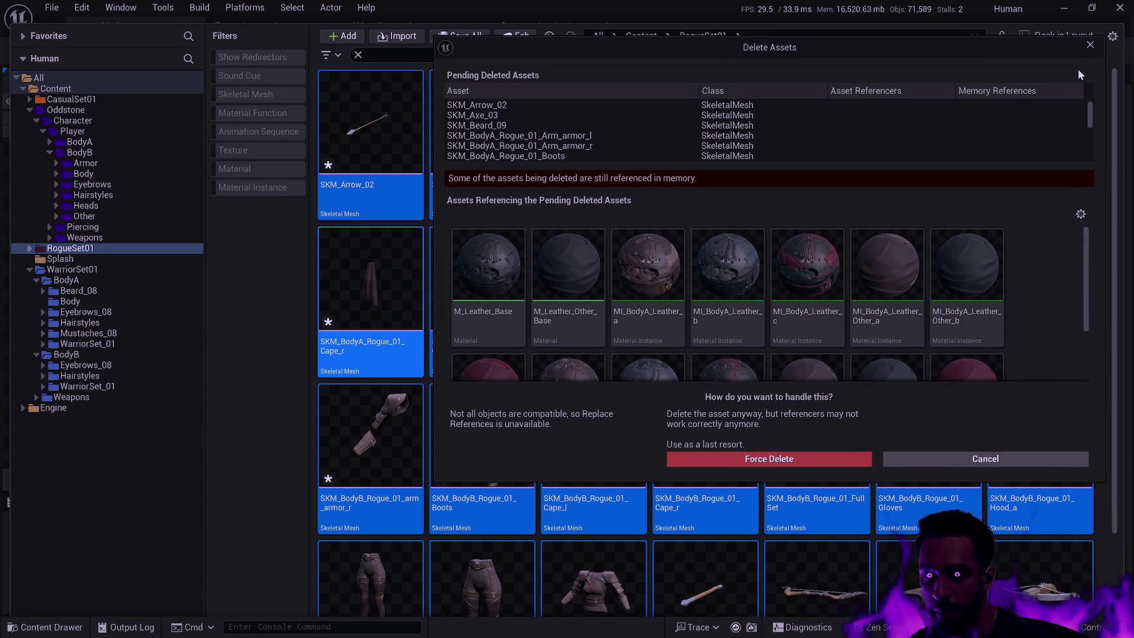
pyautogui.scroll(-10, 1012, 127)
pyautogui.scroll(2, 1013, 130)
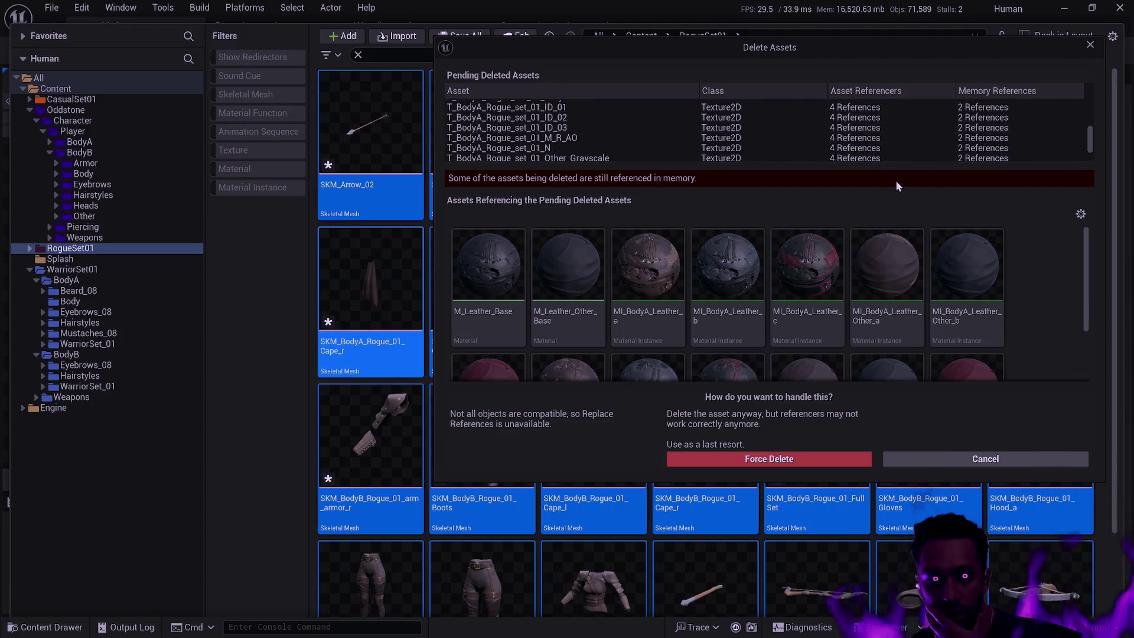
pyautogui.moveTo(898, 297)
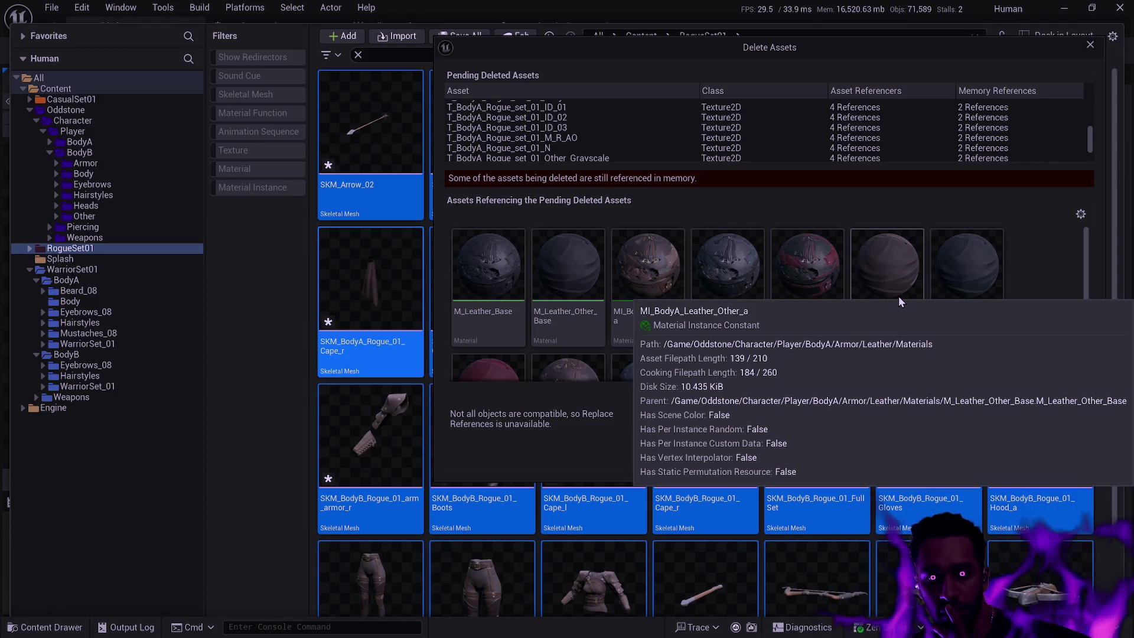
pyautogui.scroll(-2, 814, 324)
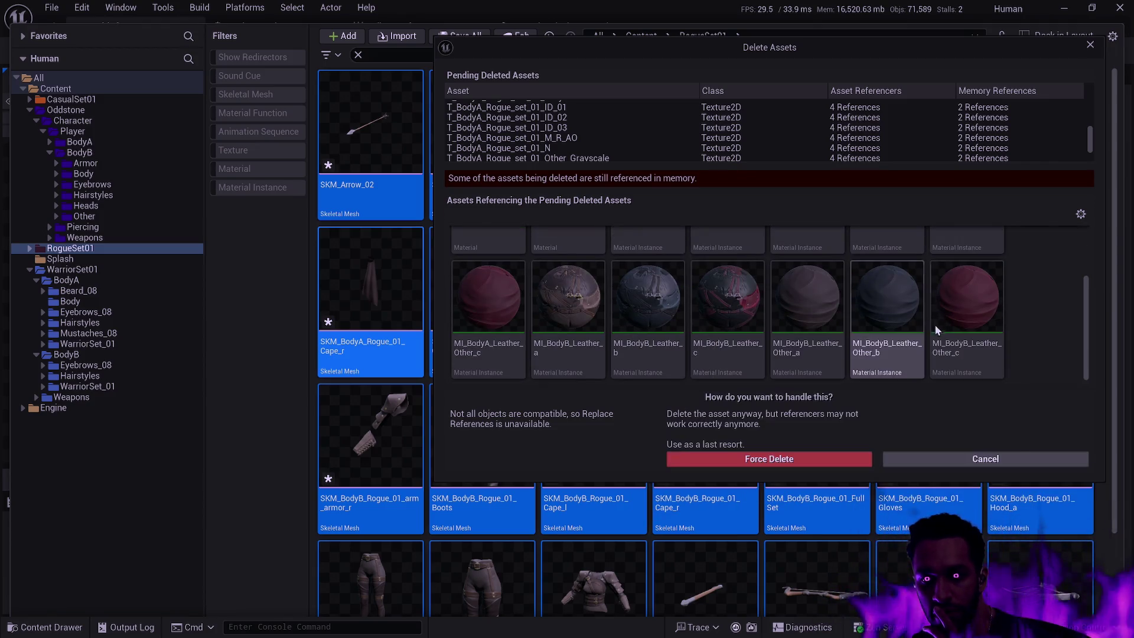
pyautogui.click(1015, 460)
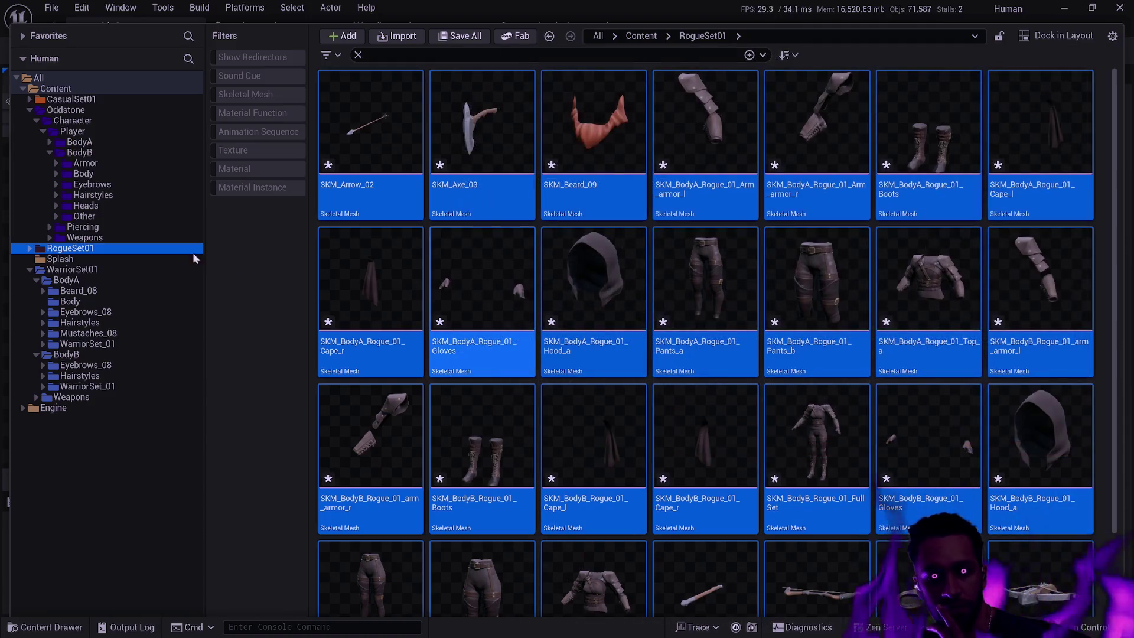
pyautogui.click(30, 248)
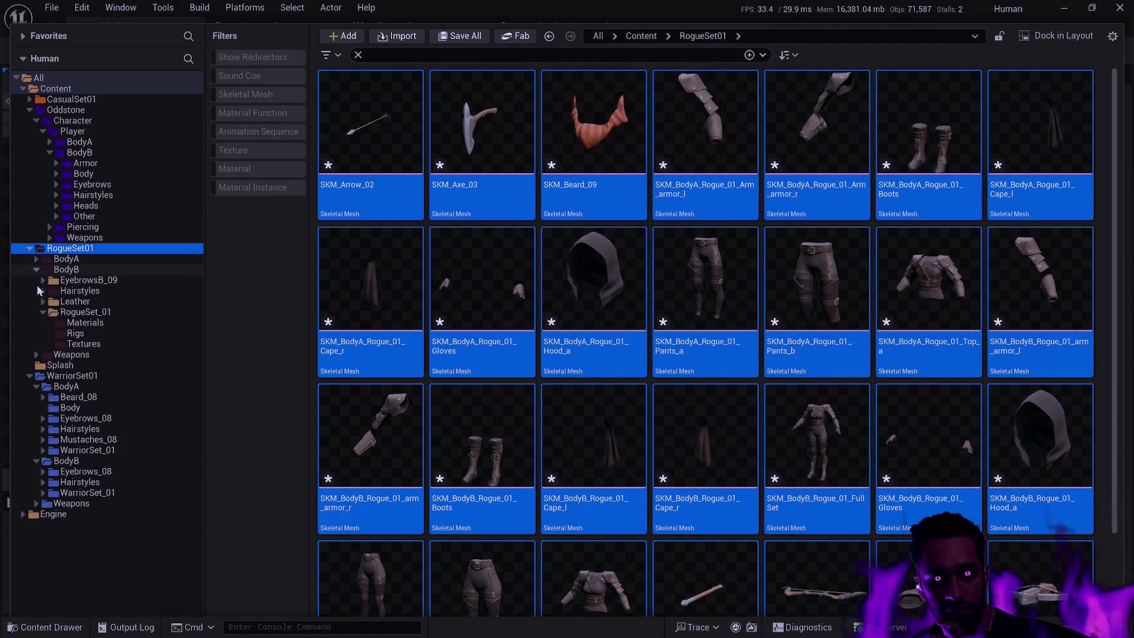
# Step: Browse BodyB's RogueSet_01 folder, checking its Materials and Rigs subfolders
pyautogui.click(84, 312)
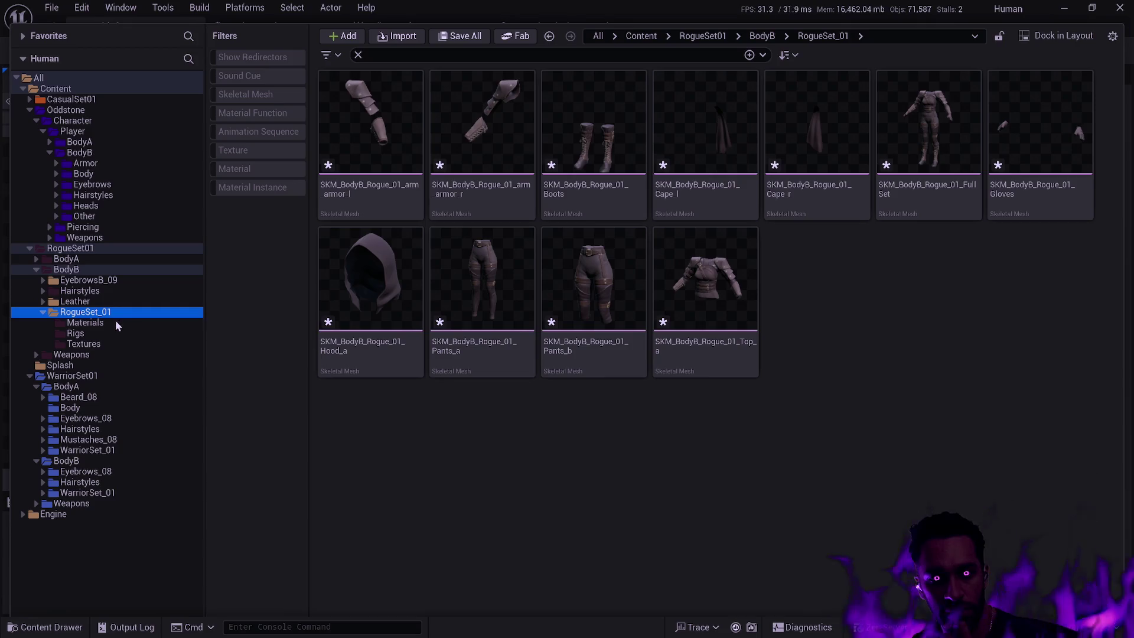
pyautogui.click(114, 322)
pyautogui.click(108, 333)
pyautogui.click(103, 312)
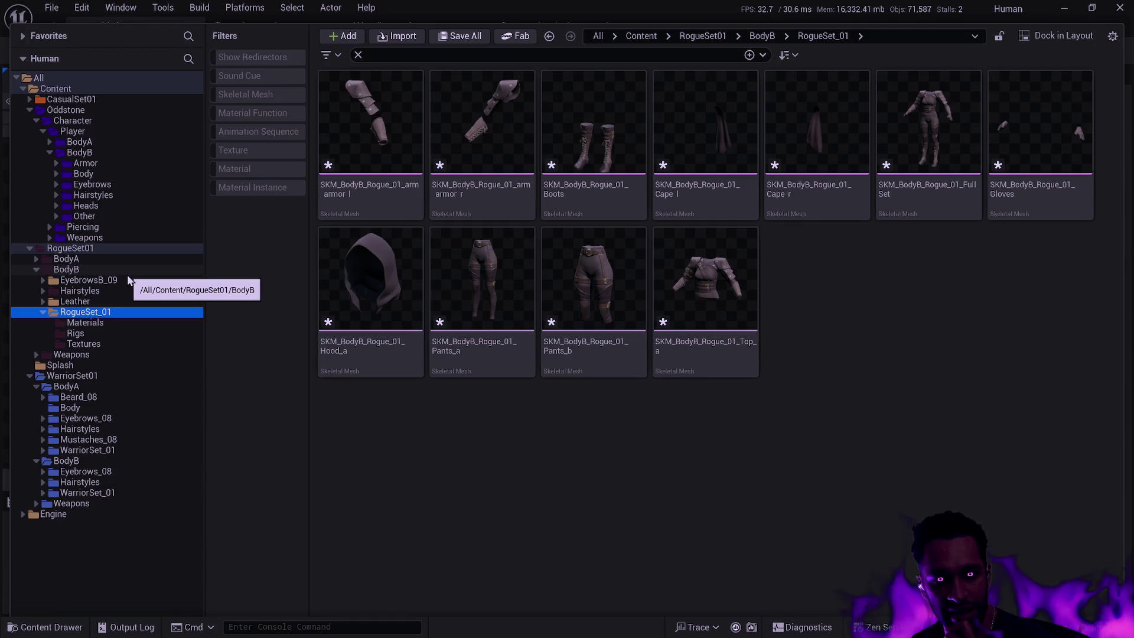
# Step: Expand Oddstone BodyB Armor > Leather and check its material instances and physics assets
pyautogui.click(56, 163)
pyautogui.click(63, 185)
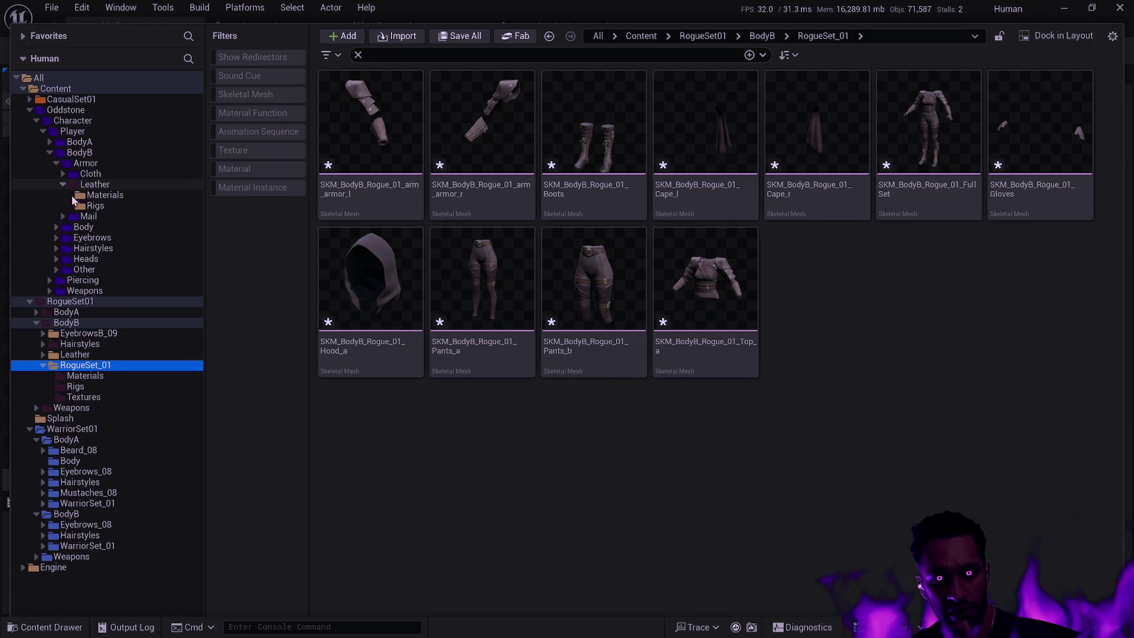
pyautogui.click(101, 197)
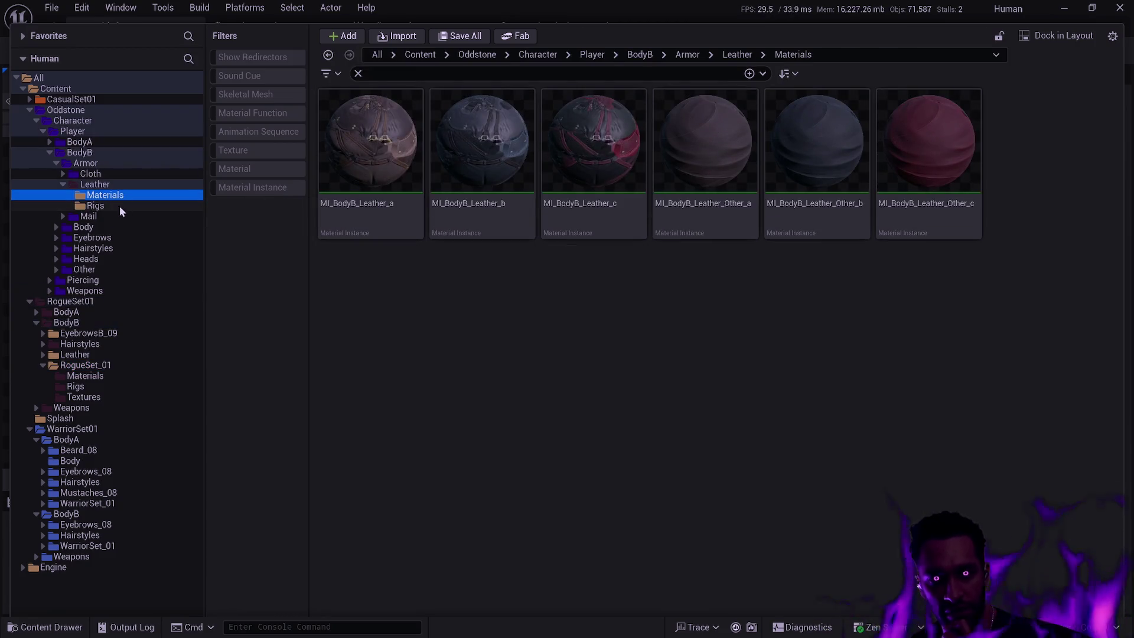
pyautogui.click(104, 206)
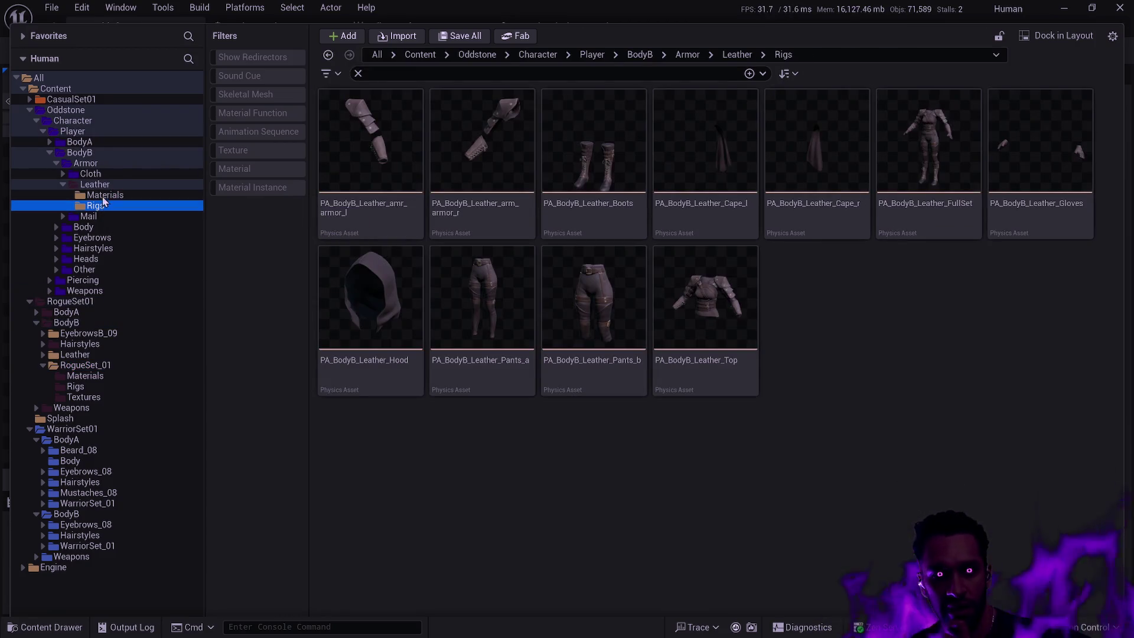
pyautogui.click(102, 184)
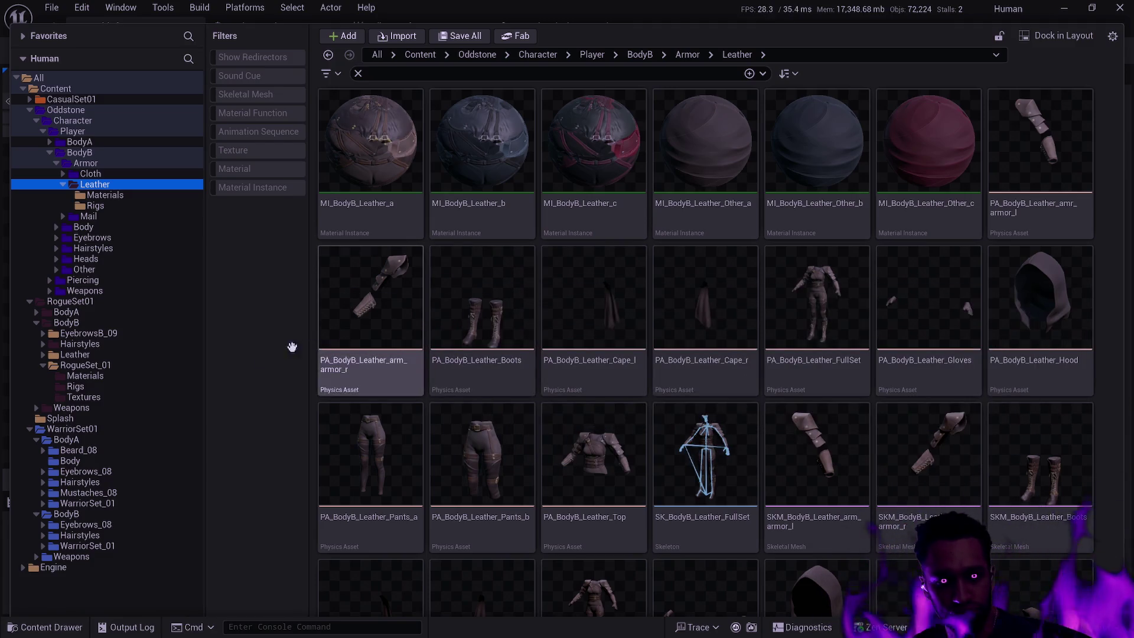
# Step: Check RogueSet_01's Materials, Rigs and Textures, then open RogueSet01 BodyB Leather's Grayscale texture
pyautogui.click(103, 378)
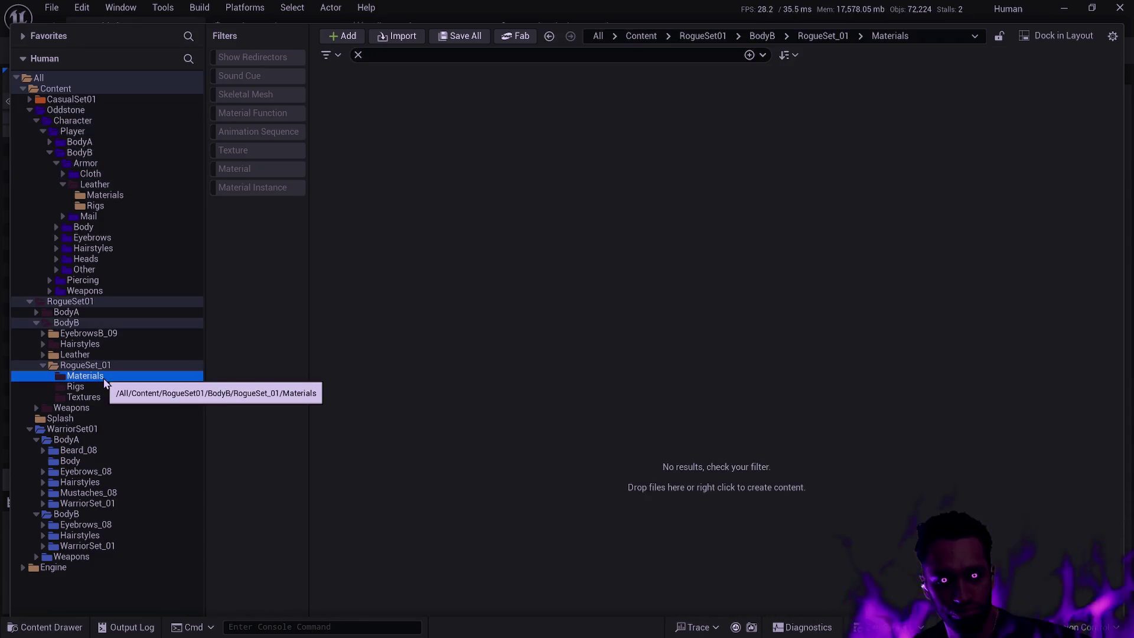
pyautogui.click(94, 389)
pyautogui.click(95, 399)
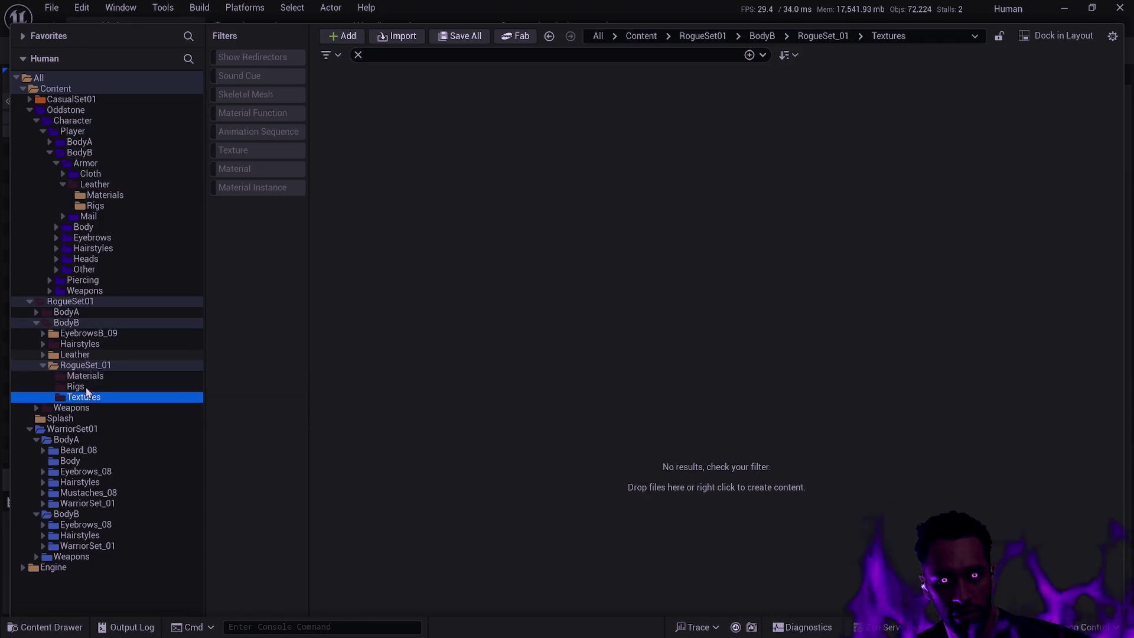
pyautogui.click(88, 356)
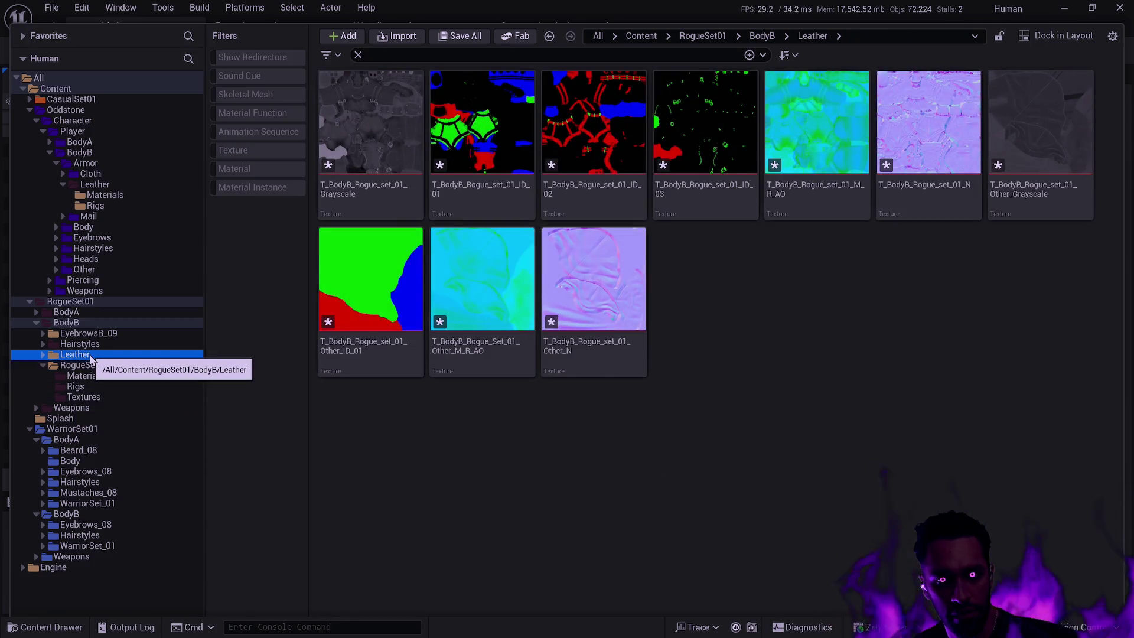
pyautogui.click(420, 202)
# Step: Try deleting the Grayscale texture with a name-searched replacement, cancel, then expand the Leather folder
pyautogui.press('F2')
pyautogui.press('Escape')
pyautogui.press('Delete')
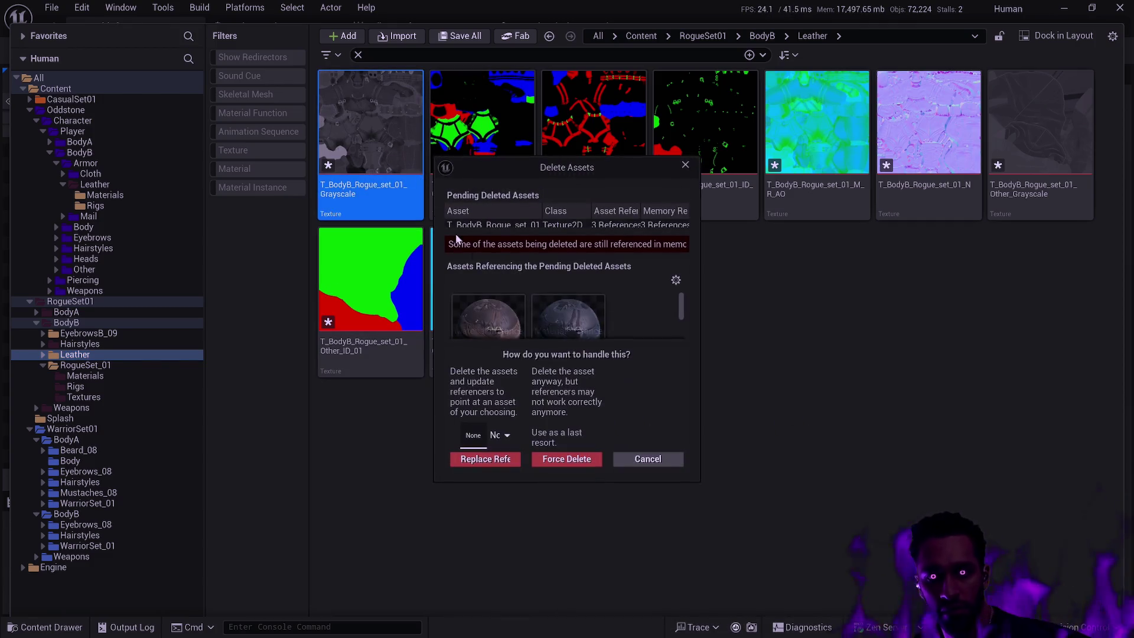
pyautogui.moveTo(700, 481); pyautogui.dragTo(909, 624)
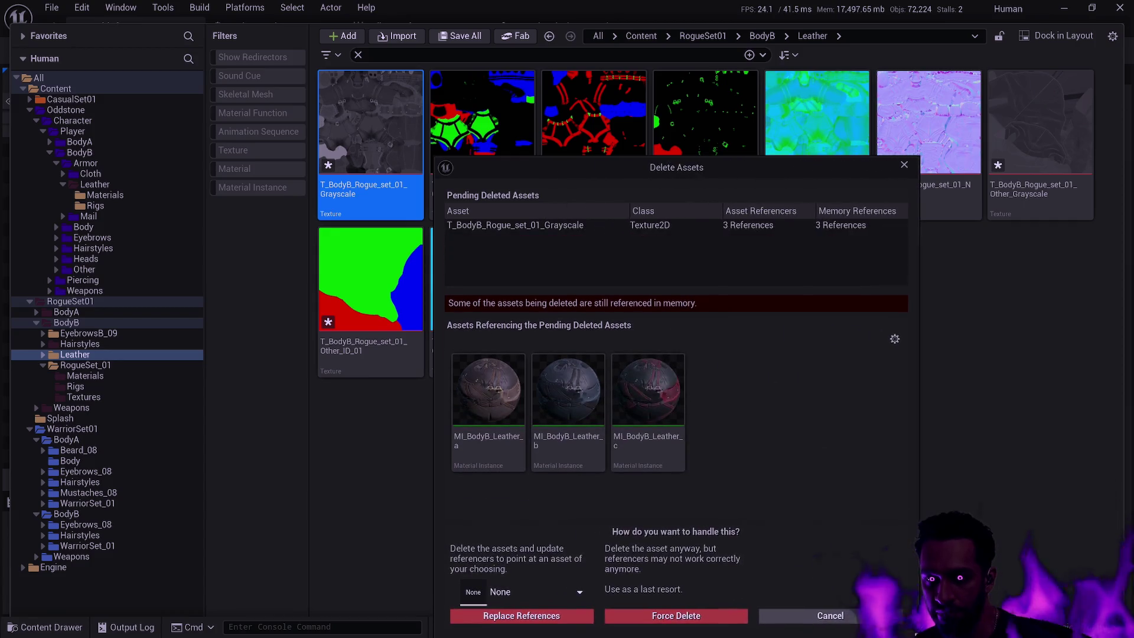
pyautogui.moveTo(720, 173)
pyautogui.mouseDown()
pyautogui.moveTo(699, 92)
pyautogui.moveTo(661, 83)
pyautogui.mouseUp()
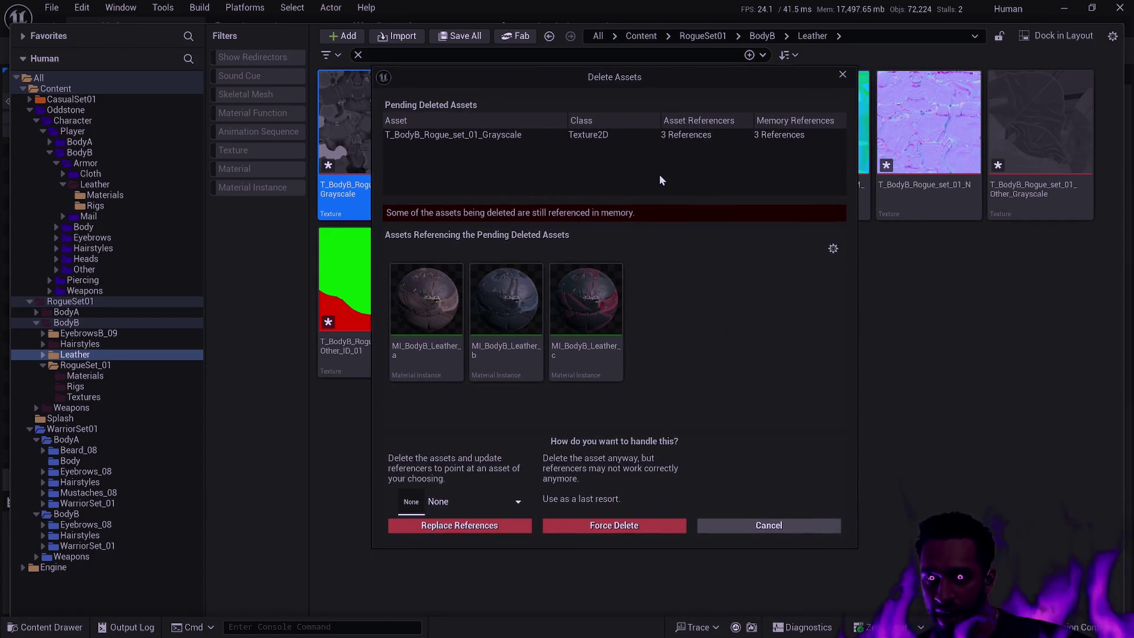
pyautogui.click(460, 501)
pyautogui.hotkey('ctrl', 'v')
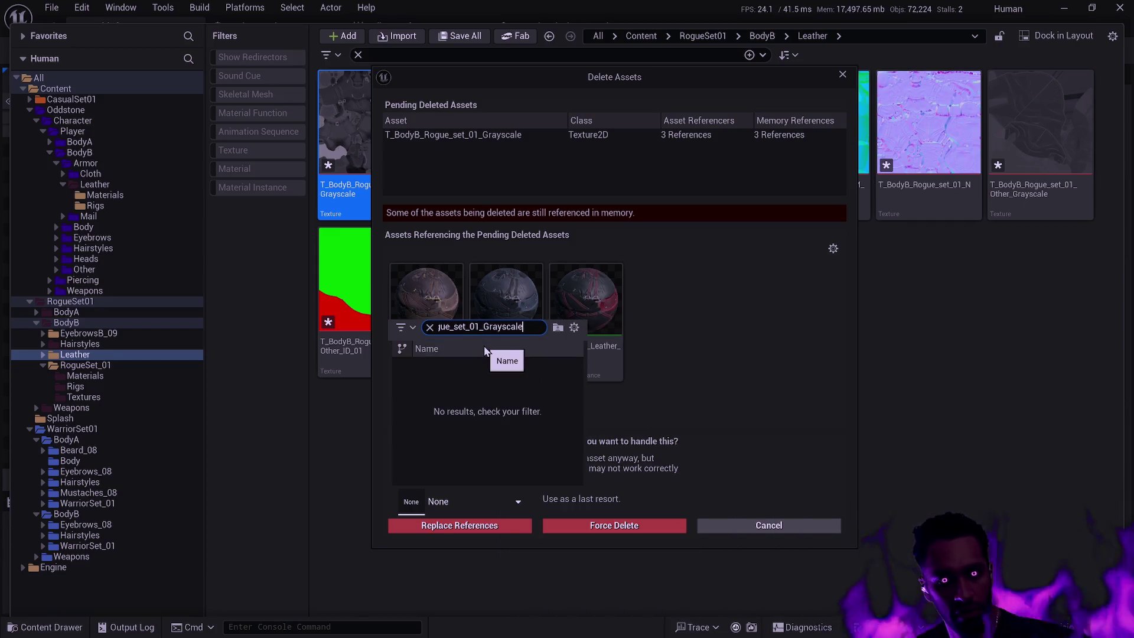
pyautogui.click(777, 525)
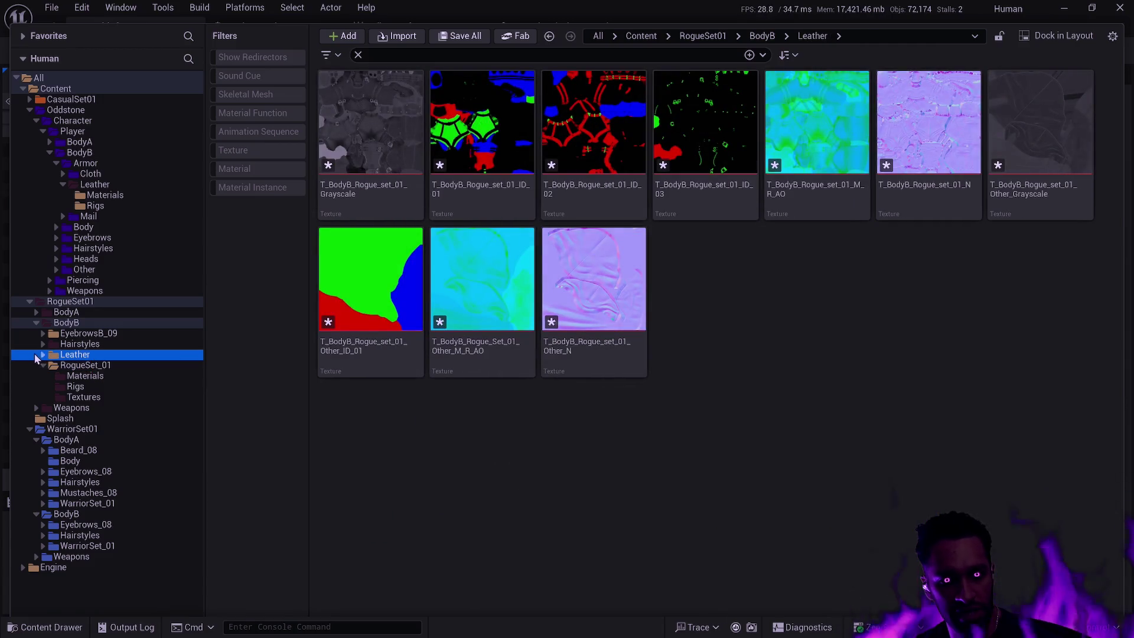
pyautogui.click(43, 355)
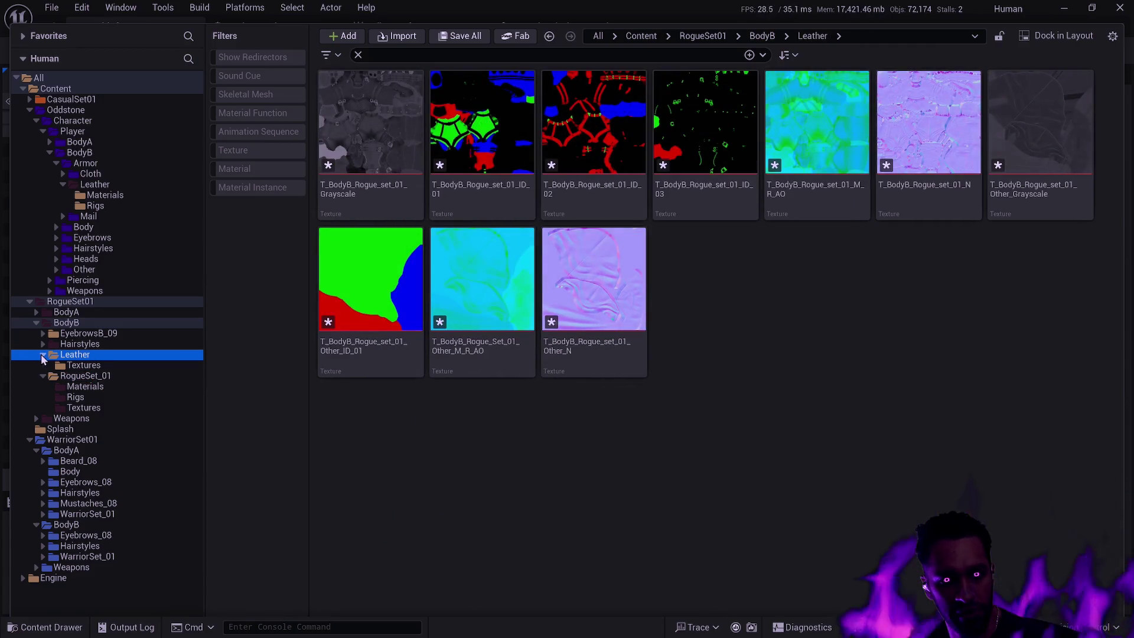
# Step: Move the RogueSet01 BodyB Leather Textures folder under Oddstone's BodyB Armor Leather
pyautogui.click(90, 370)
pyautogui.moveTo(90, 370)
pyautogui.mouseDown()
pyautogui.moveTo(127, 195)
pyautogui.moveTo(113, 189)
pyautogui.mouseUp()
pyautogui.click(177, 214)
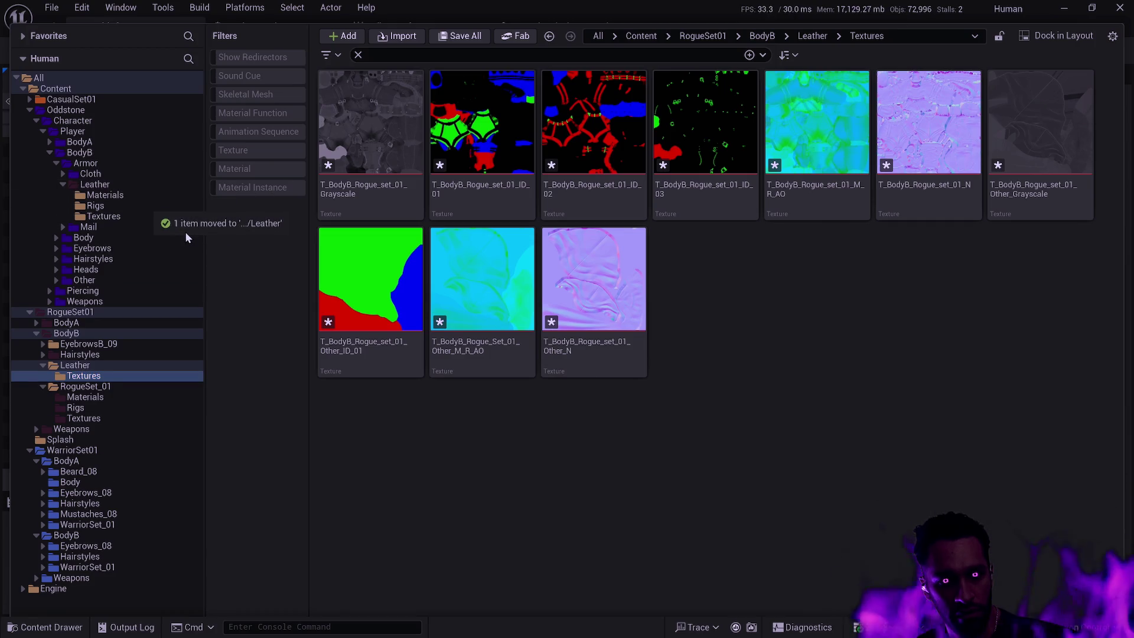
# Step: Clear the search filter, show redirectors, and confirm Oddstone's leather Textures folder is empty
pyautogui.click(120, 375)
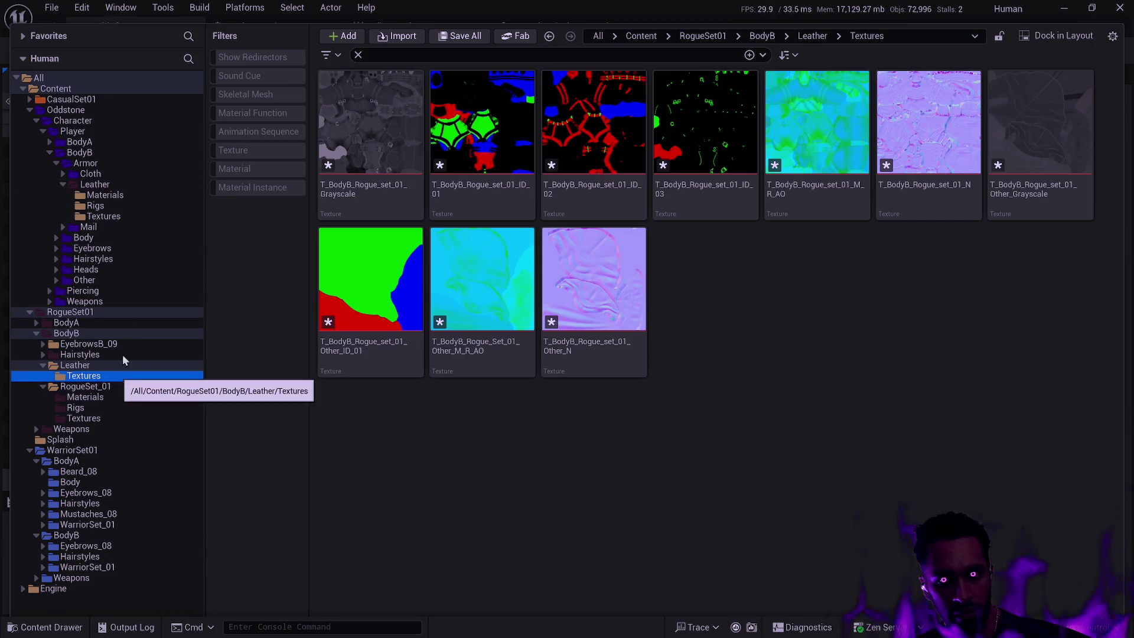
pyautogui.click(102, 216)
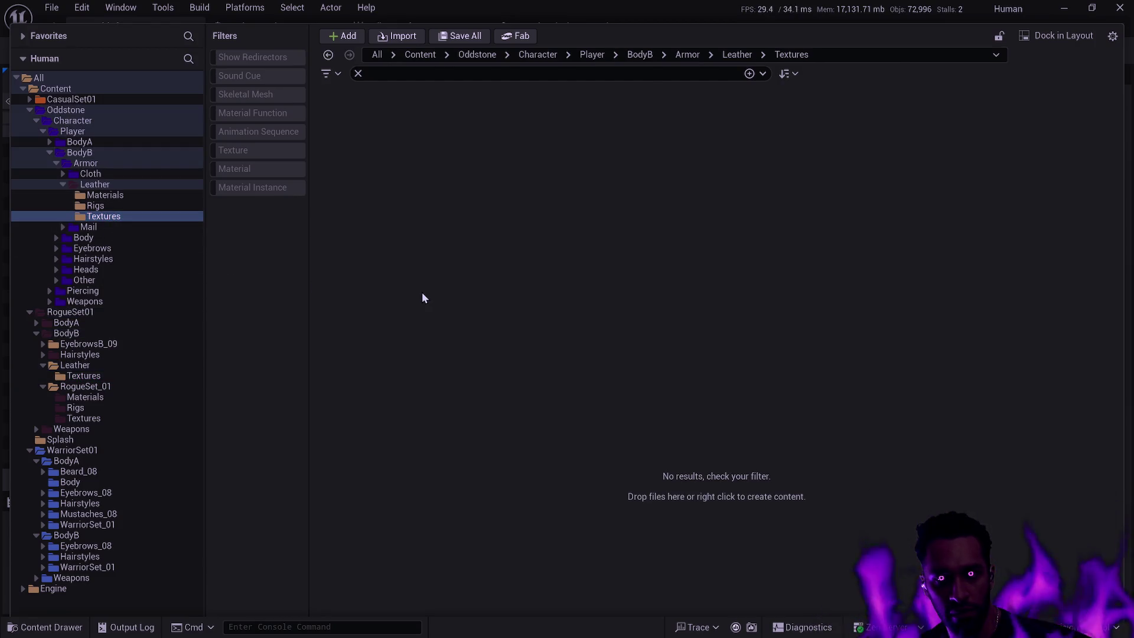
pyautogui.click(358, 74)
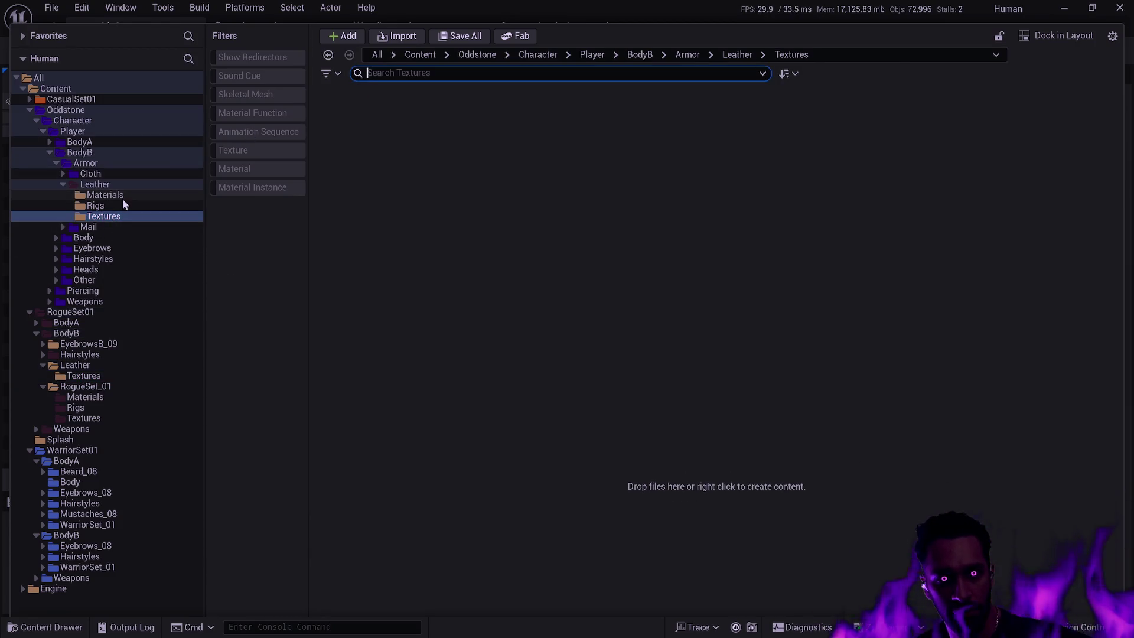
pyautogui.click(286, 57)
pyautogui.click(120, 376)
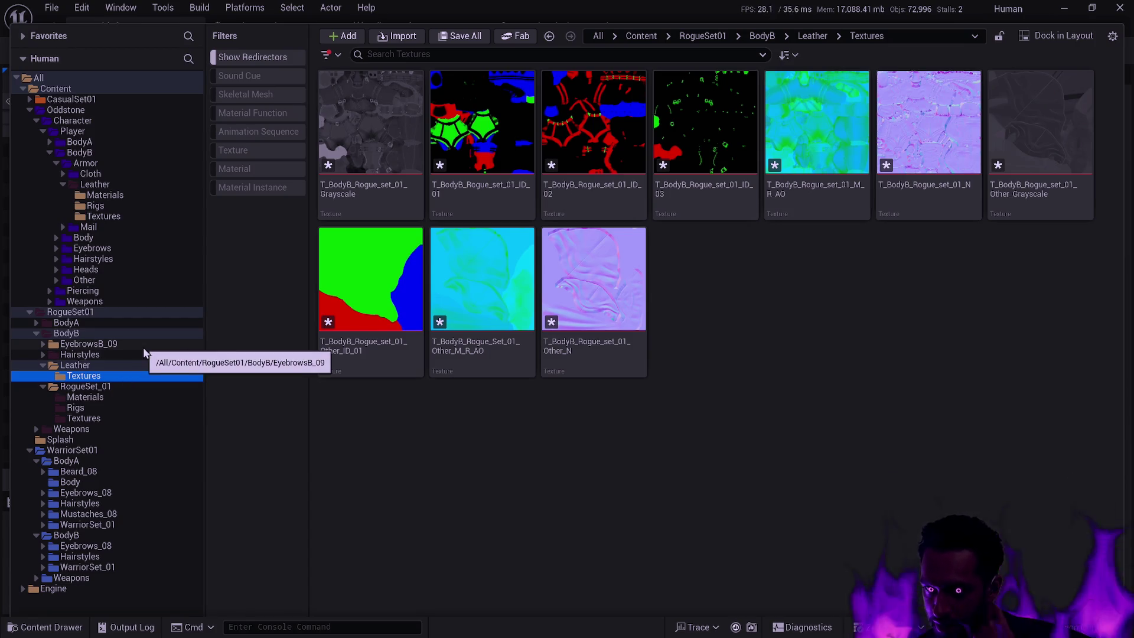
pyautogui.click(117, 216)
# Step: Move all ten RogueSet01 BodyB leather textures into Oddstone's BodyB Armor Leather Textures folder
pyautogui.click(100, 375)
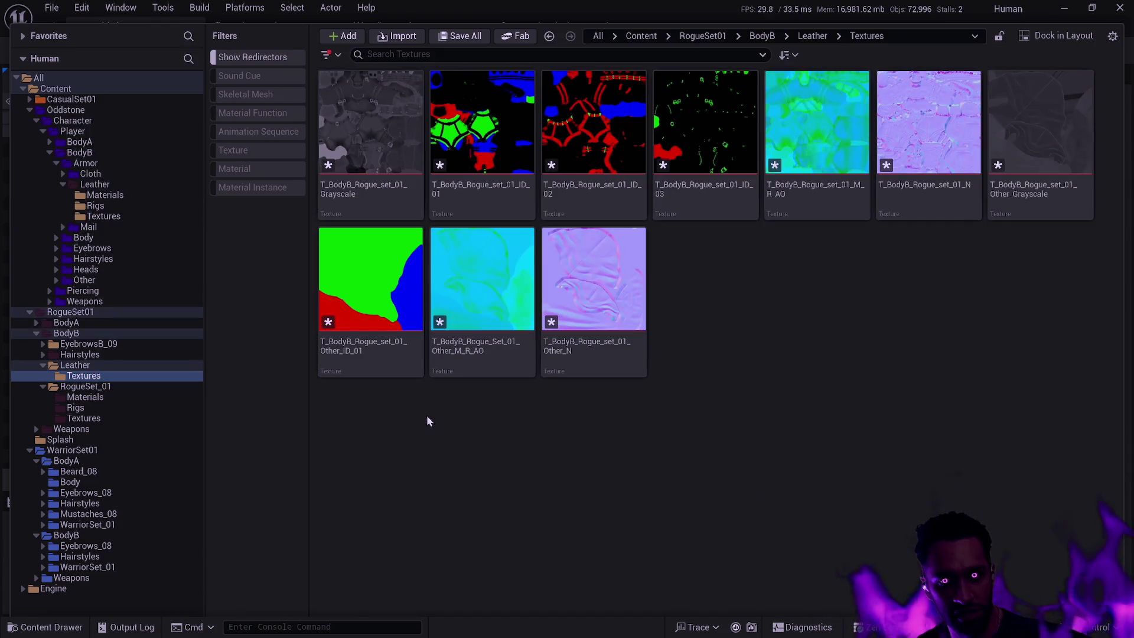
pyautogui.hotkey('ctrl', 'a')
pyautogui.moveTo(378, 313); pyautogui.dragTo(118, 228)
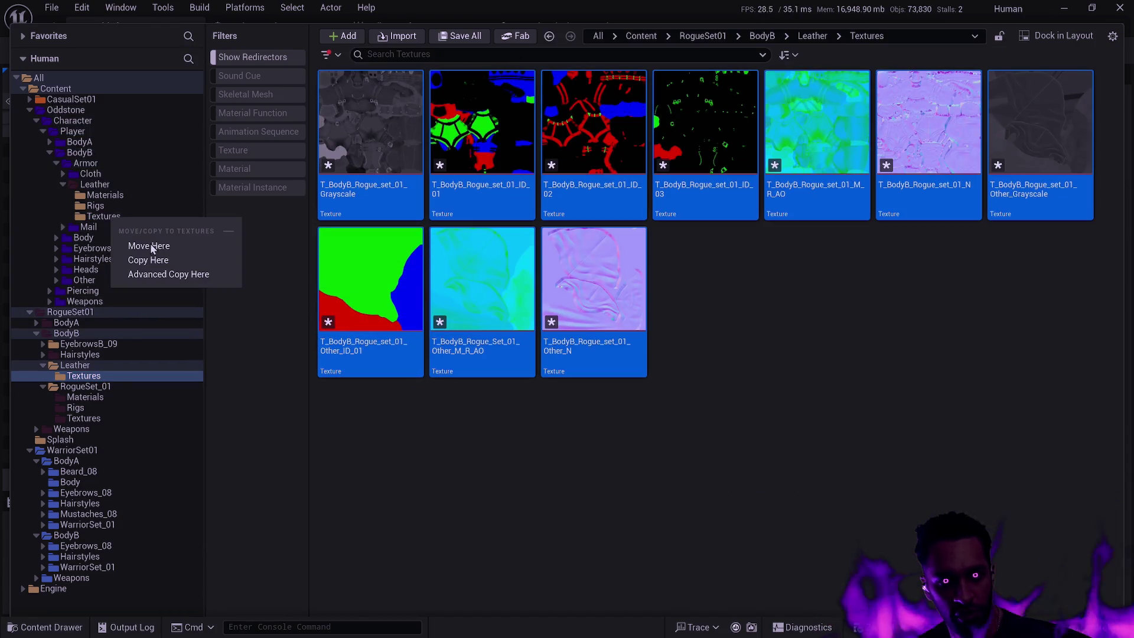
pyautogui.click(155, 246)
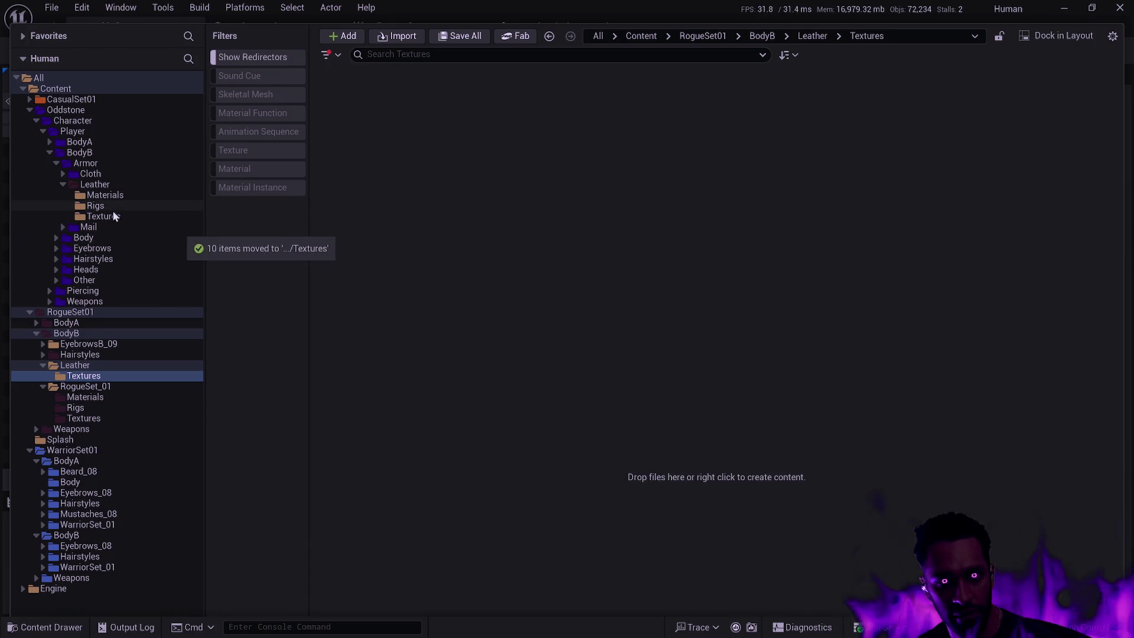
pyautogui.click(114, 218)
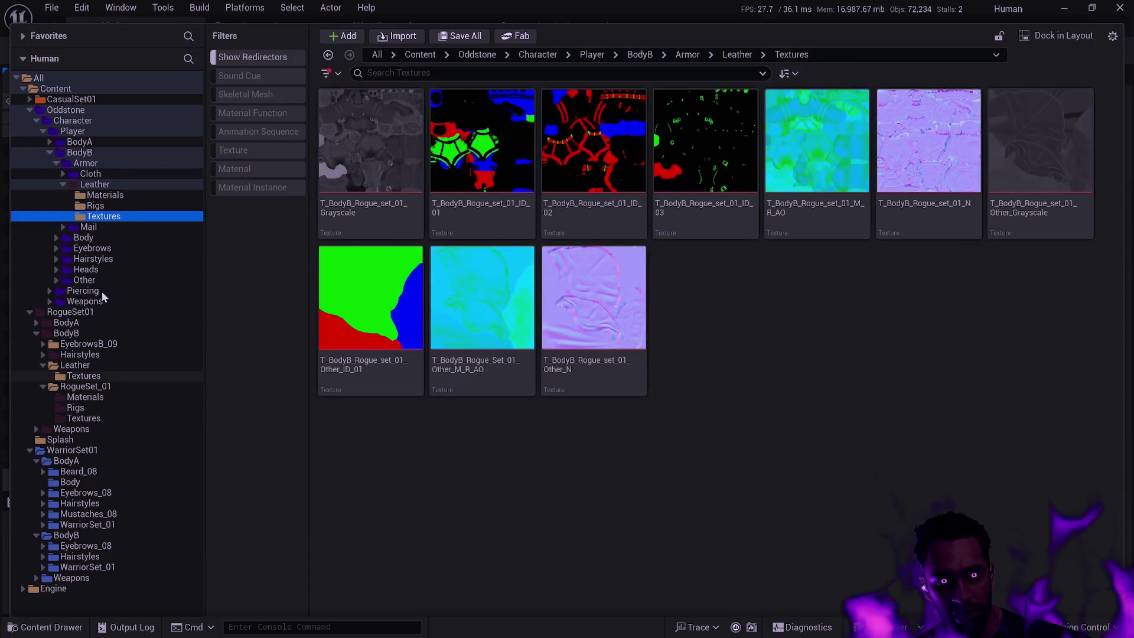
# Step: Move RogueSet01's BodyA Leather Textures folder under Oddstone's BodyA Armor Leather folder
pyautogui.click(50, 142)
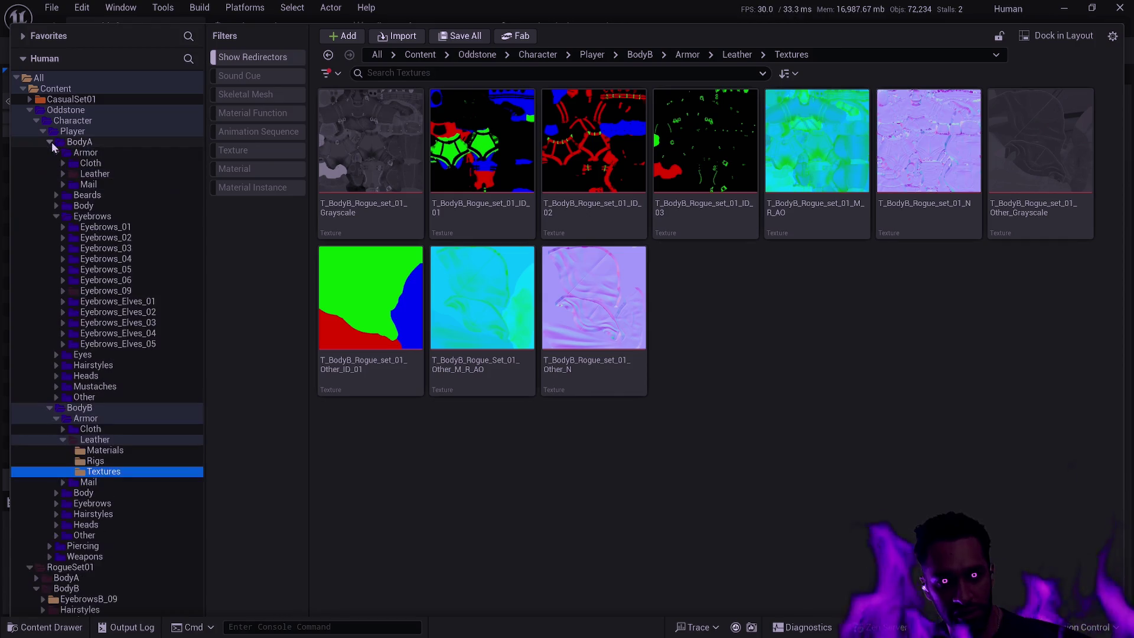
pyautogui.click(62, 173)
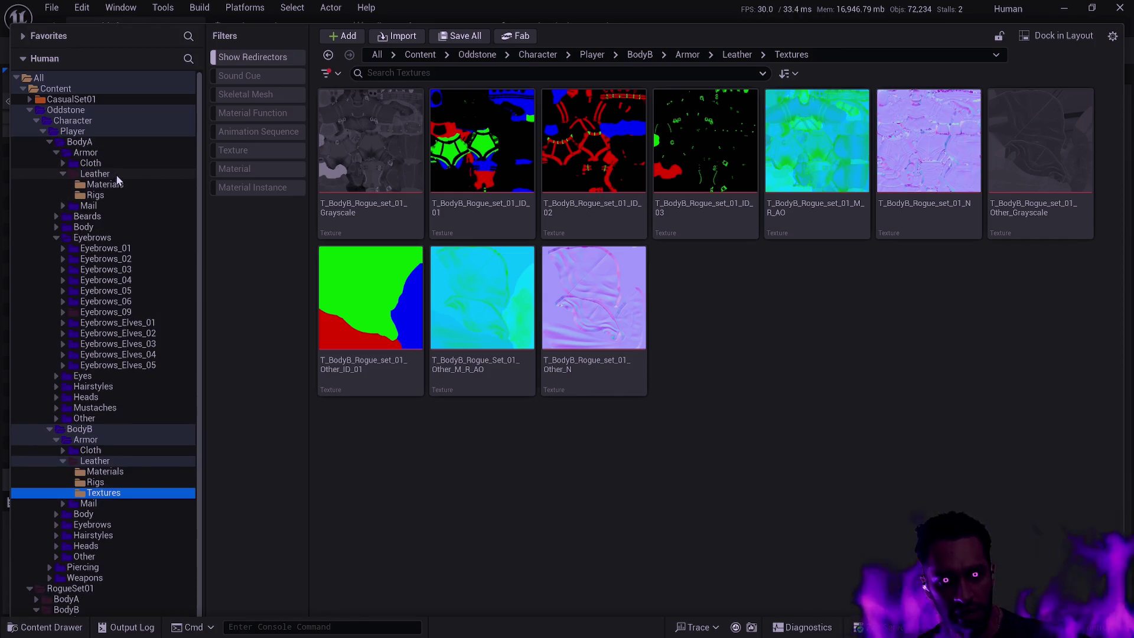
pyautogui.scroll(-1, 132, 302)
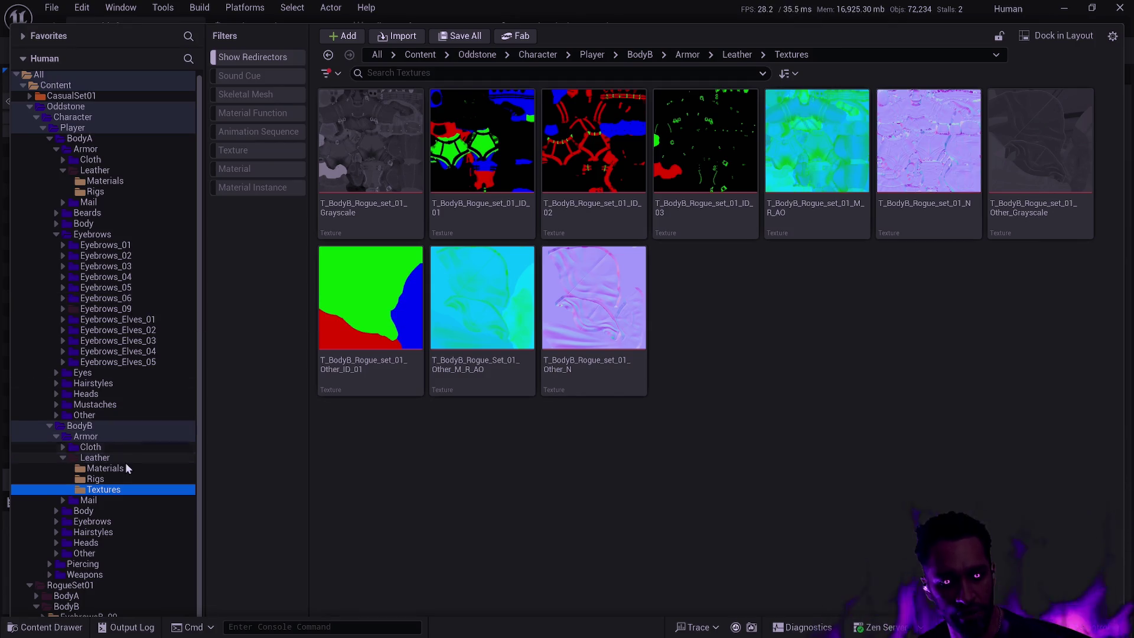
pyautogui.click(37, 595)
pyautogui.scroll(-4, 150, 512)
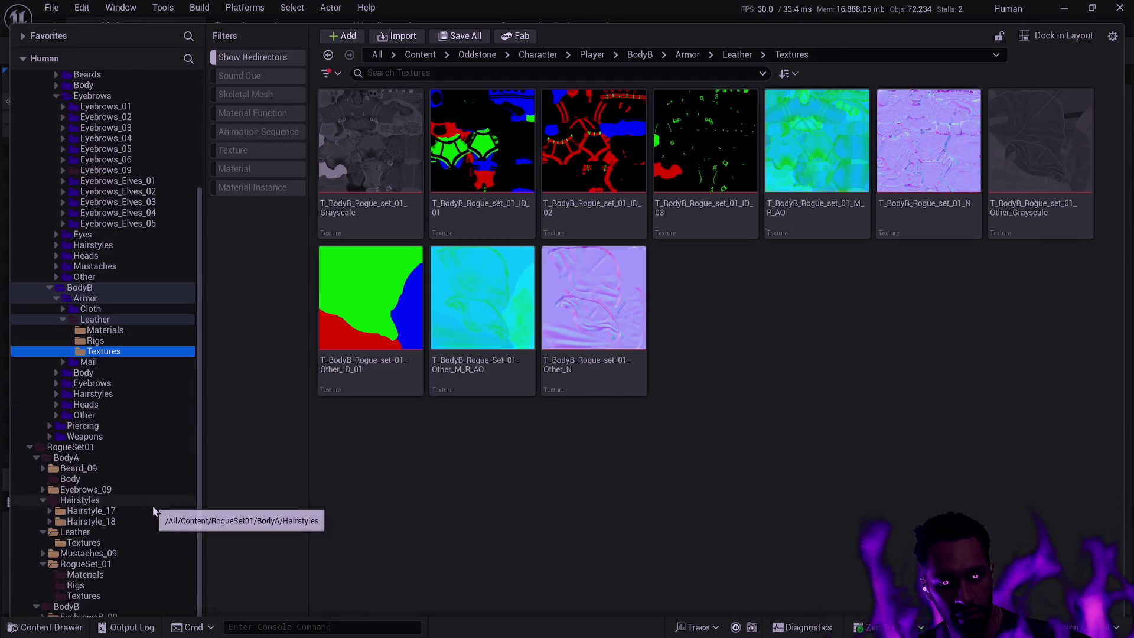
pyautogui.click(83, 460)
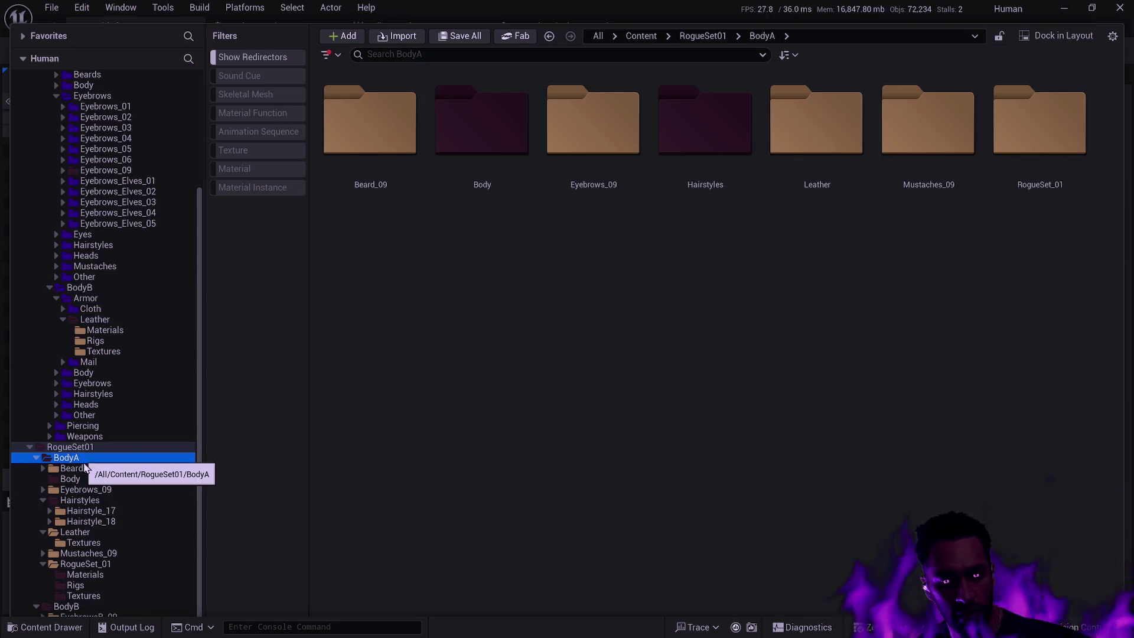
pyautogui.click(81, 533)
pyautogui.click(92, 544)
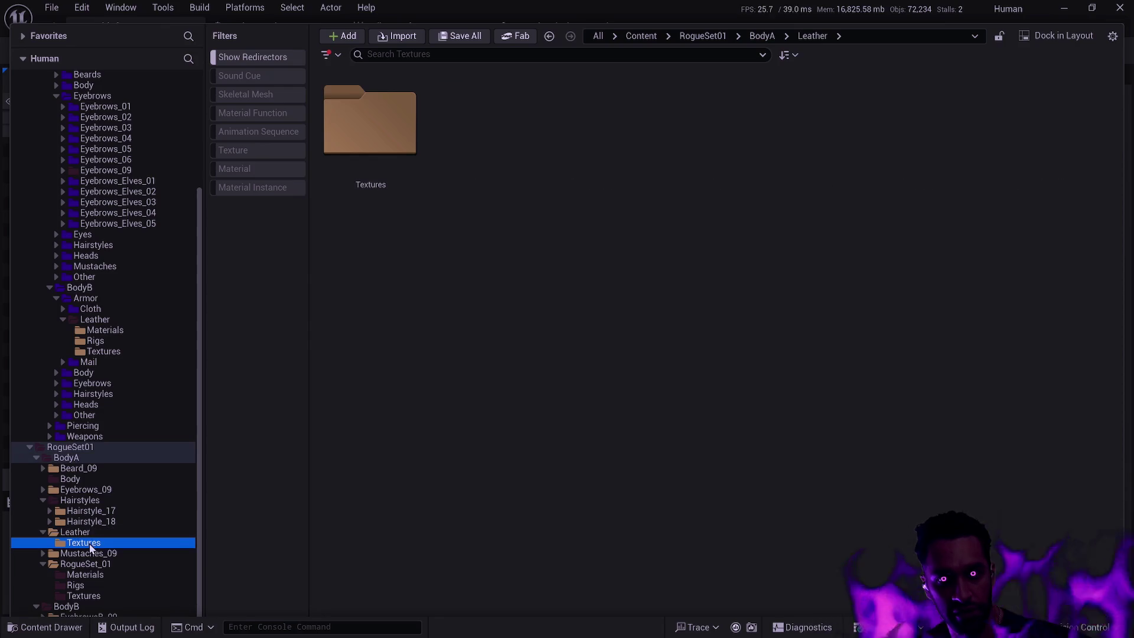
pyautogui.moveTo(92, 548)
pyautogui.mouseDown()
pyautogui.moveTo(129, 448)
pyautogui.moveTo(89, 296)
pyautogui.moveTo(122, 152)
pyautogui.moveTo(108, 138)
pyautogui.mouseUp()
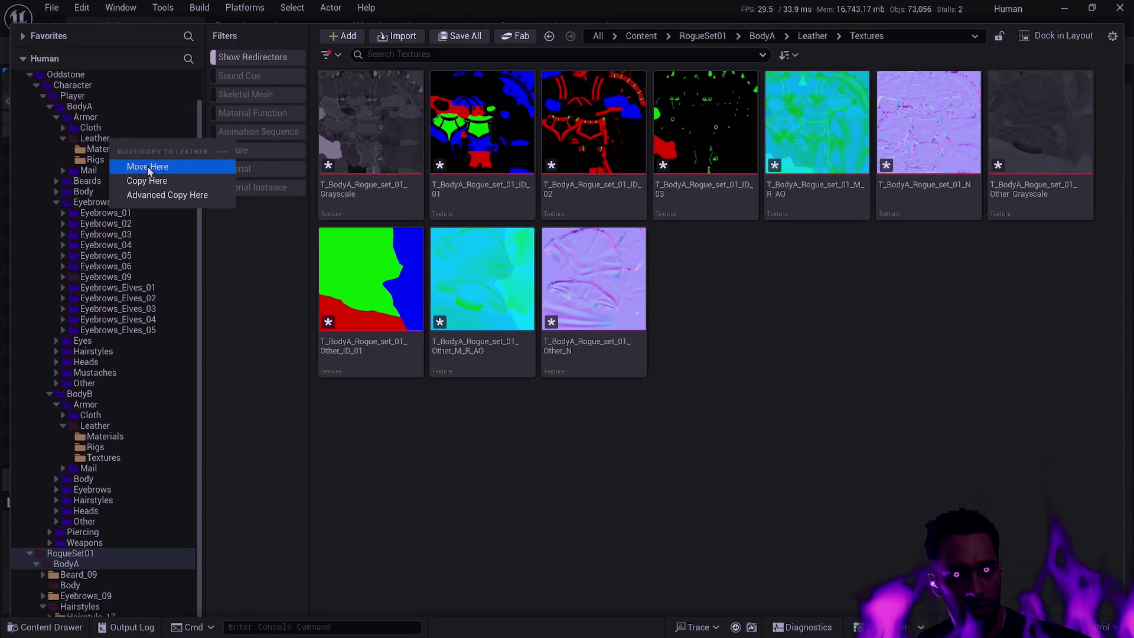
pyautogui.click(147, 165)
# Step: Move the ten BodyA leather textures into the new Textures folder and check the result
pyautogui.click(569, 283)
pyautogui.keyDown('shift'); pyautogui.click(342, 140); pyautogui.keyUp('shift')
pyautogui.moveTo(342, 140); pyautogui.dragTo(121, 177)
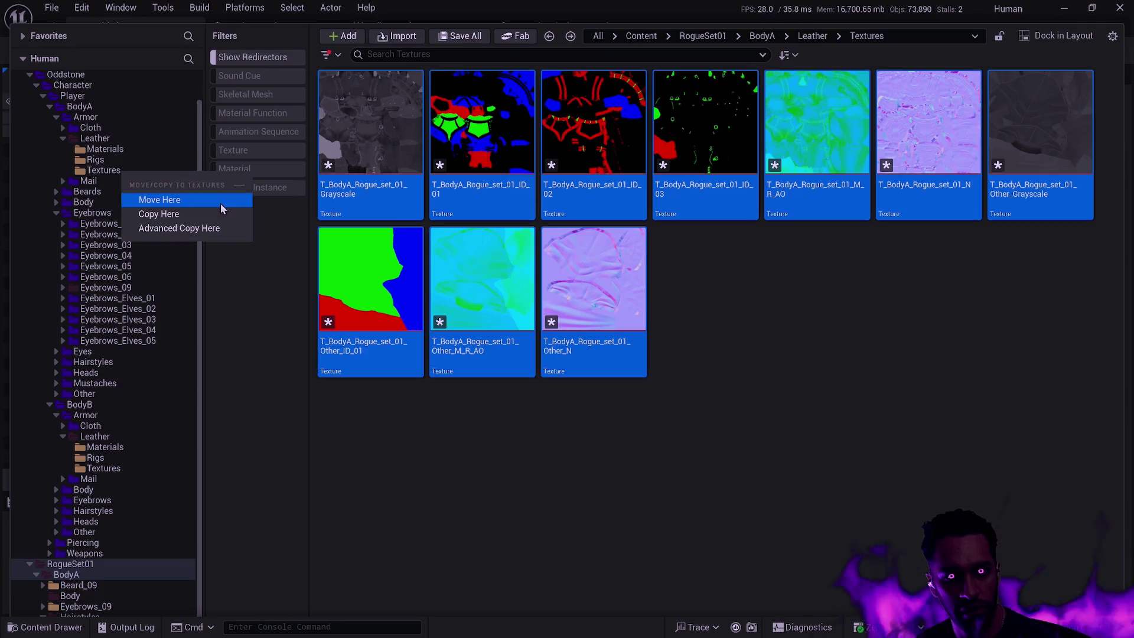
pyautogui.click(160, 198)
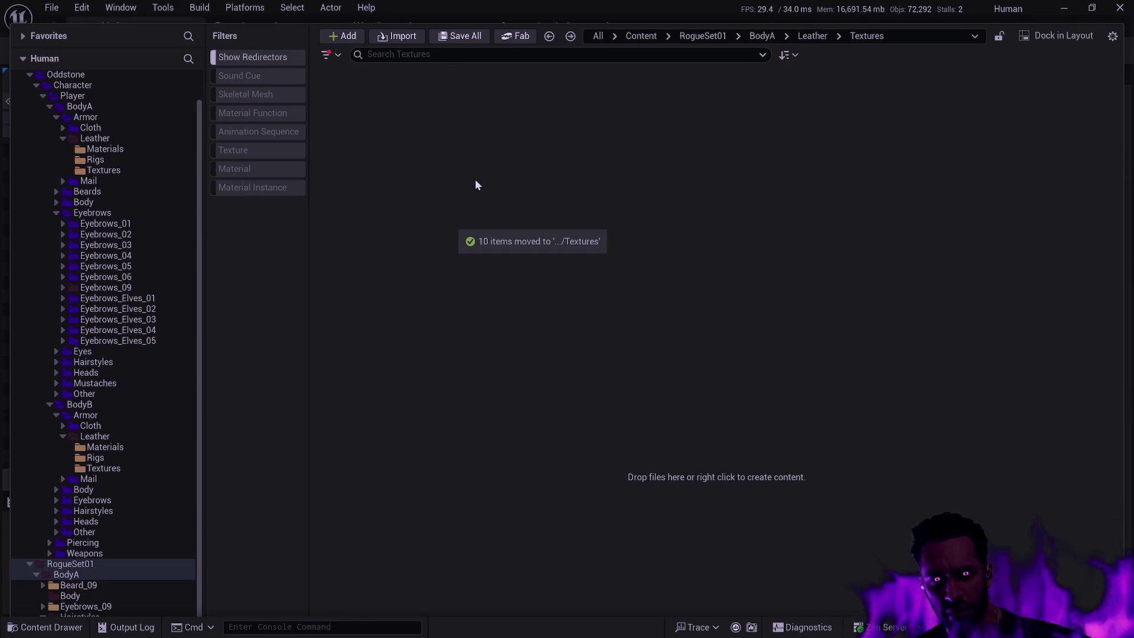
pyautogui.click(103, 171)
pyautogui.click(62, 139)
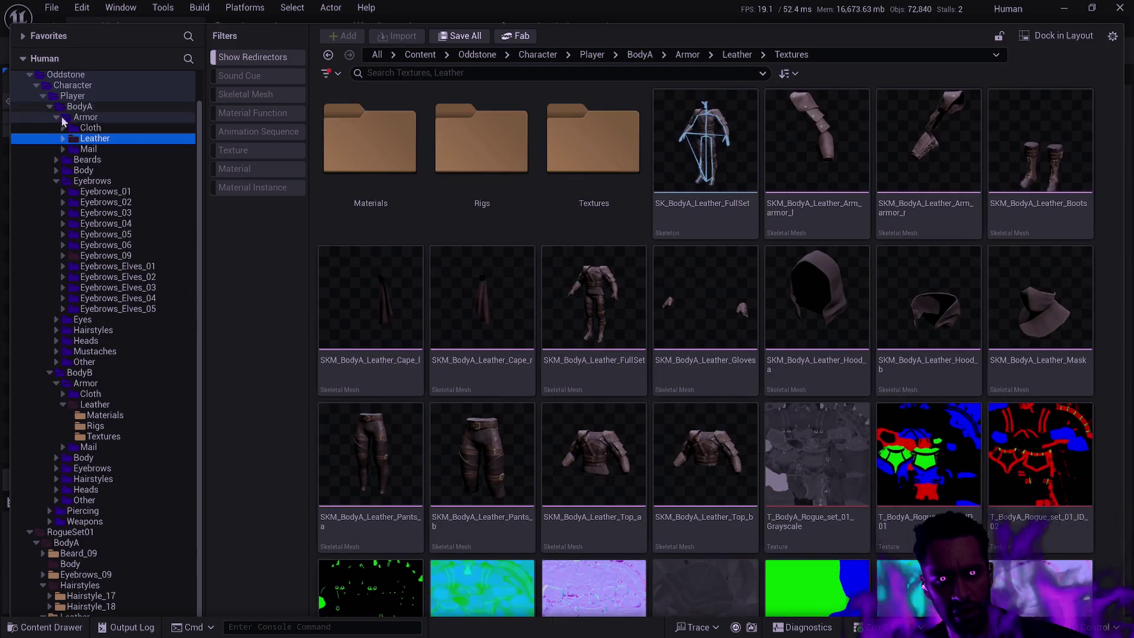
# Step: Go up to Oddstone's BodyA Armor folder and inspect leather meshes like SKM_BodyA_Leather_Boots
pyautogui.press('Left')
pyautogui.press('Left')
pyautogui.scroll(2, 104, 281)
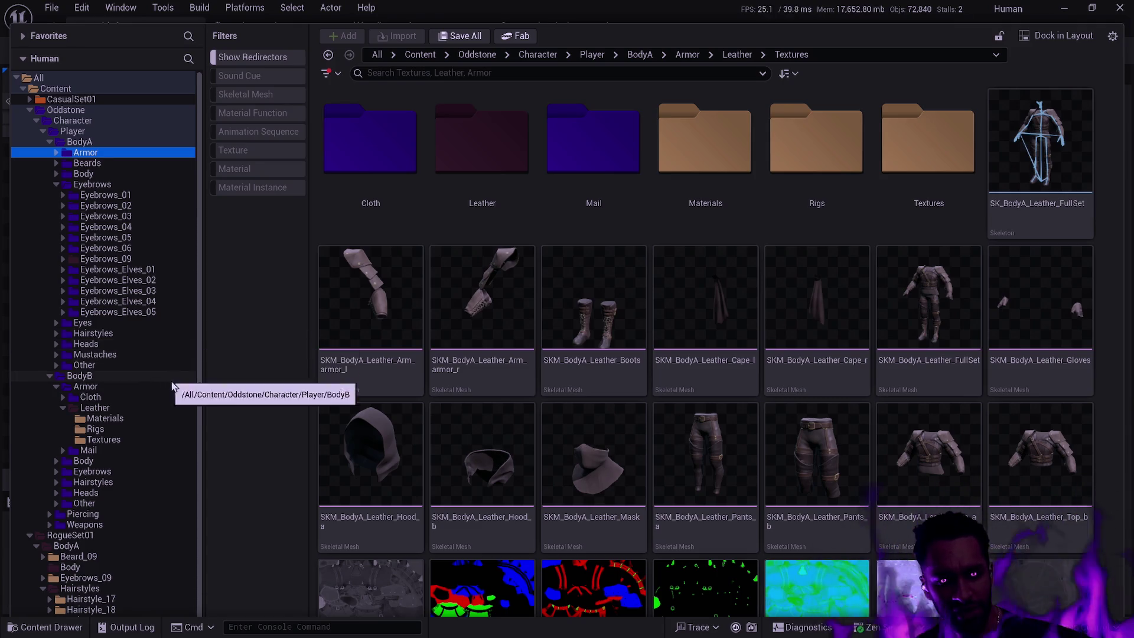
pyautogui.scroll(-5, 171, 387)
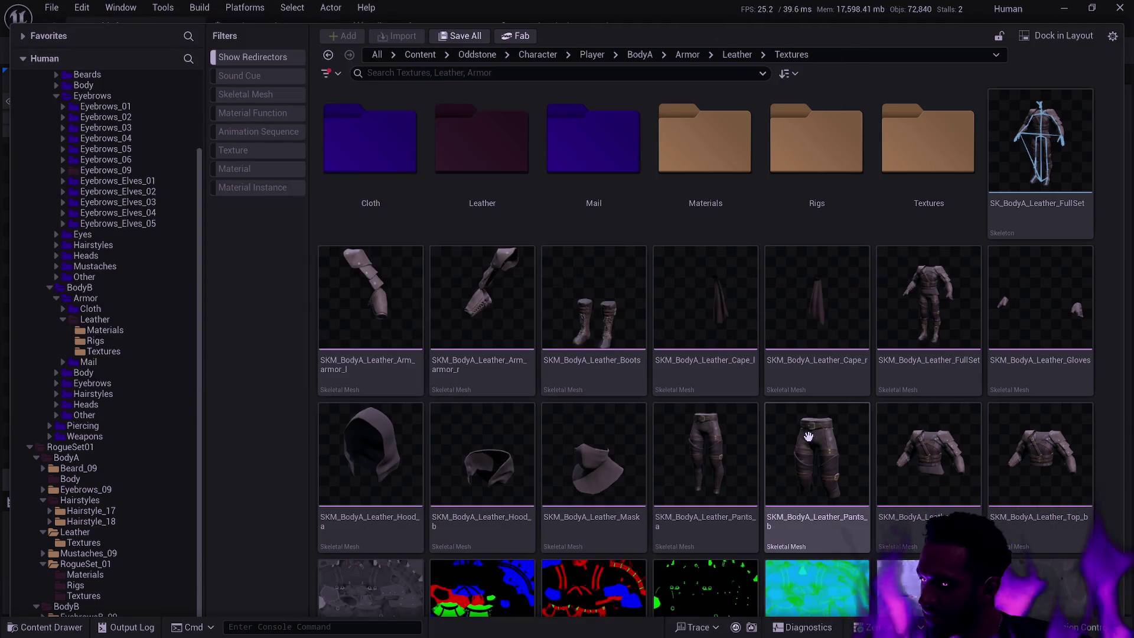
pyautogui.moveTo(841, 413)
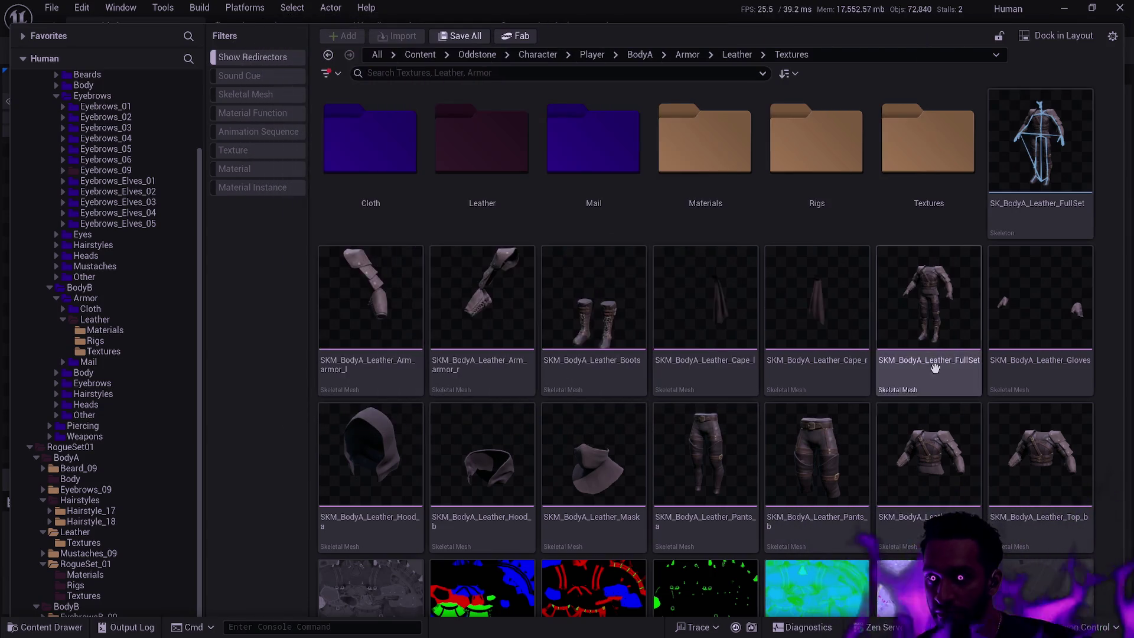
pyautogui.moveTo(756, 351)
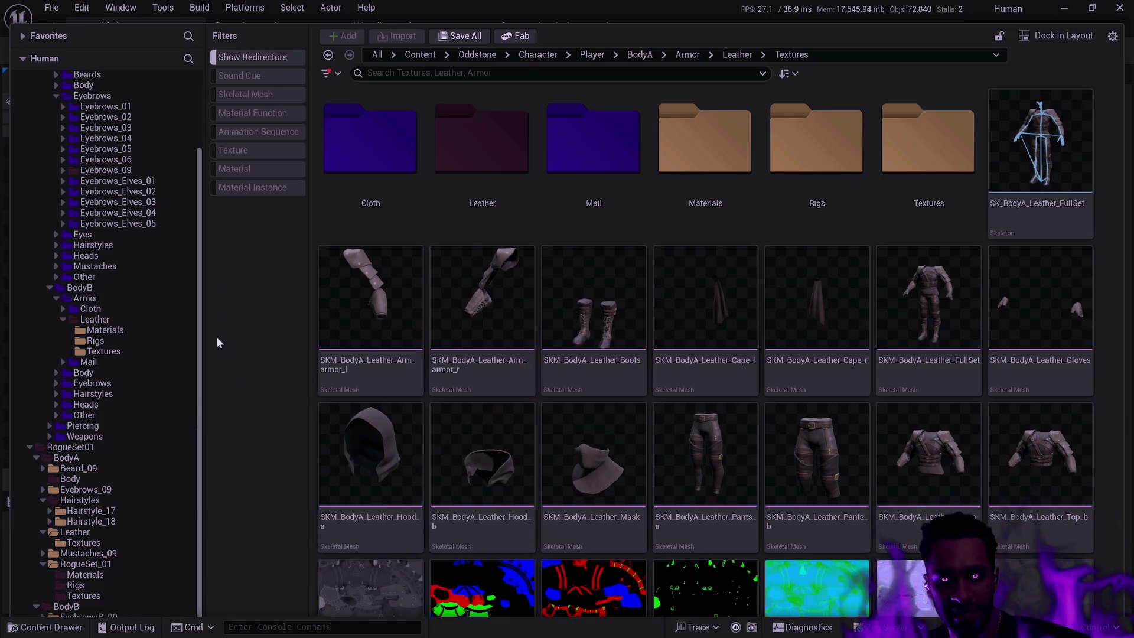
pyautogui.scroll(3, 201, 295)
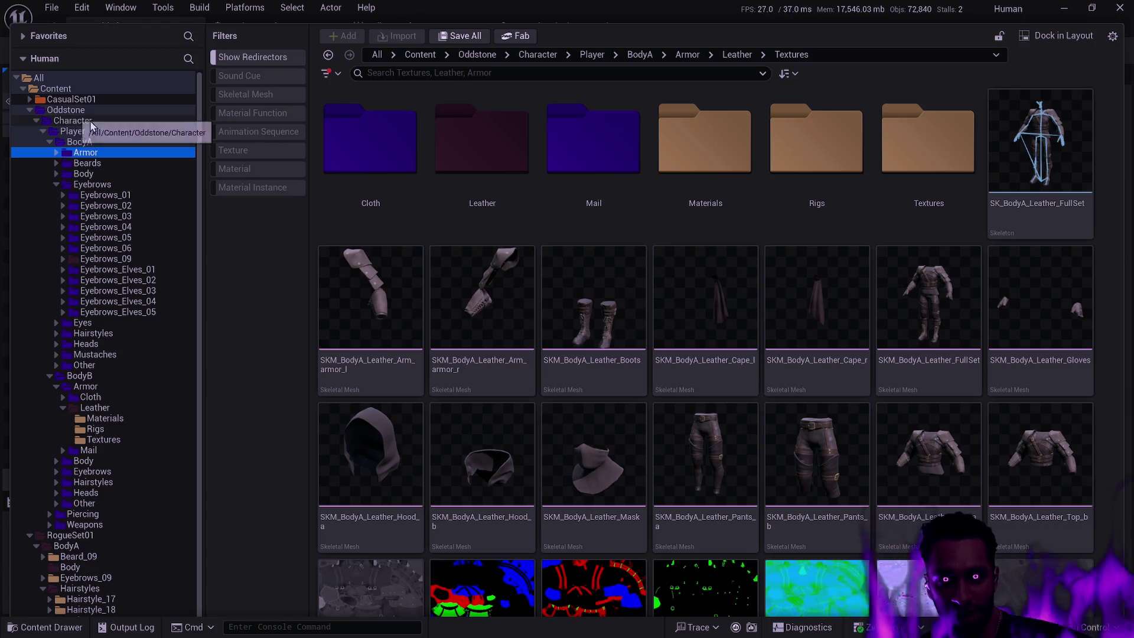
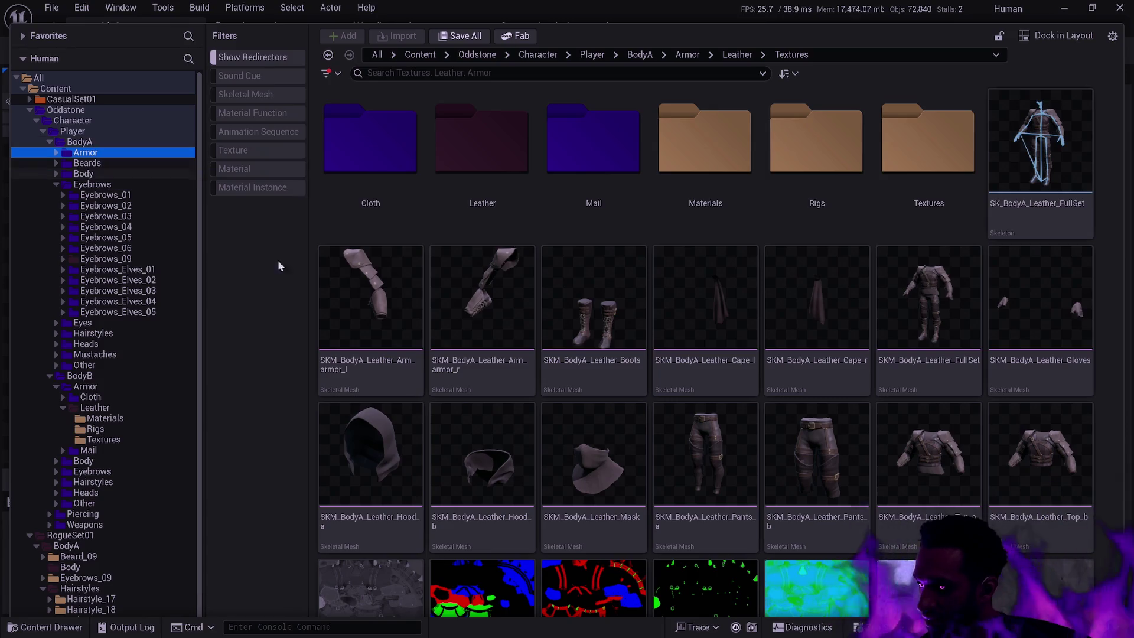
# Step: Switch briefly to the Git Bash terminal and back to the Unreal Editor
pyautogui.hotkey('alt', 'Tab')
pyautogui.hotkey('alt', 'Tab')
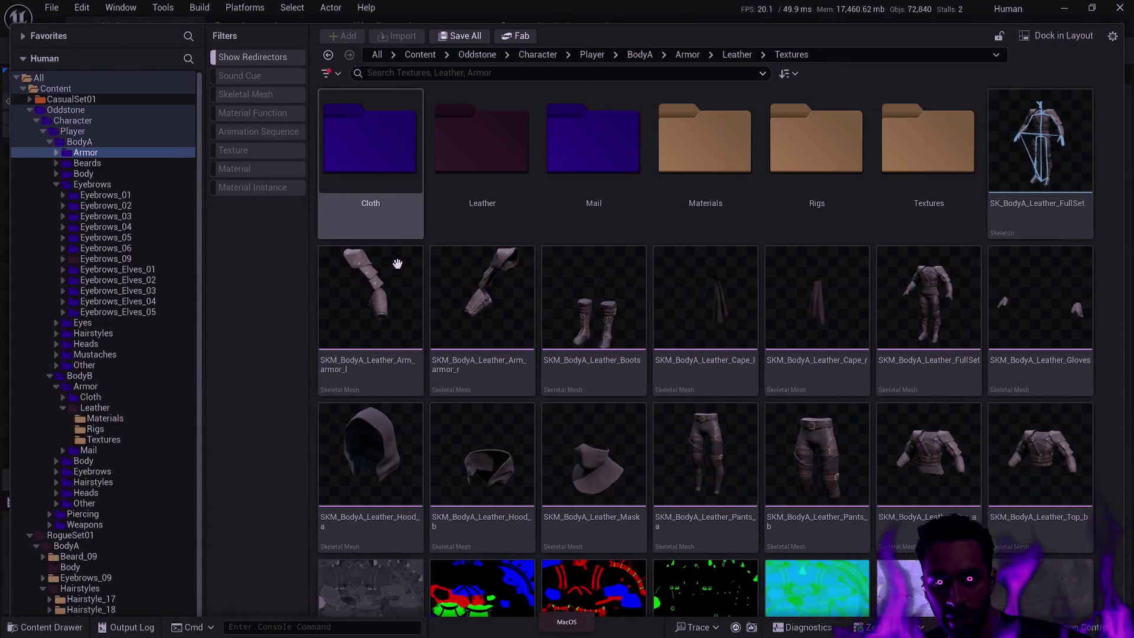
pyautogui.hotkey('alt', 'Tab')
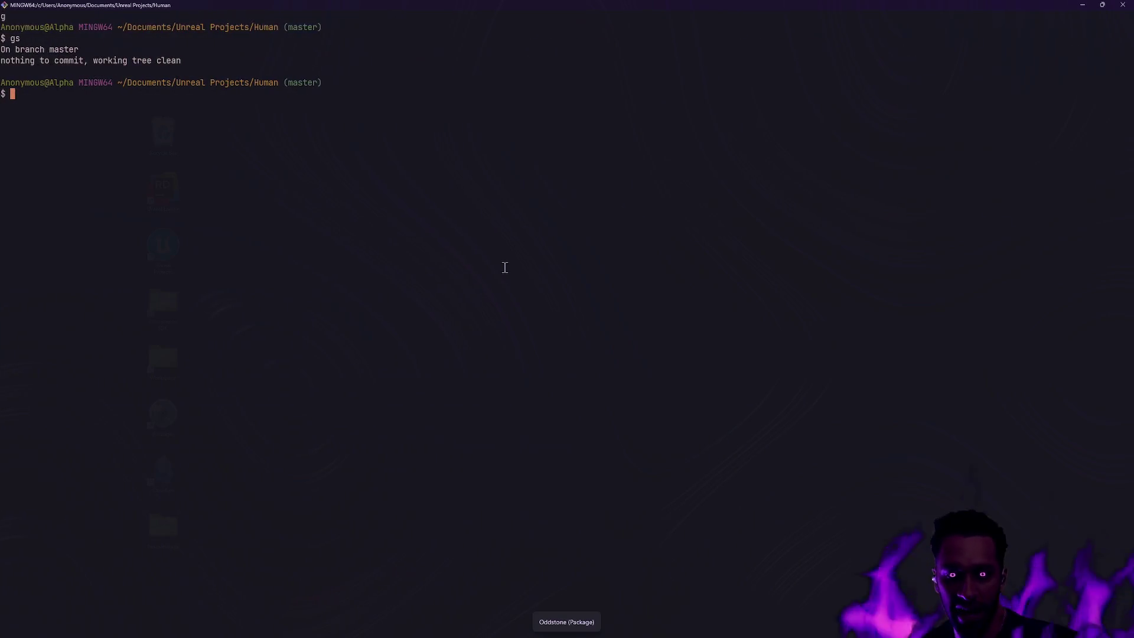
# Step: Rerun git status and scroll up through the deleted and untracked asset files
pyautogui.press('Up')
pyautogui.press('Return')
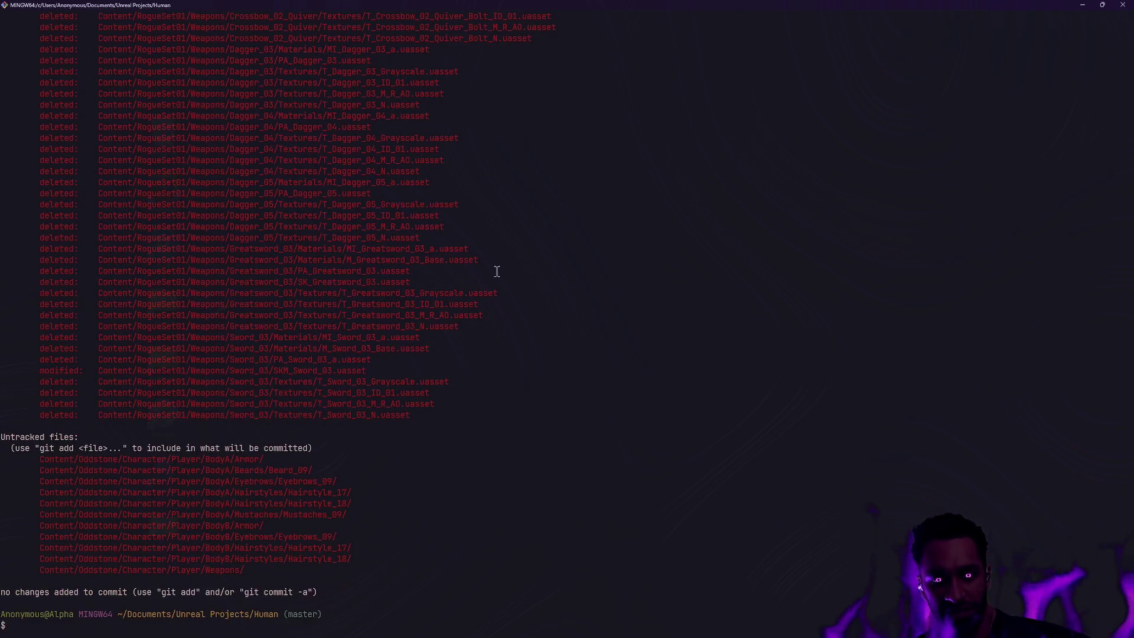
pyautogui.scroll(15, 489, 355)
pyautogui.scroll(20, 486, 358)
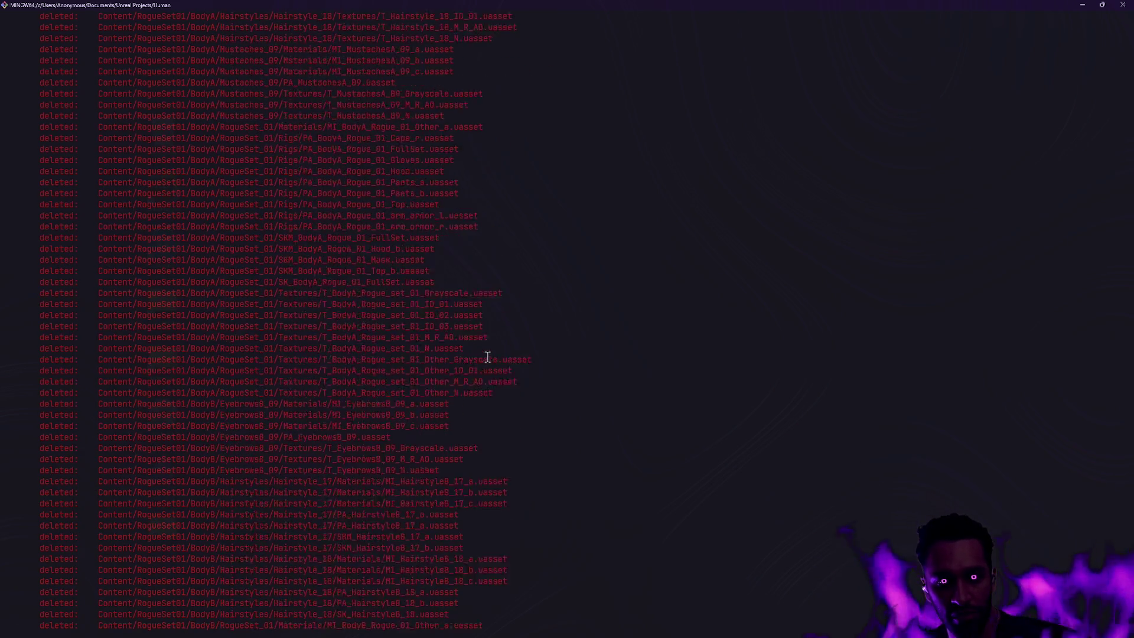
pyautogui.scroll(20, 118, 200)
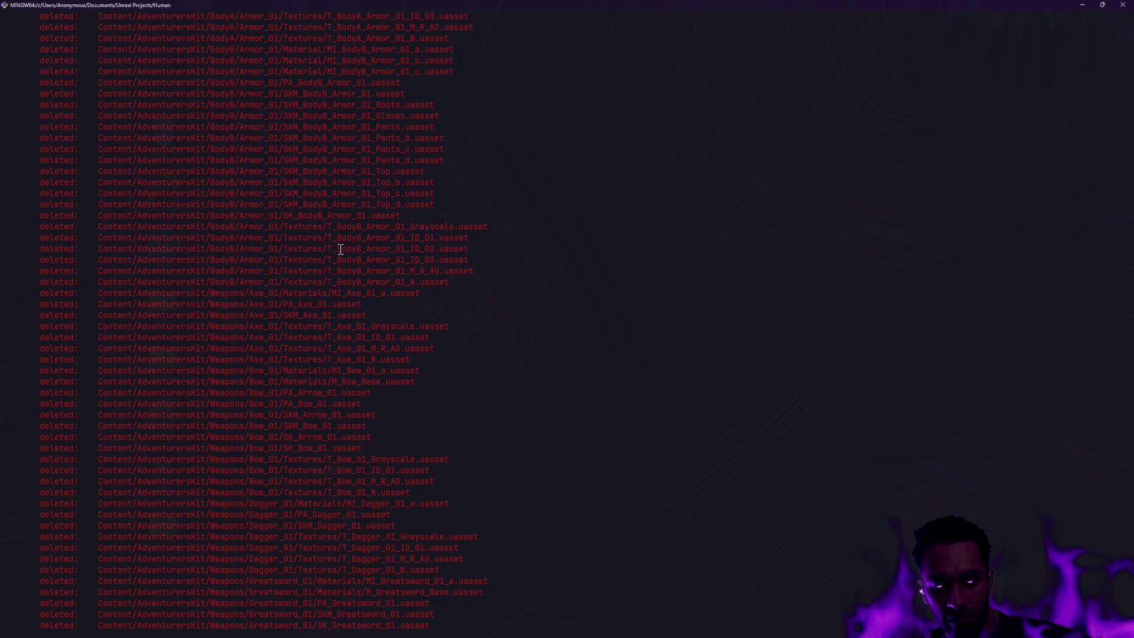
pyautogui.hotkey('alt', 'Tab')
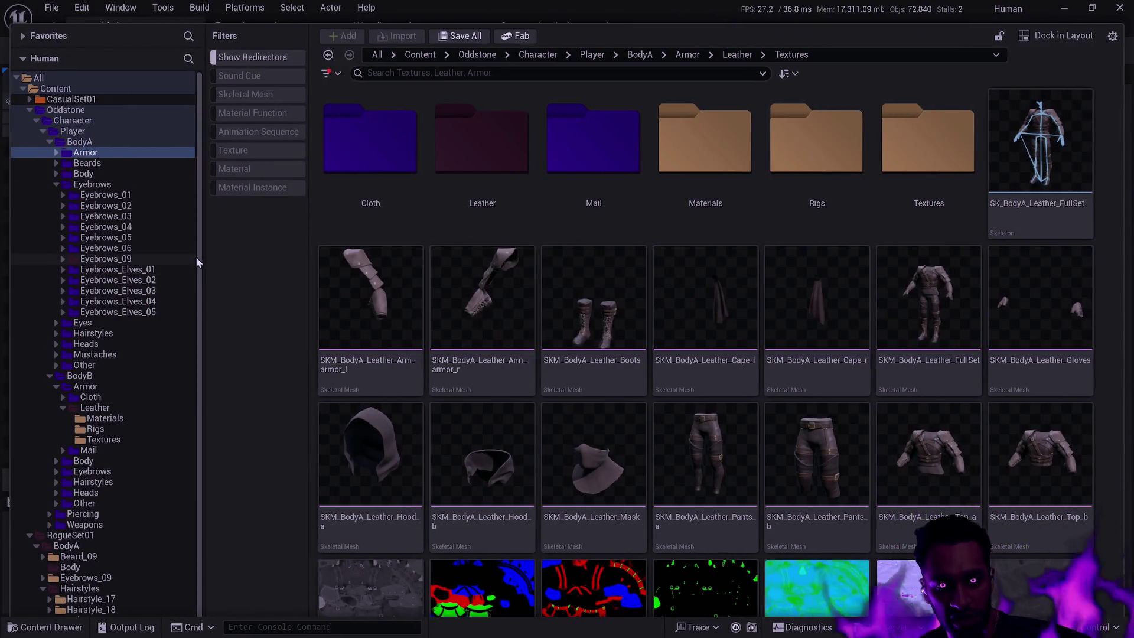
# Step: Delete RogueSet01's Weapons folder and its weapon meshes, confirming both delete dialogs
pyautogui.moveTo(199, 258); pyautogui.dragTo(213, 322)
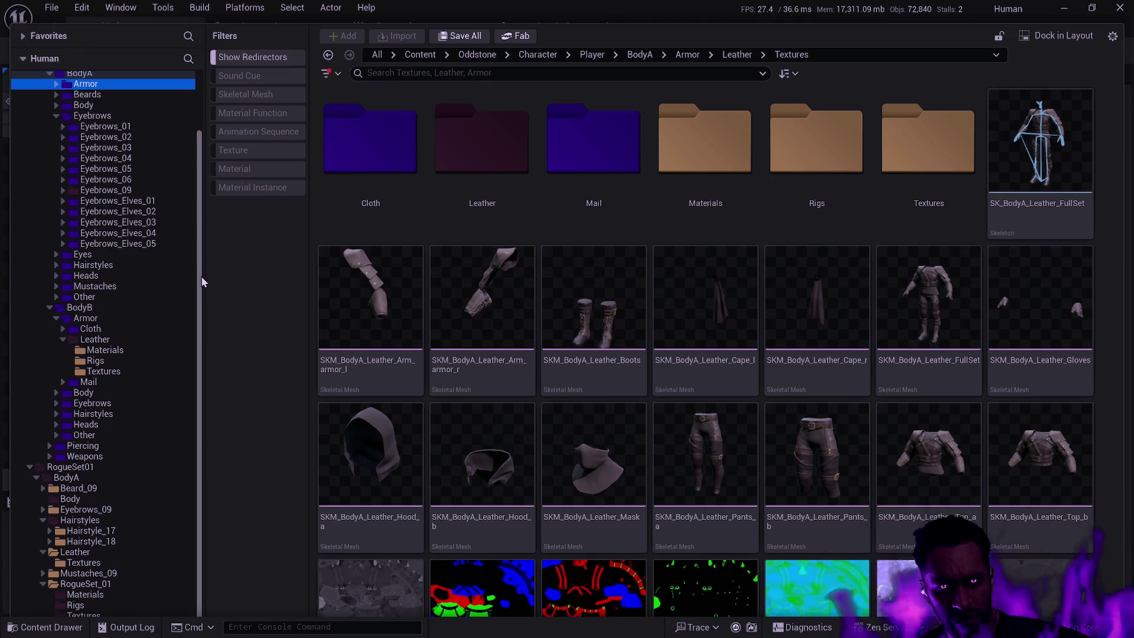
pyautogui.scroll(-1, 133, 422)
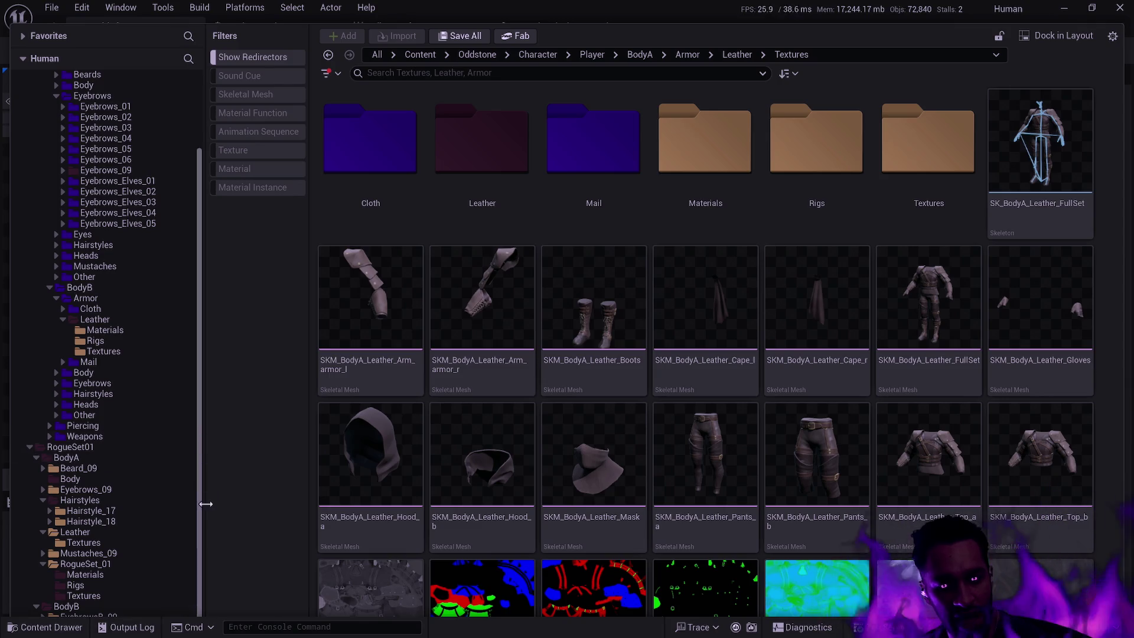
pyautogui.click(97, 445)
pyautogui.click(588, 142)
pyautogui.press('Delete')
pyautogui.click(616, 168)
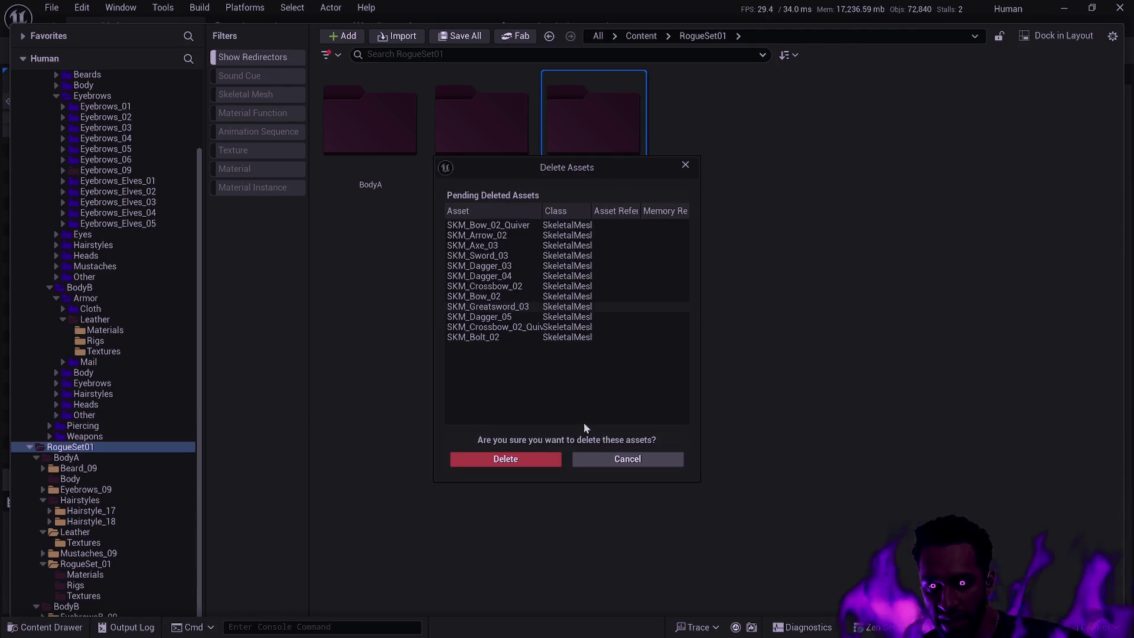
pyautogui.click(522, 460)
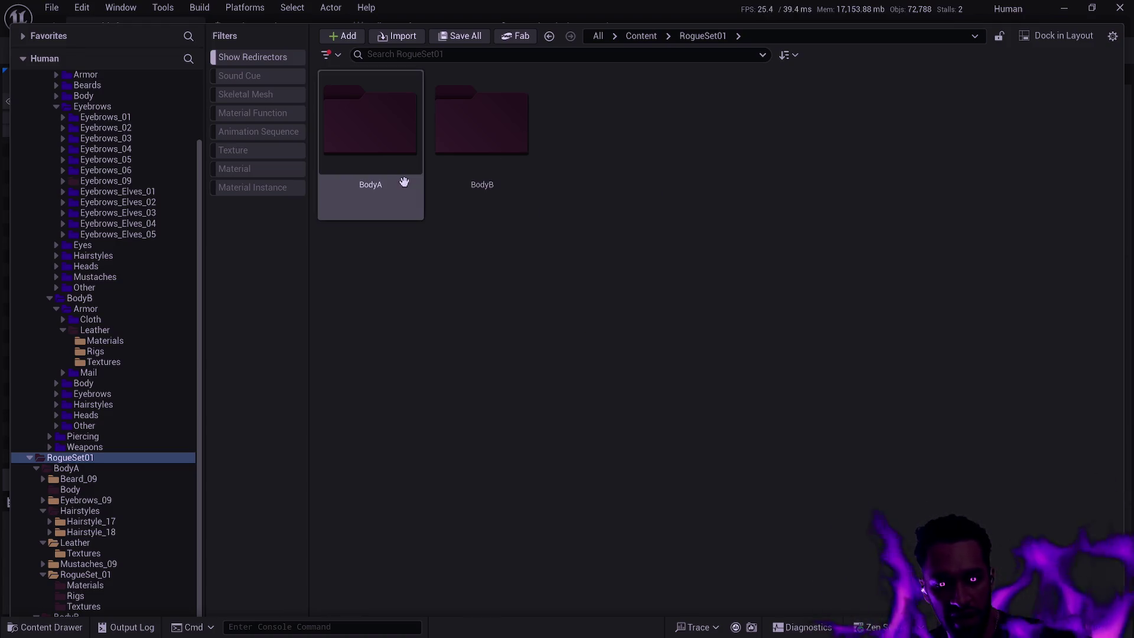
# Step: Collapse the RogueSet01, WarriorSet01, Oddstone BodyA, BodyB and Oddstone folders in the tree
pyautogui.click(30, 457)
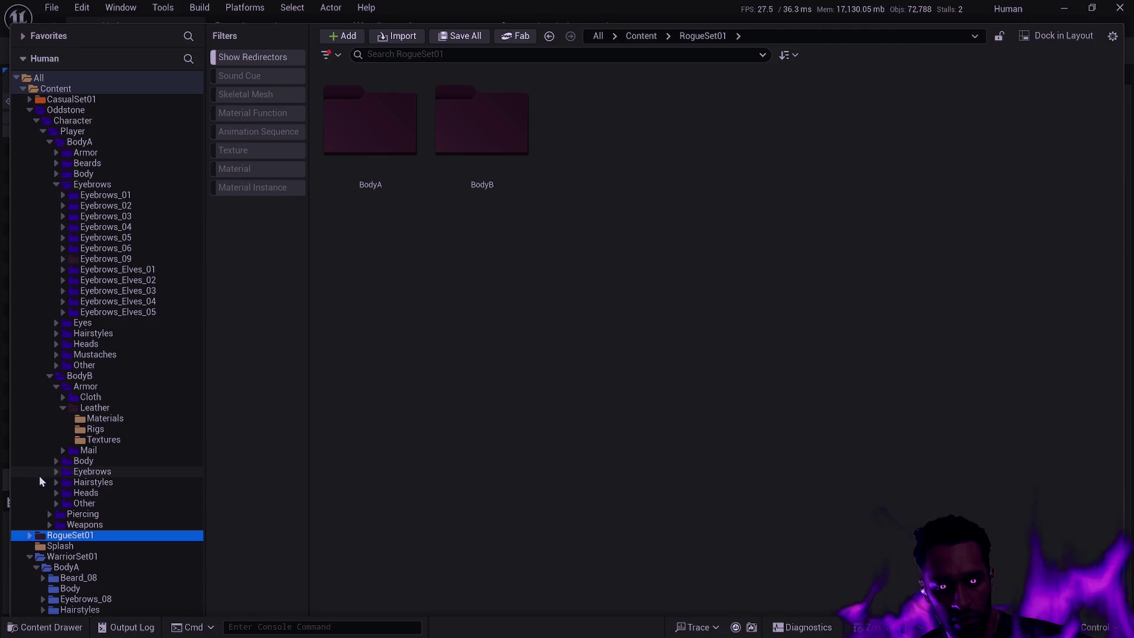
pyautogui.click(28, 555)
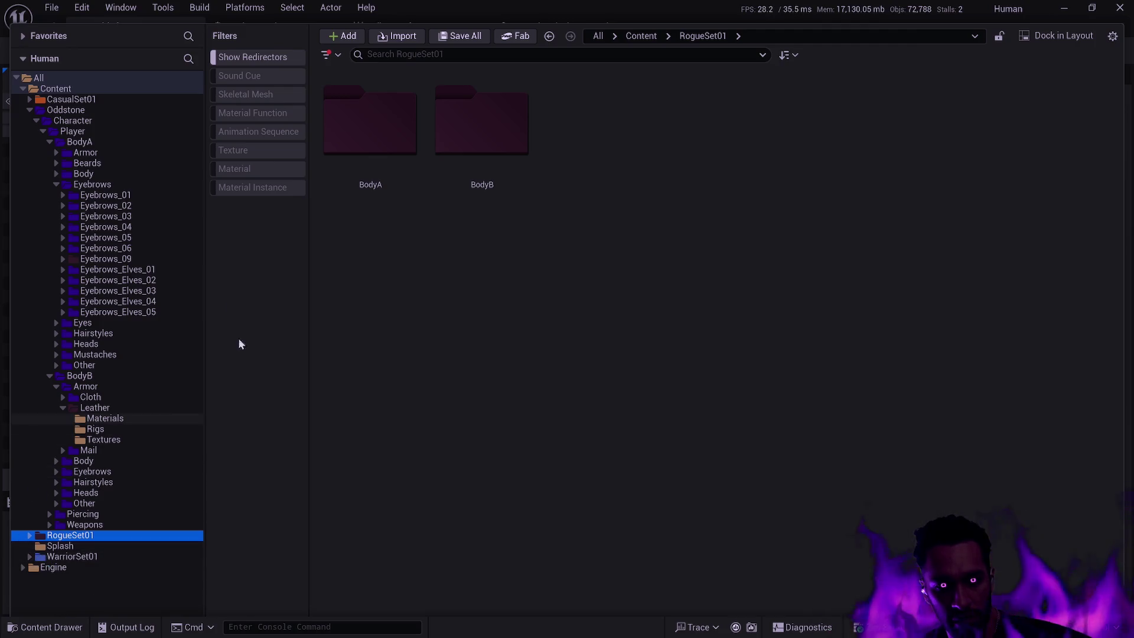
pyautogui.click(50, 142)
pyautogui.click(50, 153)
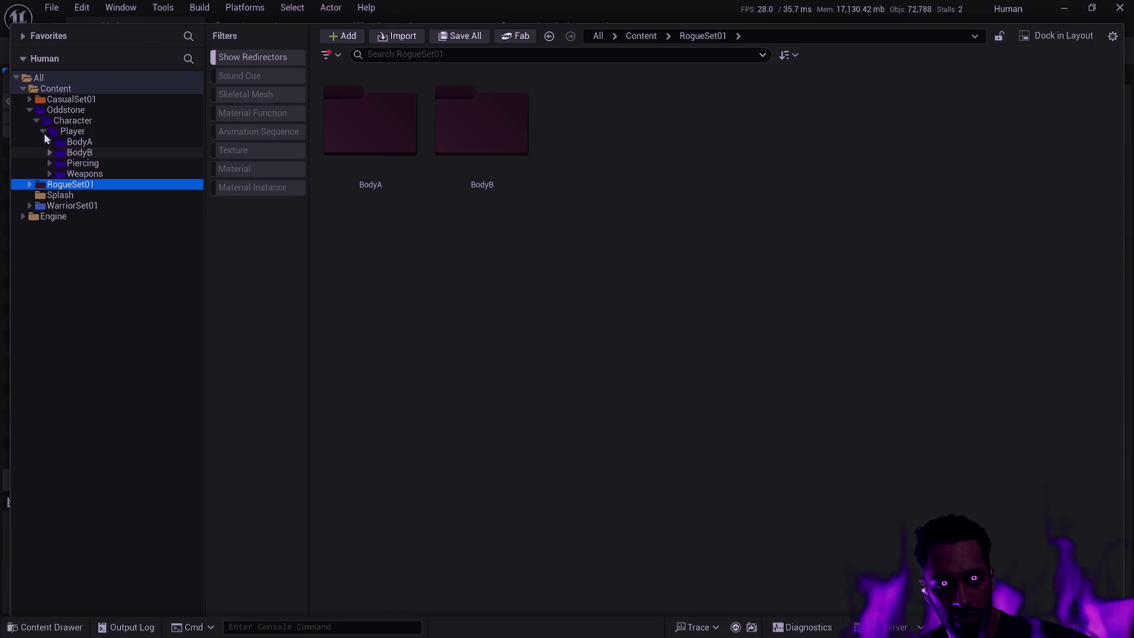
pyautogui.click(30, 110)
pyautogui.keyDown('shift'); pyautogui.click(30, 110); pyautogui.keyUp('shift')
pyautogui.click(30, 110)
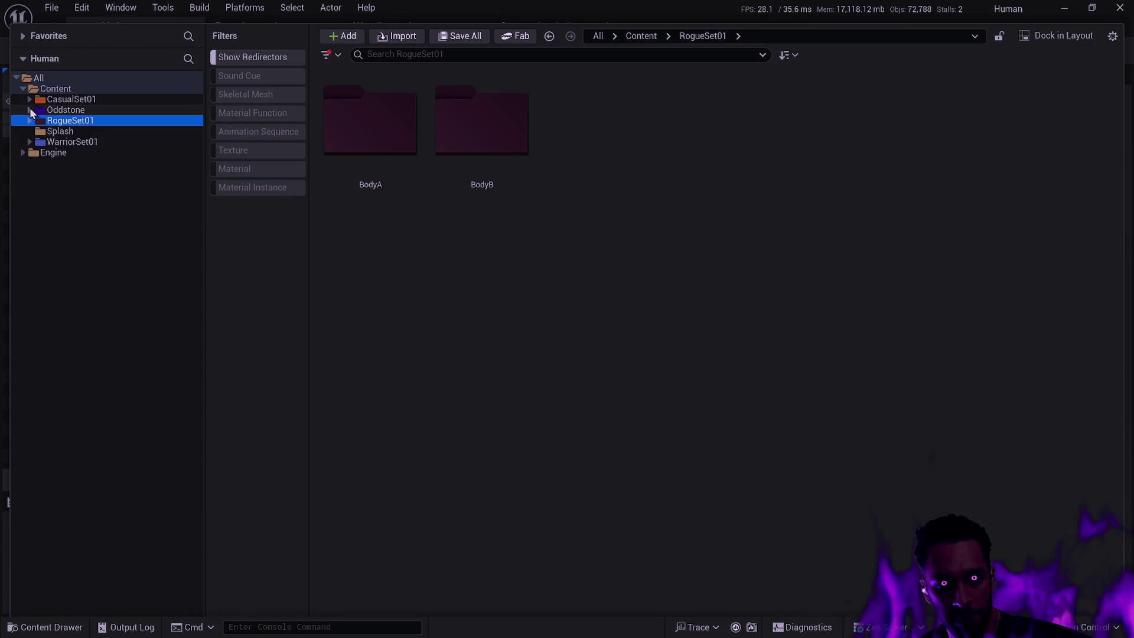
# Step: Expand RogueSet01 fully, select it through its last subfolder and set them all to dark purple
pyautogui.doubleClick(377, 126)
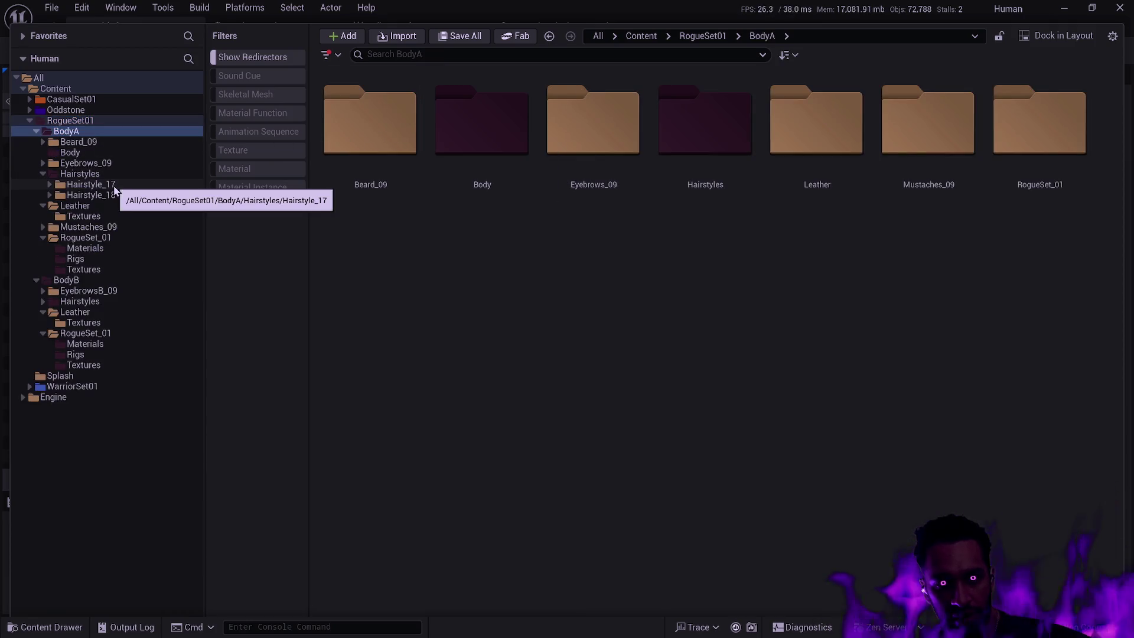
pyautogui.click(28, 122)
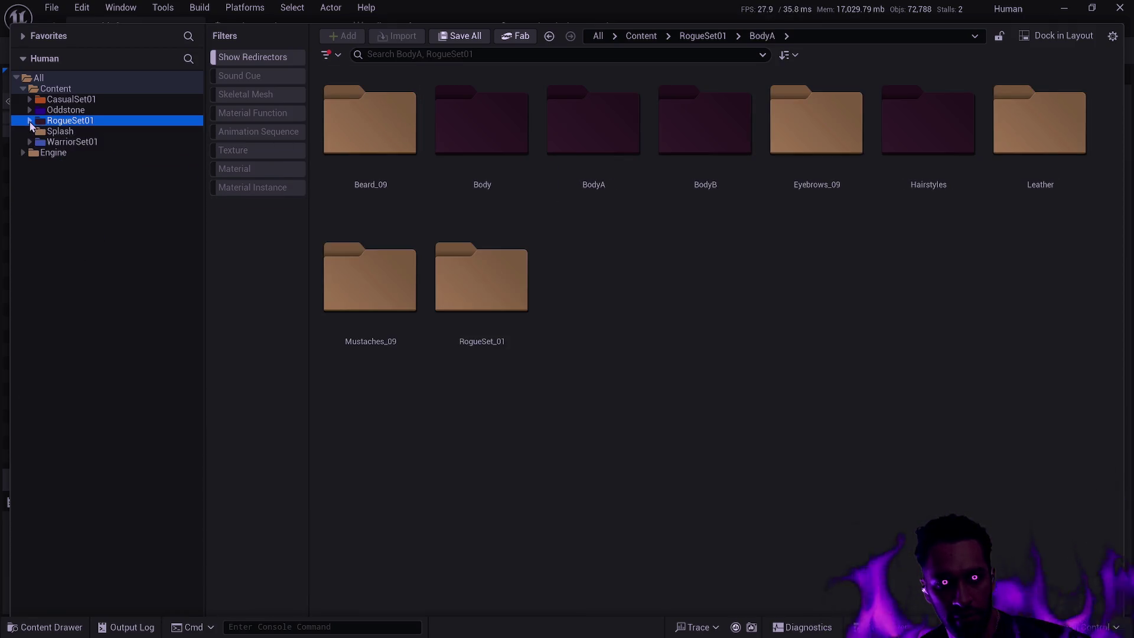
pyautogui.click(29, 122)
pyautogui.rightClick(55, 122)
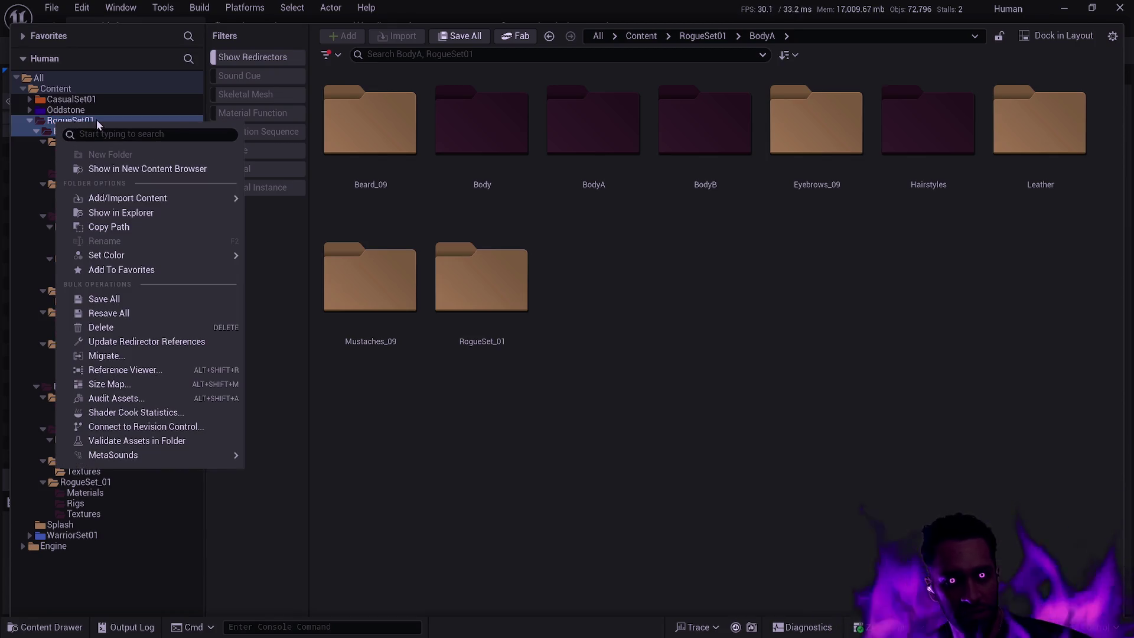
pyautogui.click(97, 119)
pyautogui.keyDown('shift'); pyautogui.click(88, 516); pyautogui.keyUp('shift')
pyautogui.rightClick(100, 119)
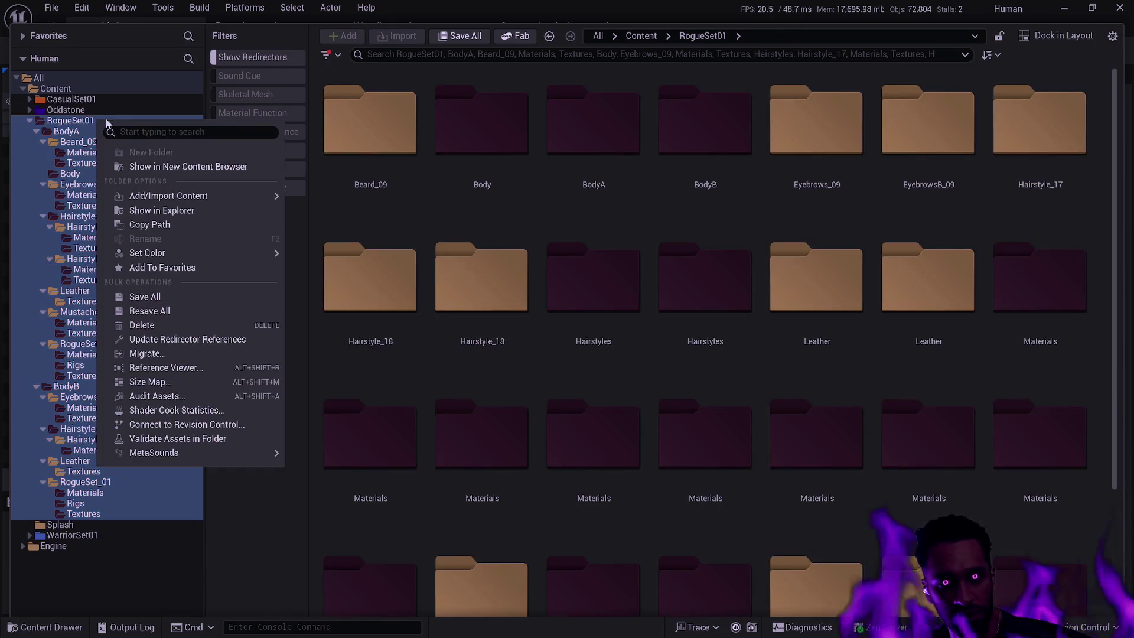
pyautogui.moveTo(228, 253)
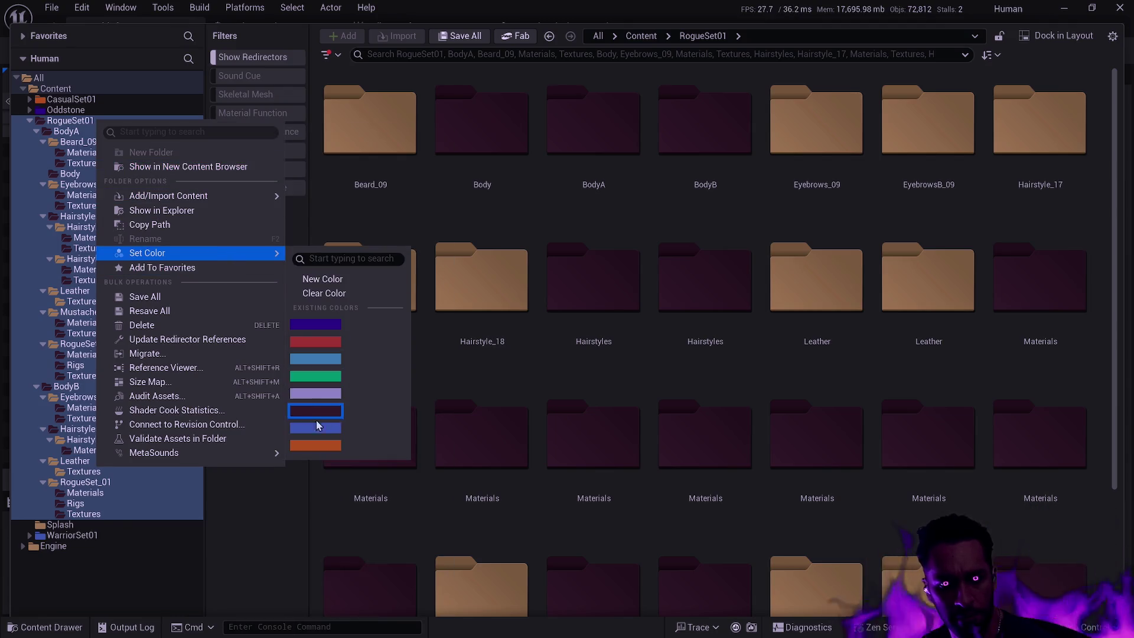
pyautogui.click(324, 412)
pyautogui.click(158, 503)
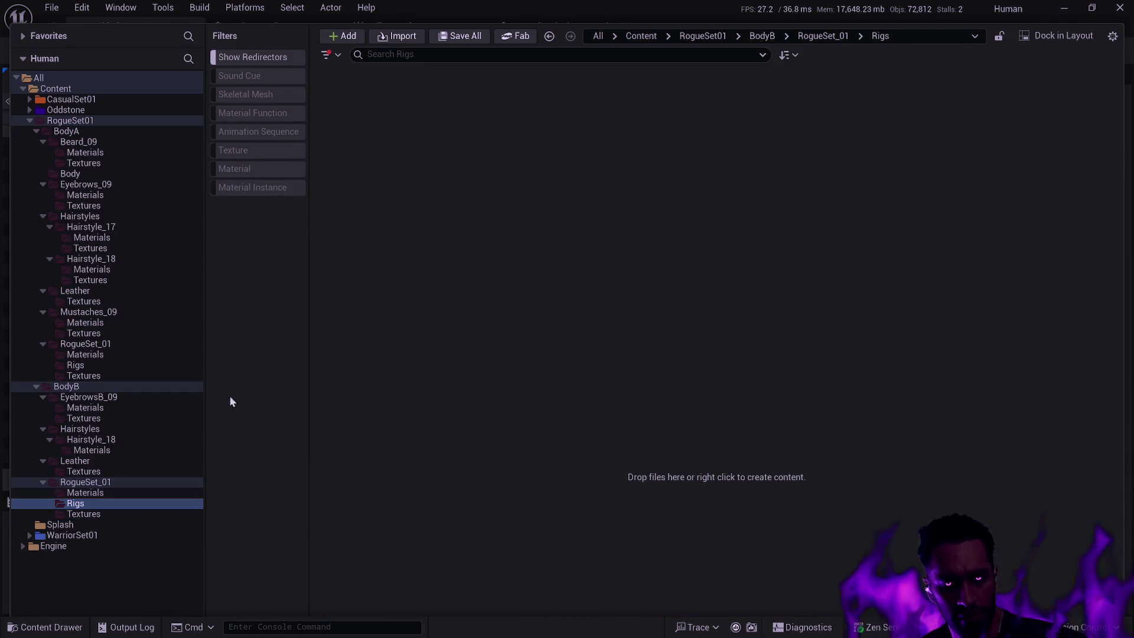
# Step: Open RogueSet01's BodyA and its Beard_09 folder
pyautogui.click(30, 121)
pyautogui.click(30, 121)
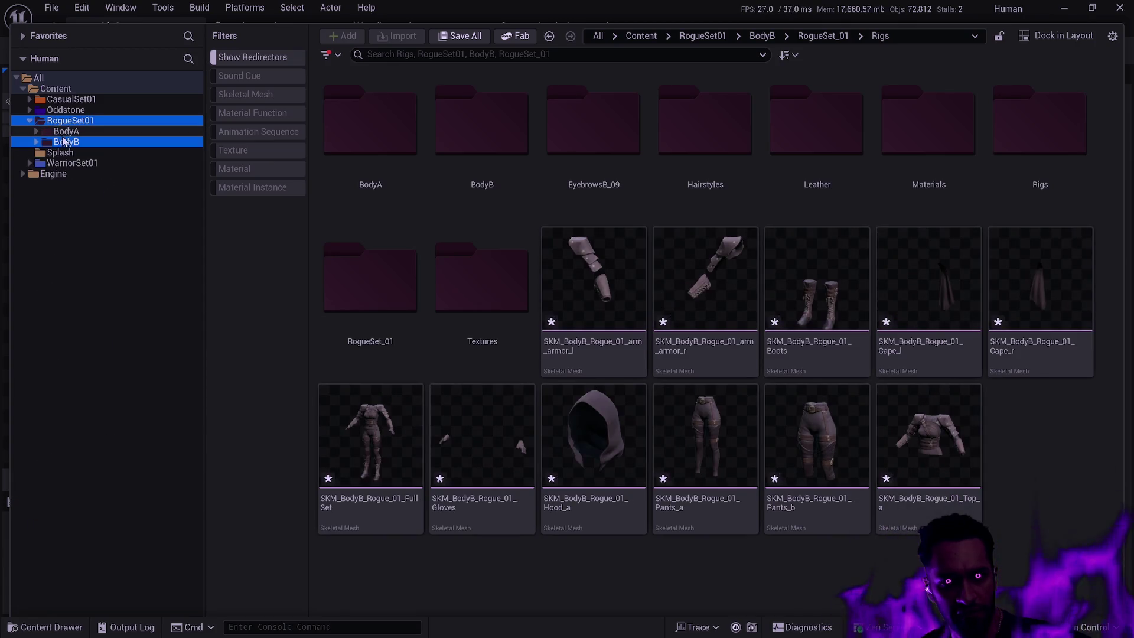
pyautogui.doubleClick(87, 135)
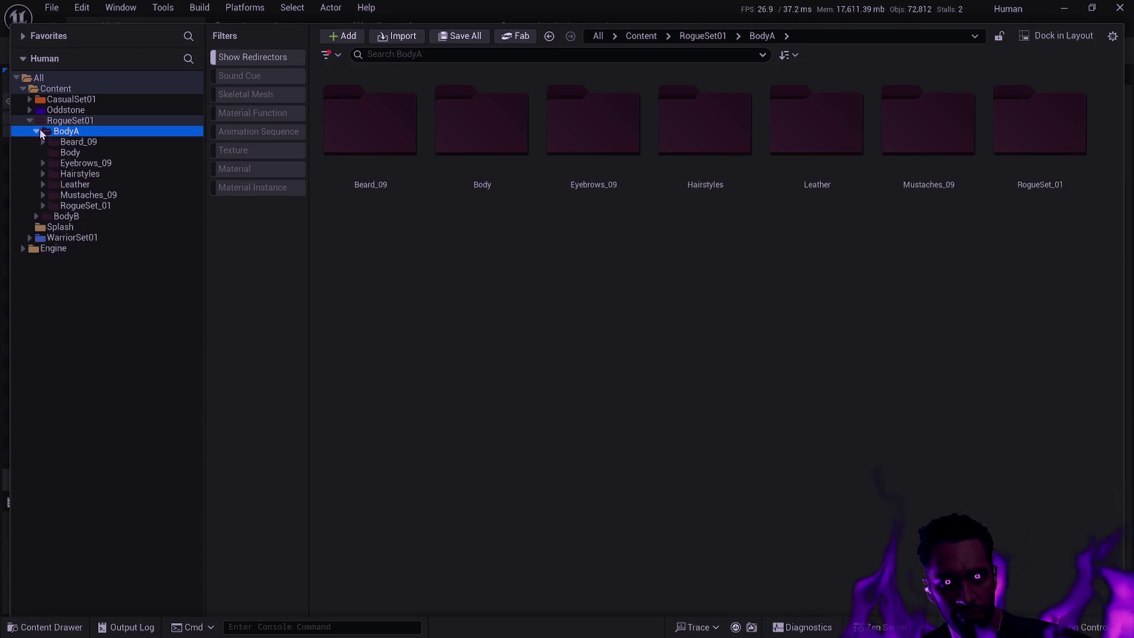
pyautogui.click(88, 142)
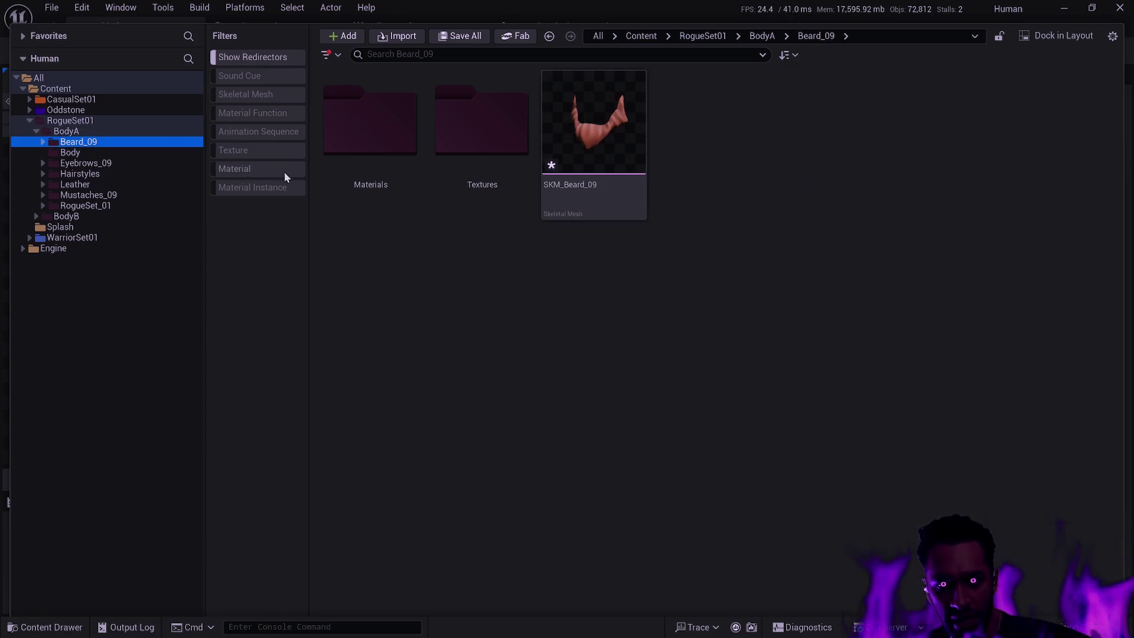
# Step: Expand Oddstone > Character > Player > BodyA > Beards and expand Beard_09's subfolders
pyautogui.click(30, 110)
pyautogui.click(37, 121)
pyautogui.click(42, 131)
pyautogui.click(49, 142)
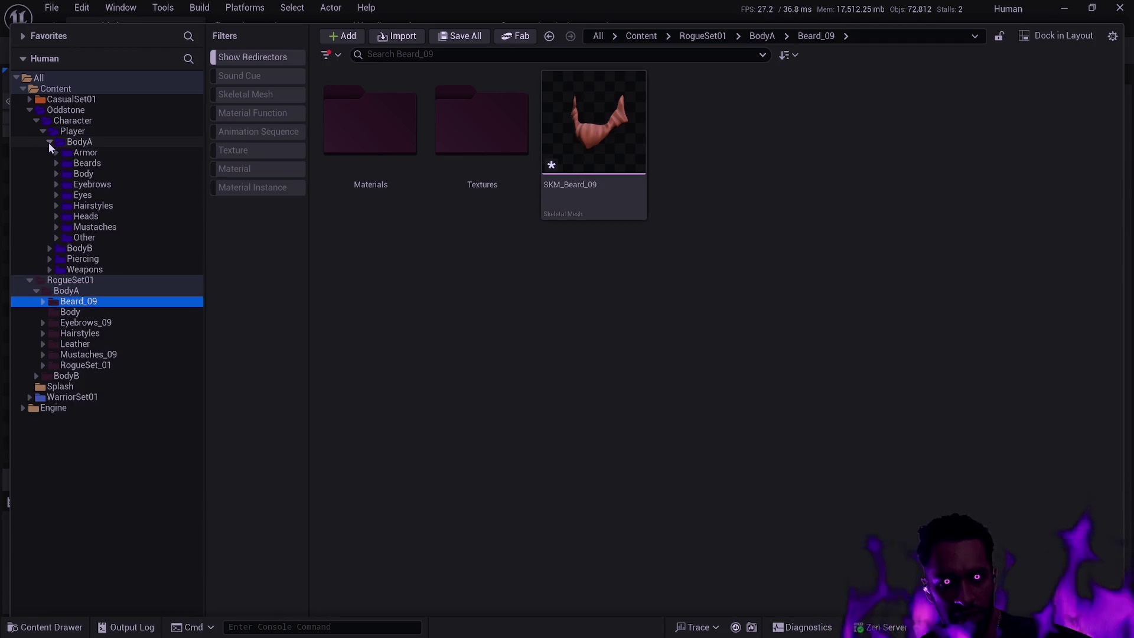
pyautogui.click(55, 153)
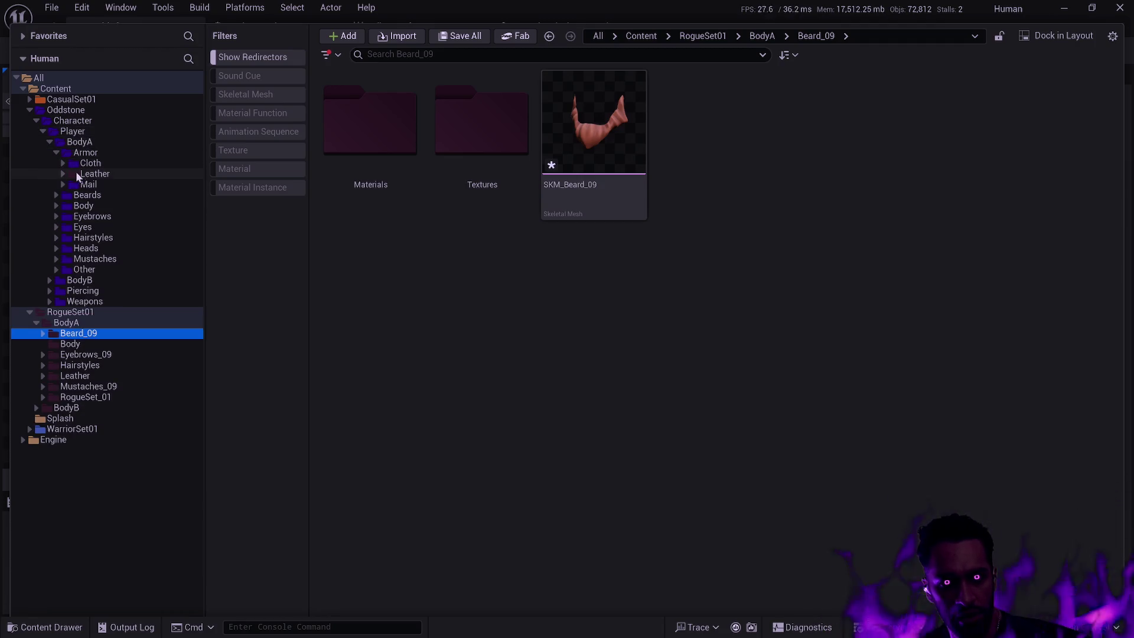
pyautogui.click(62, 174)
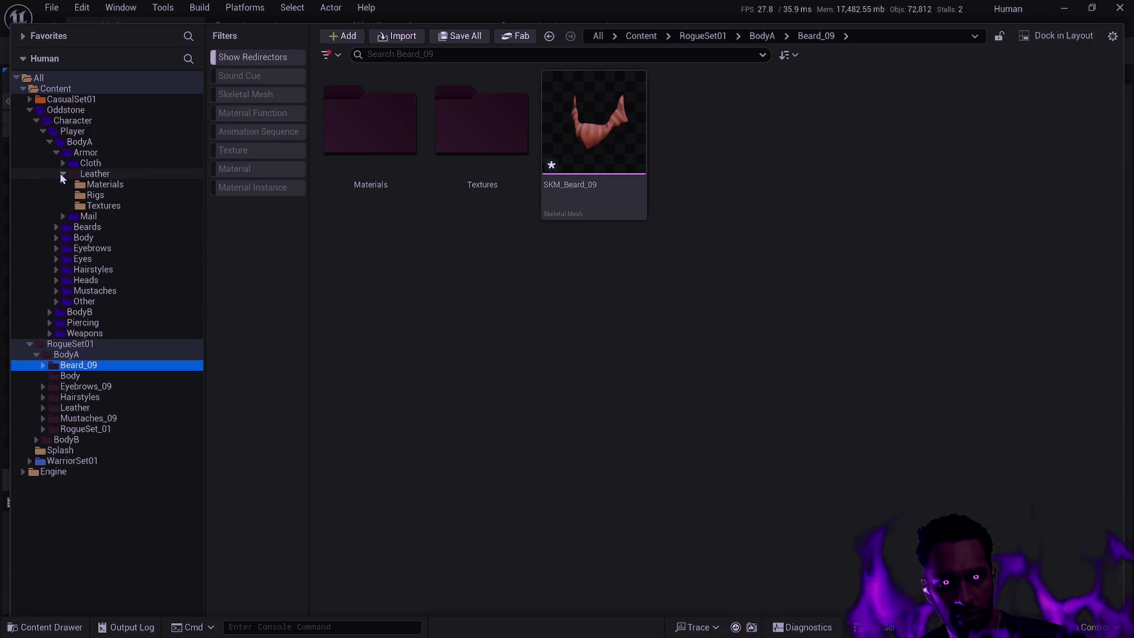
pyautogui.click(61, 174)
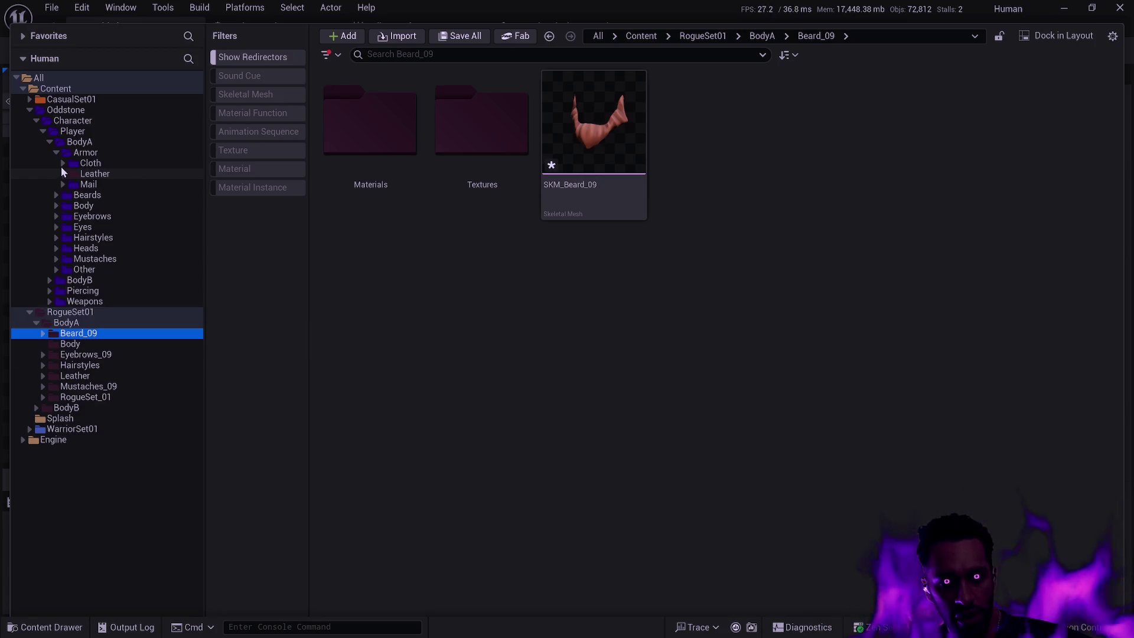
pyautogui.click(56, 153)
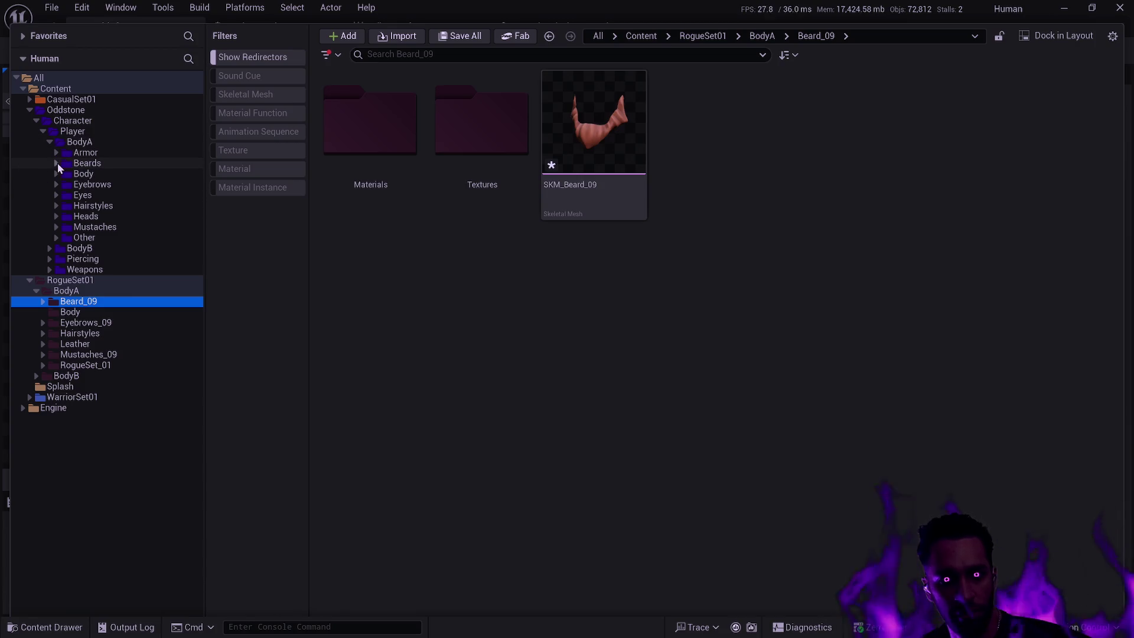
pyautogui.click(57, 163)
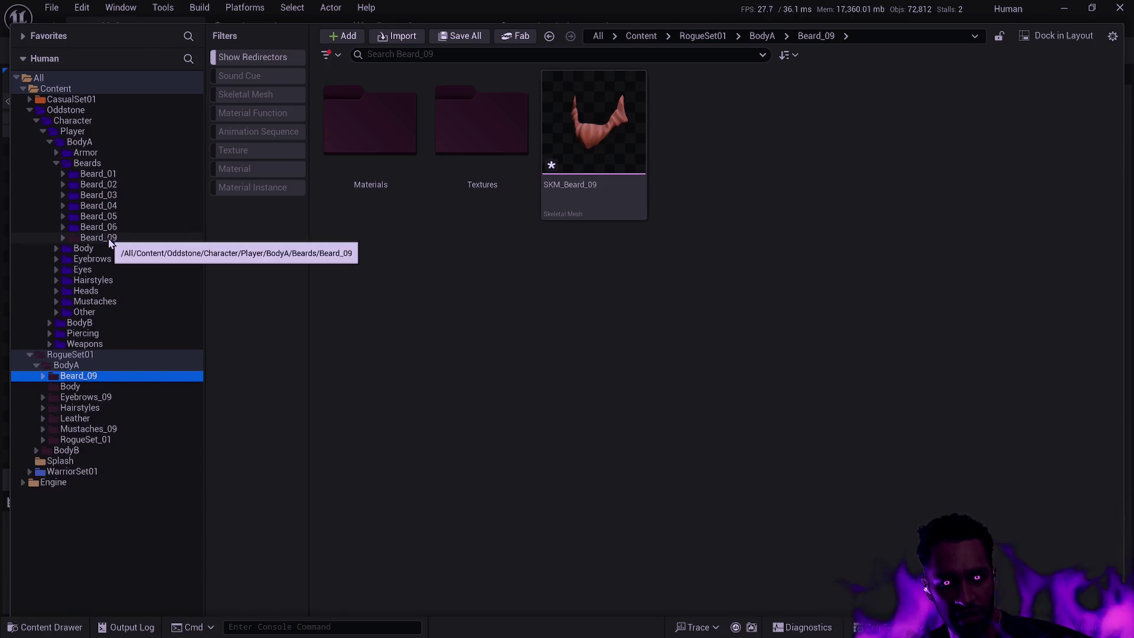
pyautogui.click(115, 238)
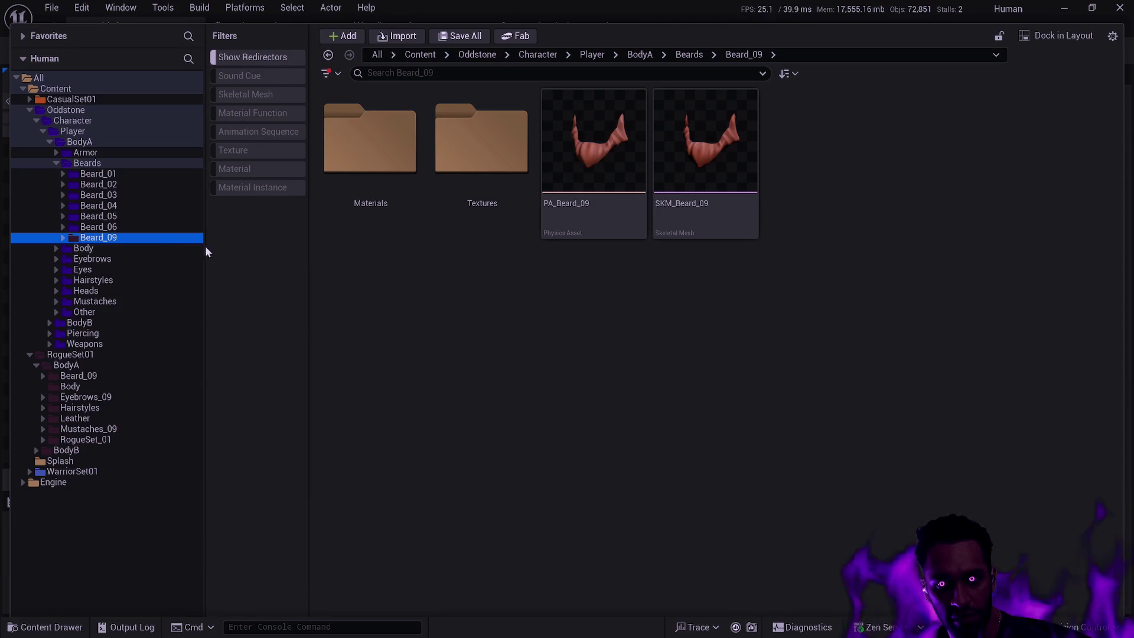
pyautogui.doubleClick(112, 238)
# Step: Colour Oddstone's Beard_09 with its Materials and Textures subfolders dark blue
pyautogui.keyDown('shift'); pyautogui.click(114, 261); pyautogui.keyUp('shift')
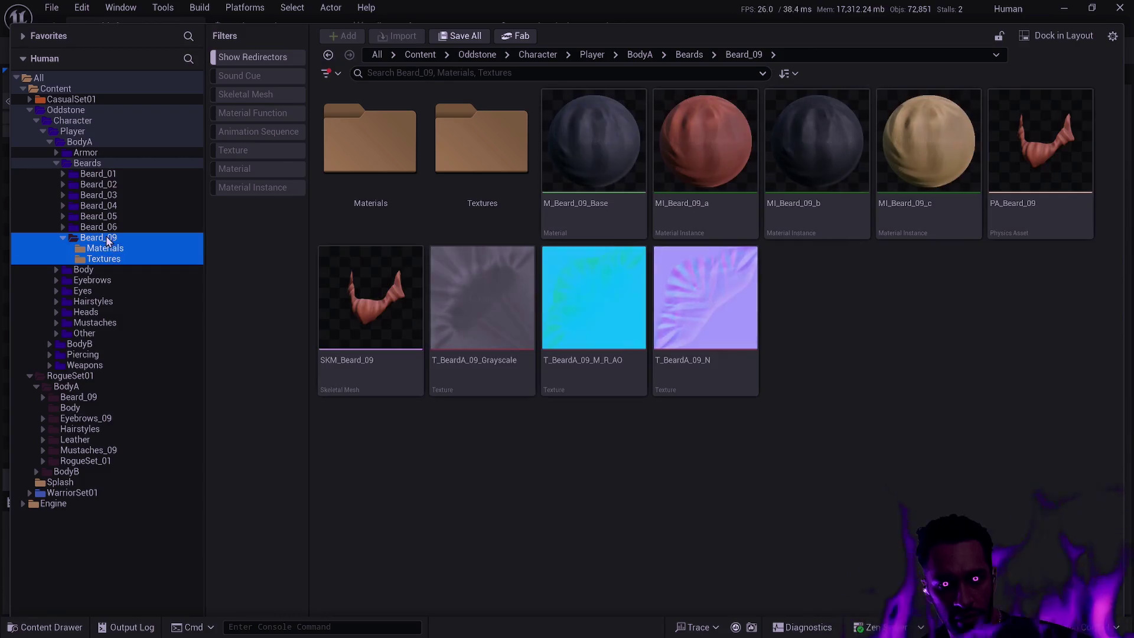
pyautogui.rightClick(126, 239)
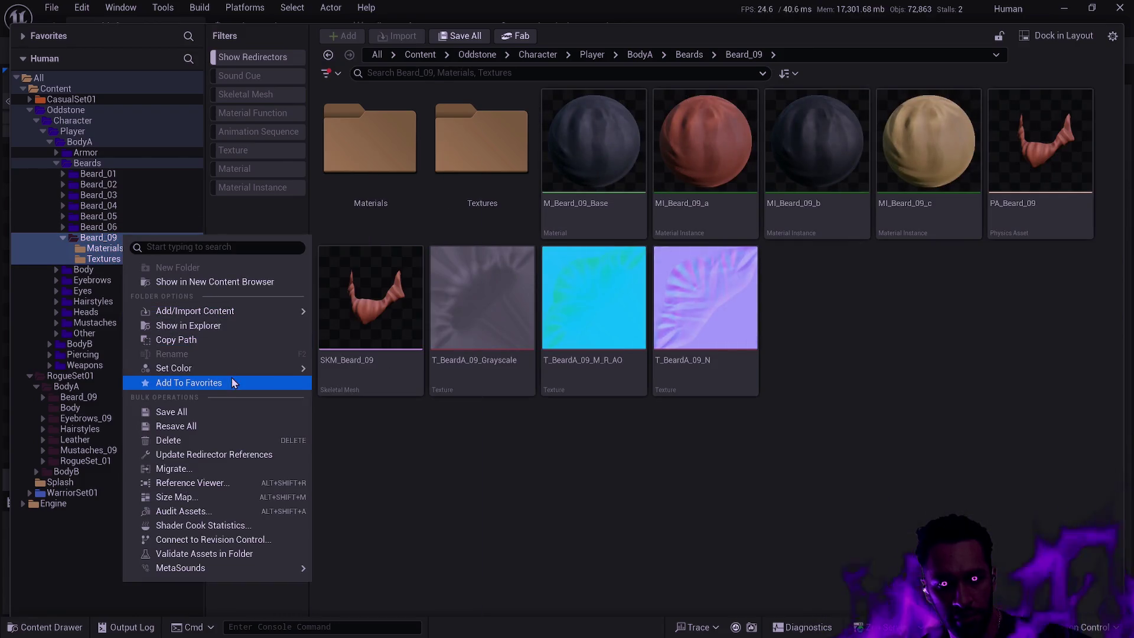
pyautogui.moveTo(284, 368)
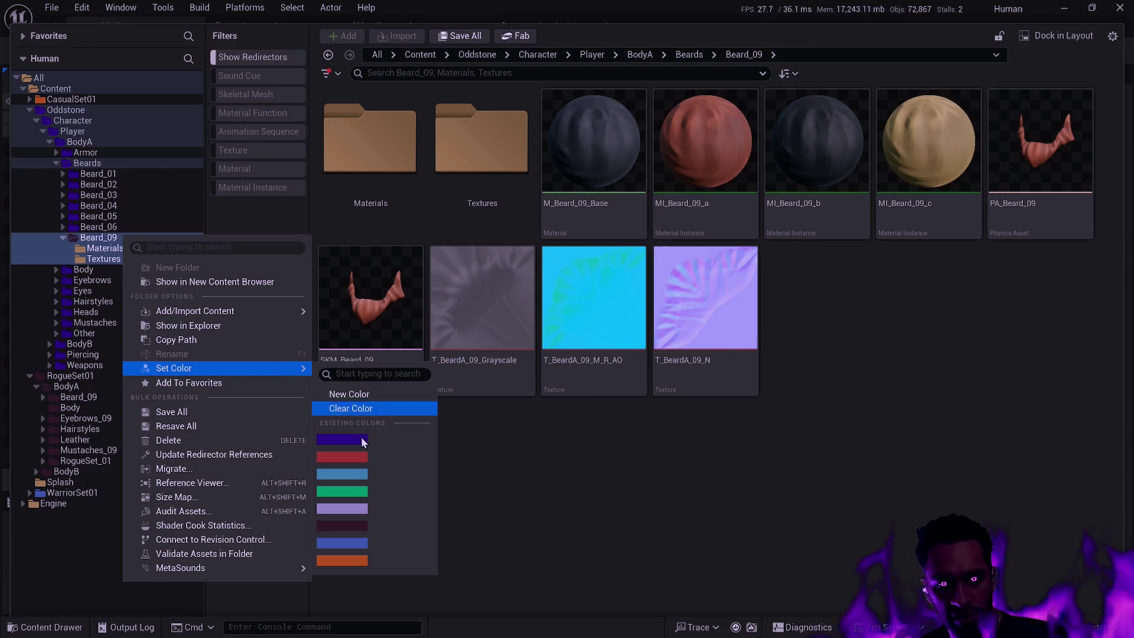
pyautogui.click(363, 440)
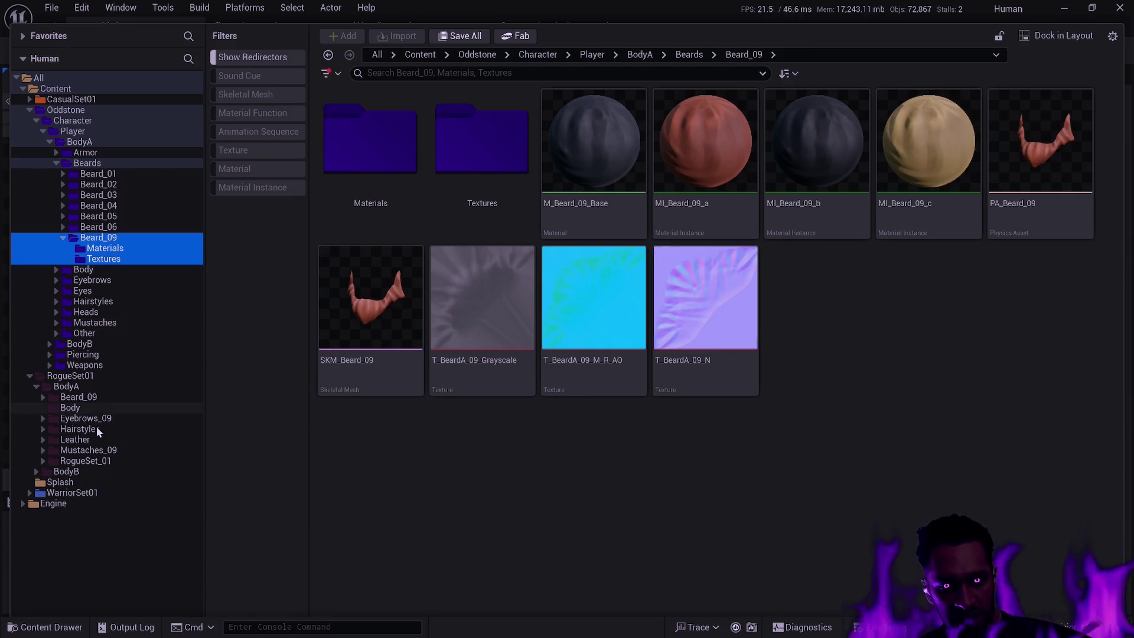
pyautogui.click(92, 399)
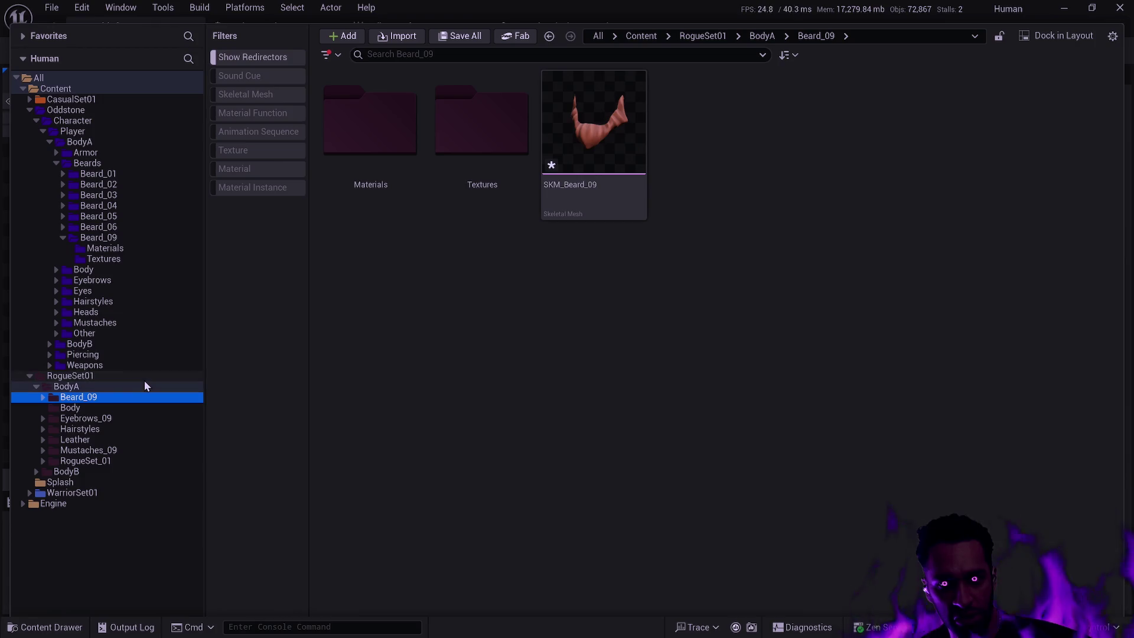
# Step: Delete RogueSet01's Beard_09, Eyebrows_09 and Hairstyles folders along with their meshes
pyautogui.press('Delete')
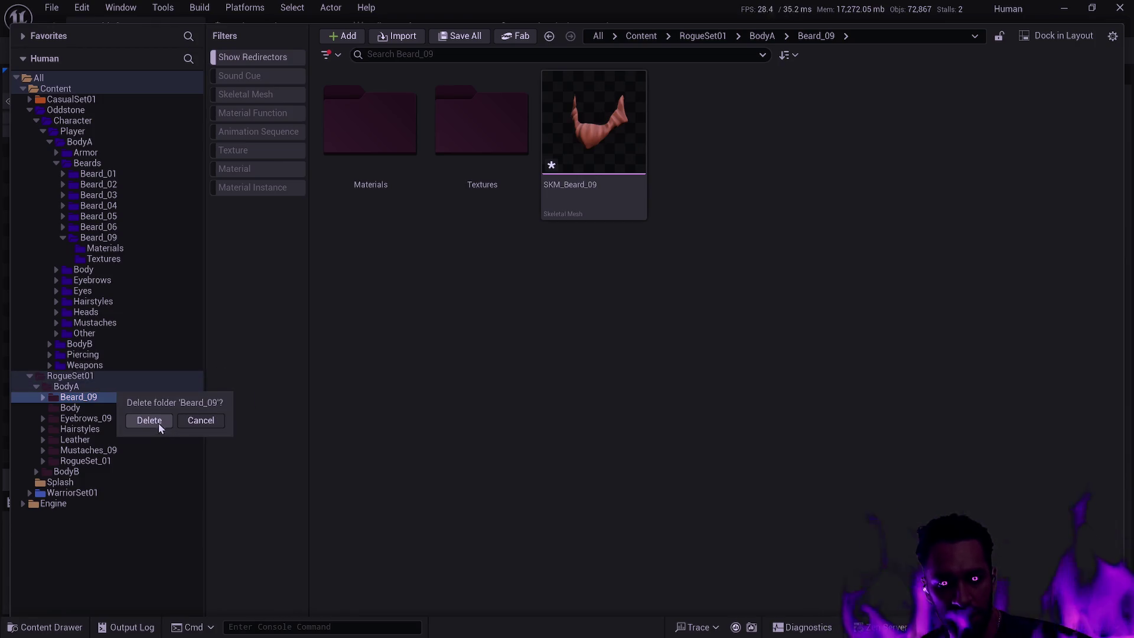
pyautogui.click(148, 421)
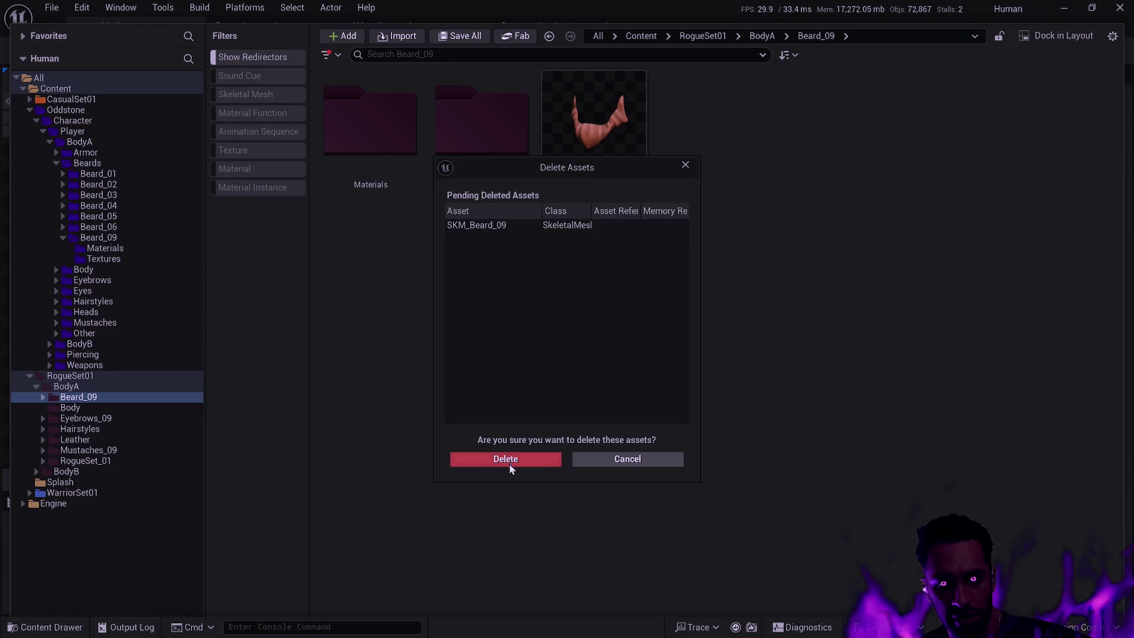
pyautogui.click(508, 466)
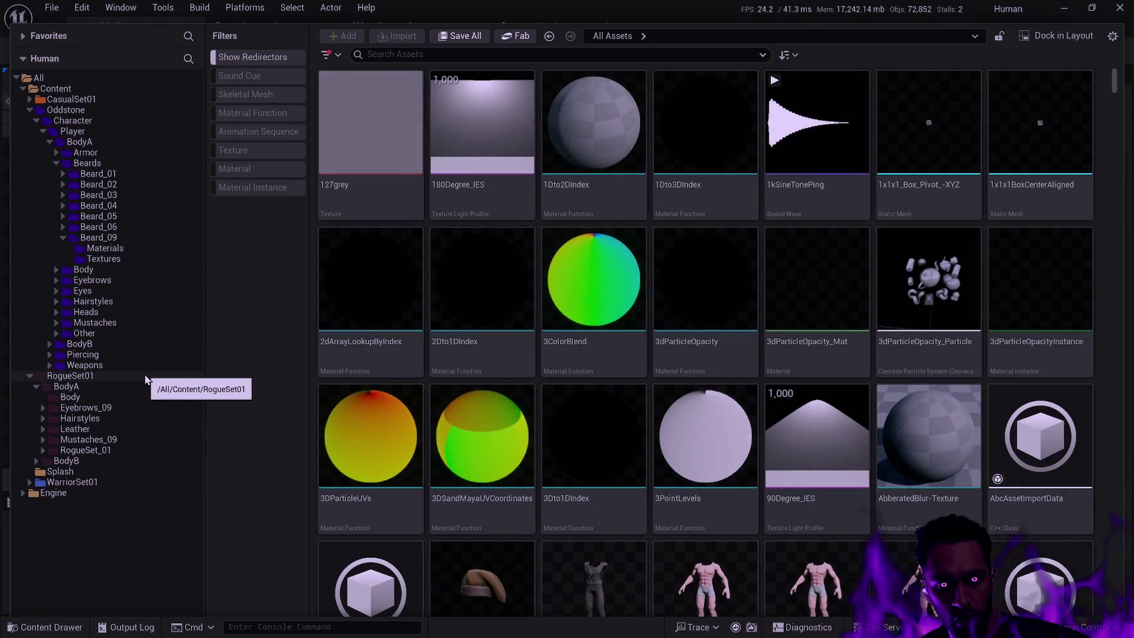
pyautogui.click(112, 406)
pyautogui.press('Delete')
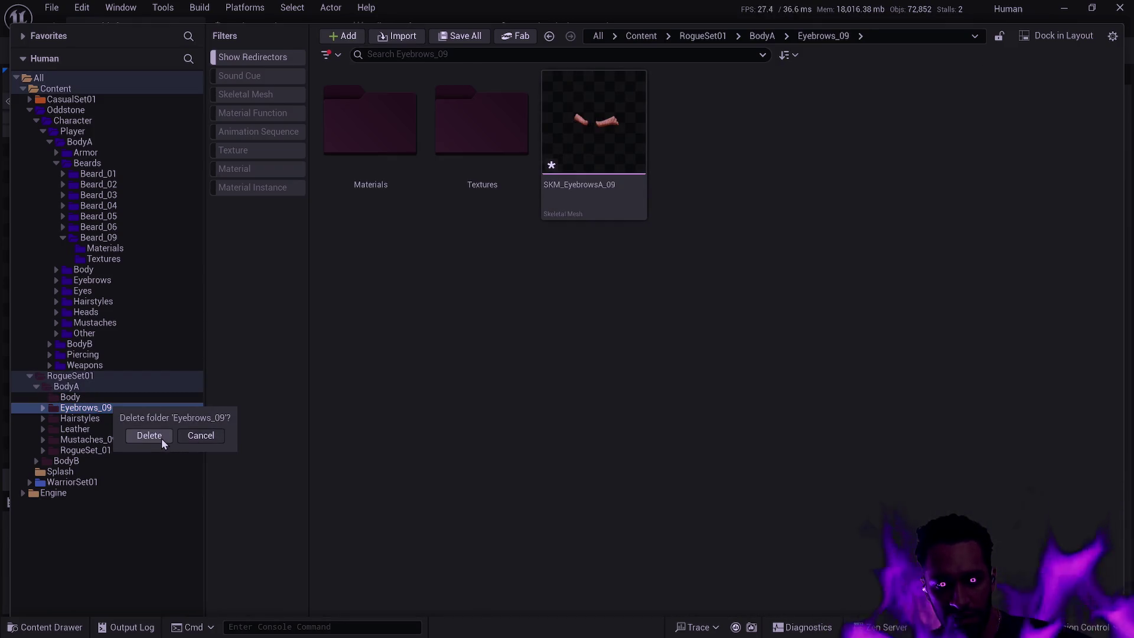
pyautogui.click(161, 438)
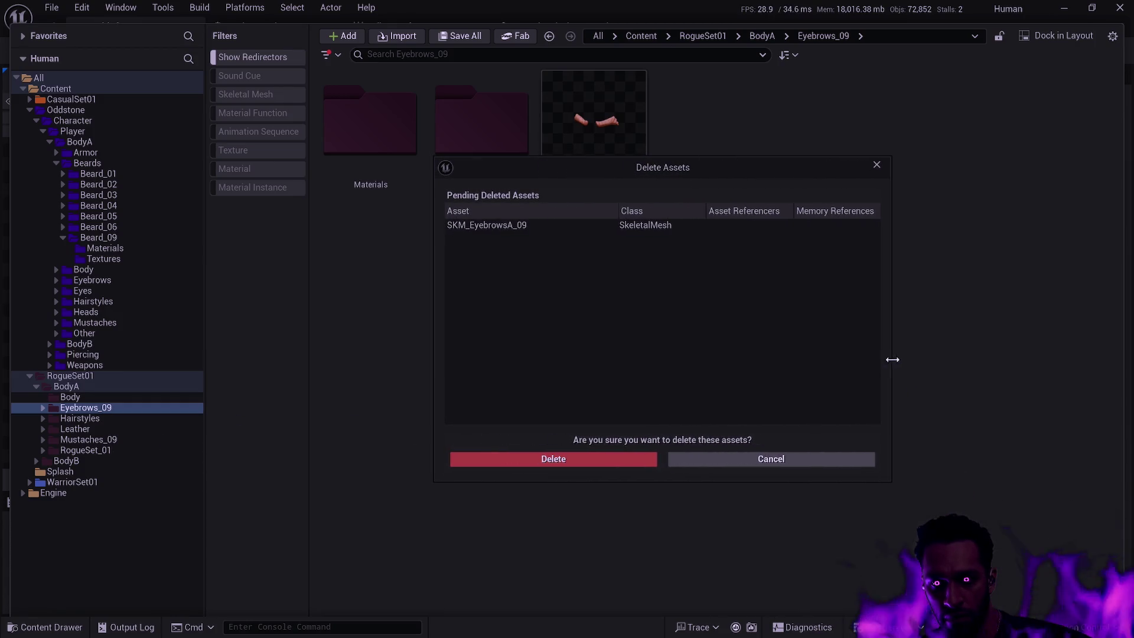
pyautogui.click(552, 461)
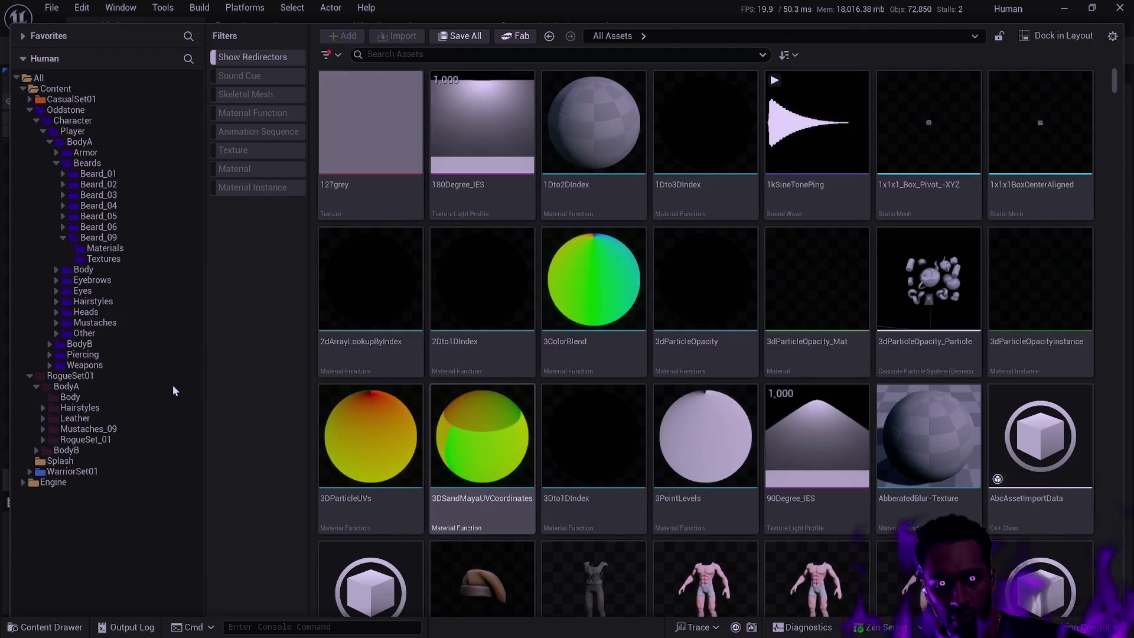
pyautogui.click(111, 407)
pyautogui.press('Delete')
pyautogui.click(147, 433)
pyautogui.click(513, 459)
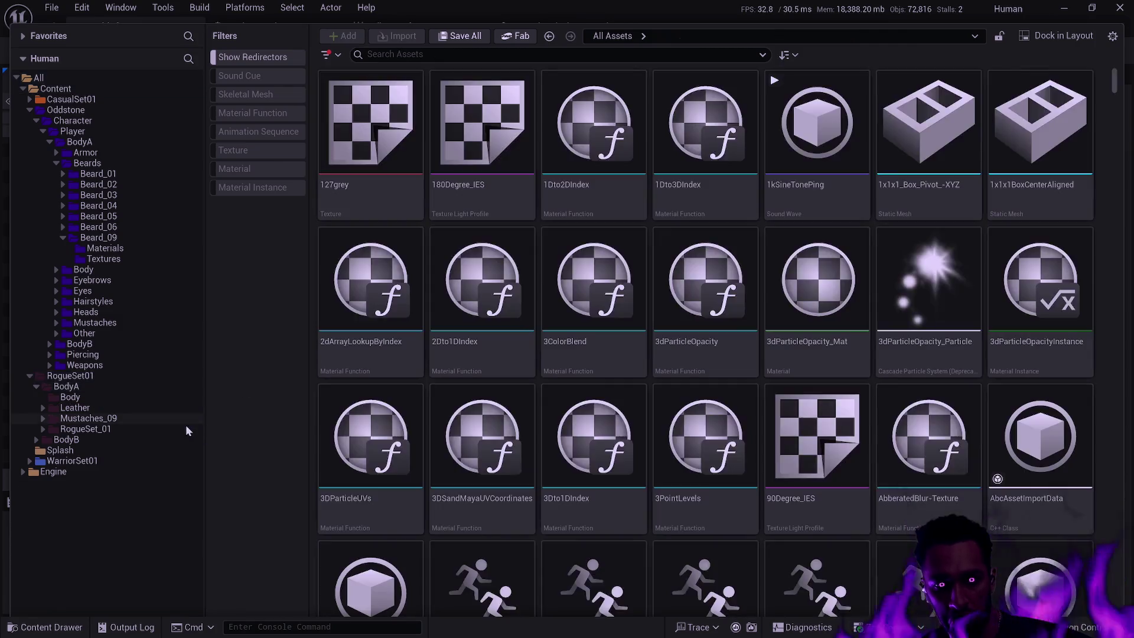
# Step: Cancel deleting the Leather folder to keep it, and view BodyA's Body folder
pyautogui.click(106, 409)
pyautogui.press('Delete')
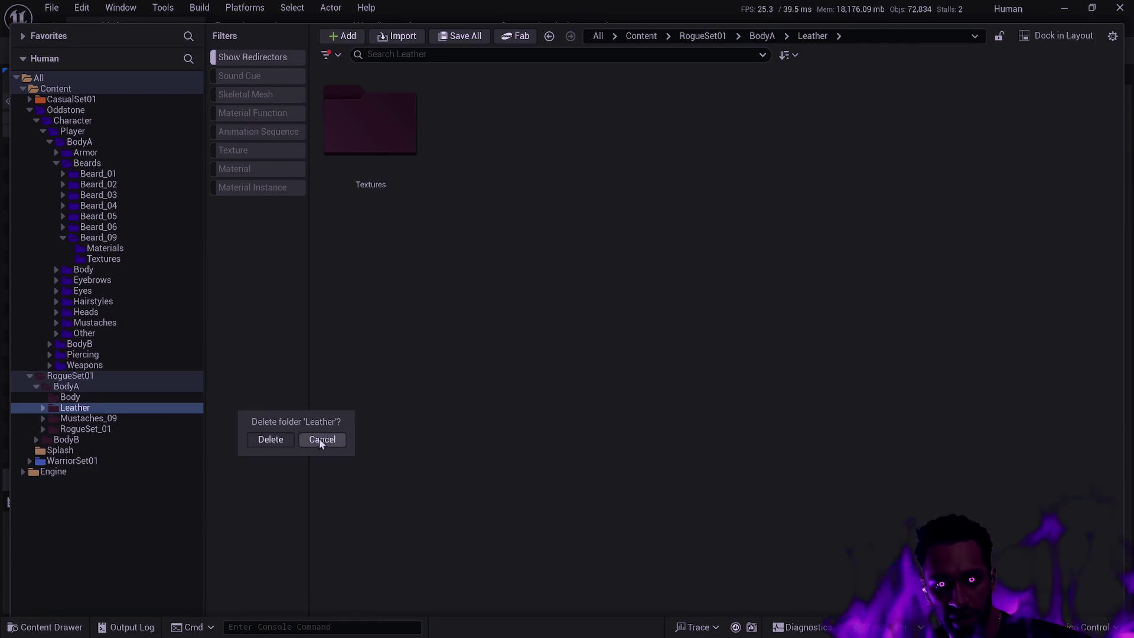
pyautogui.click(321, 439)
pyautogui.click(92, 396)
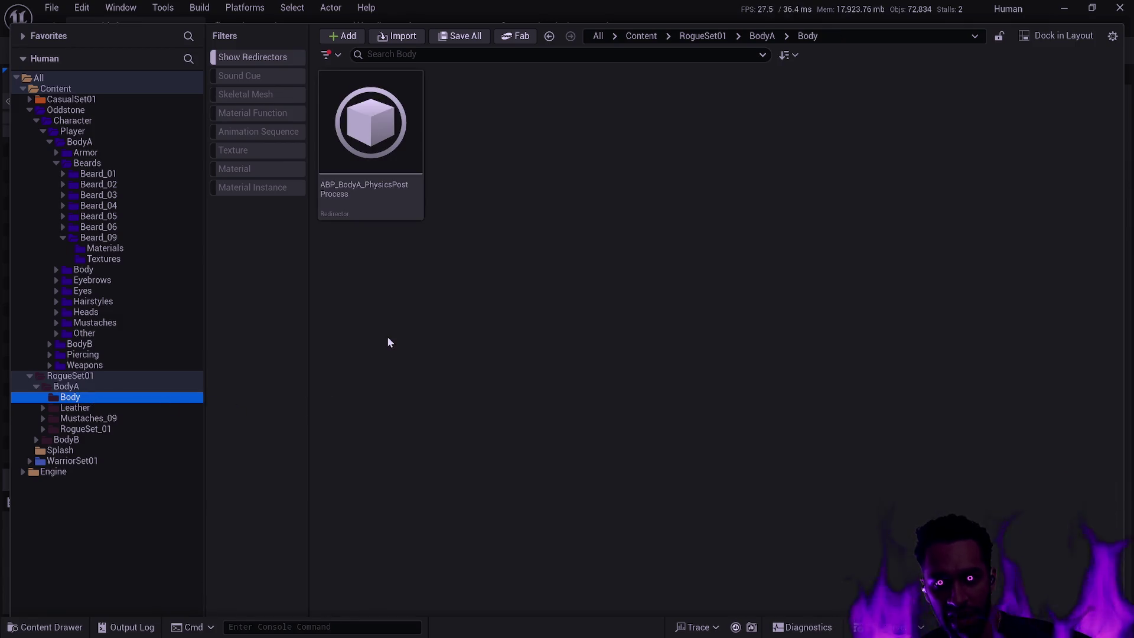
pyautogui.rightClick(108, 385)
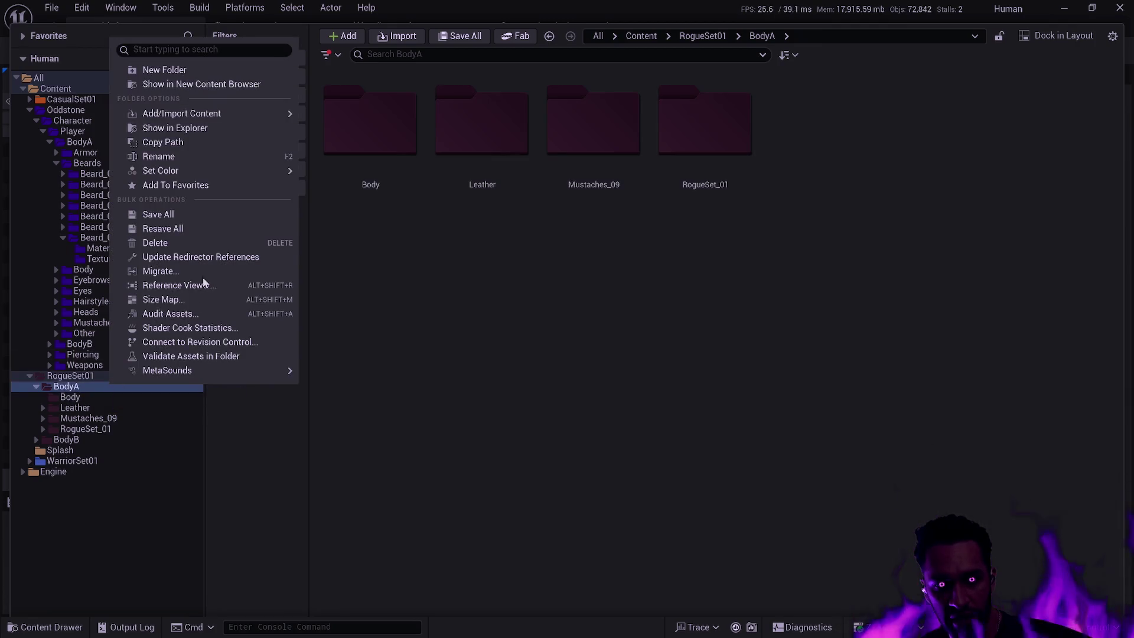
# Step: Update redirector references in BodyA, continuing past the Cape_l and other save failures
pyautogui.click(214, 257)
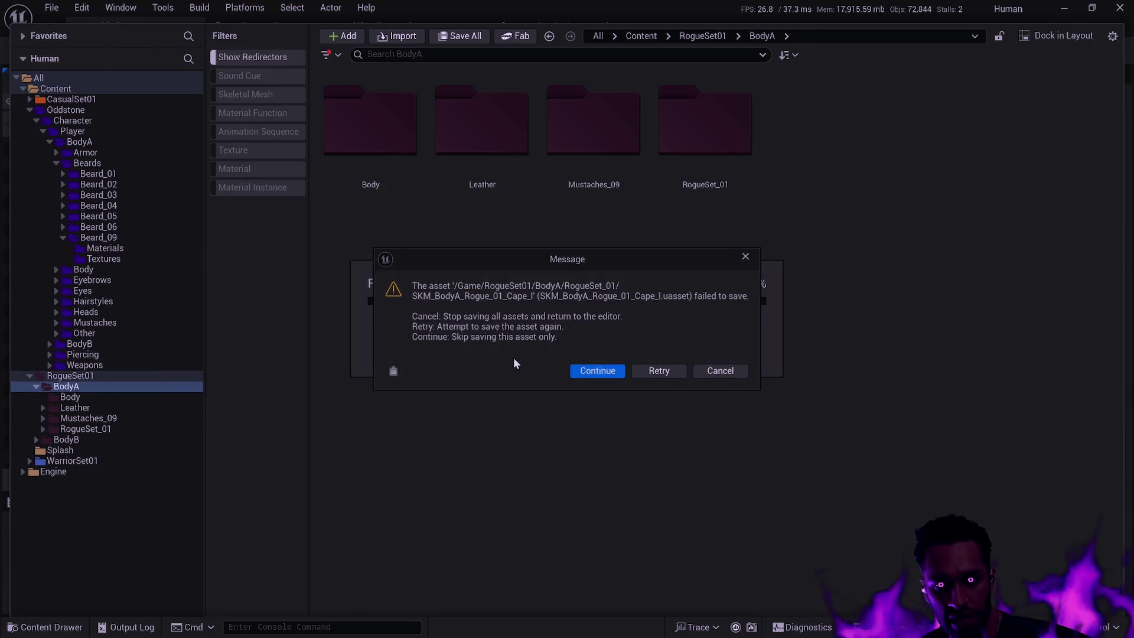
pyautogui.click(612, 371)
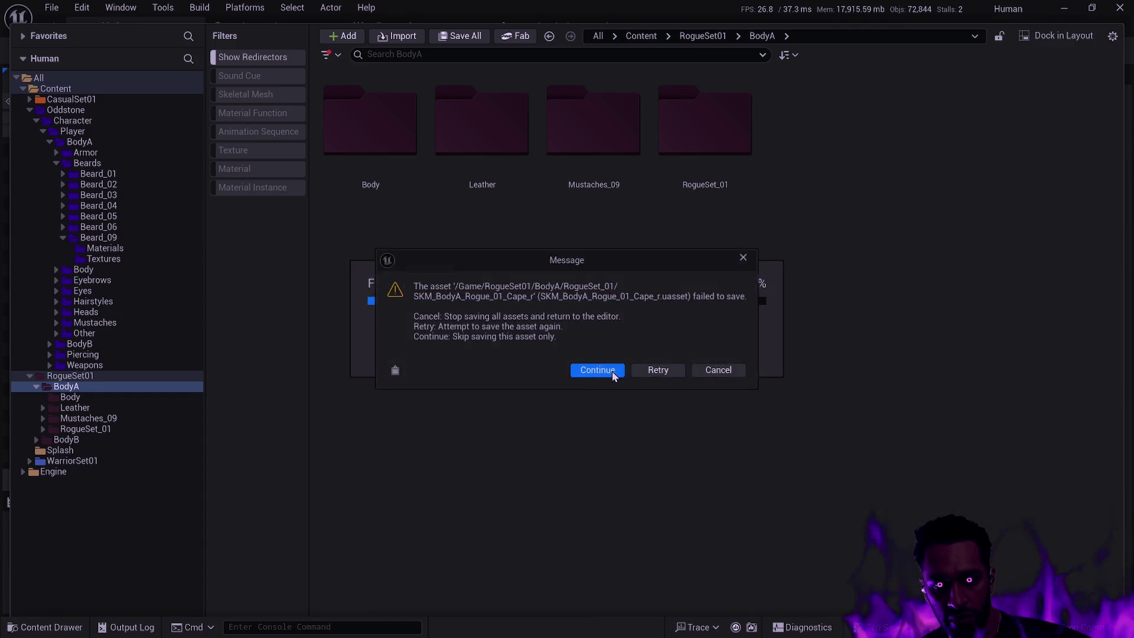
pyautogui.click(611, 370)
pyautogui.click(696, 355)
pyautogui.click(568, 440)
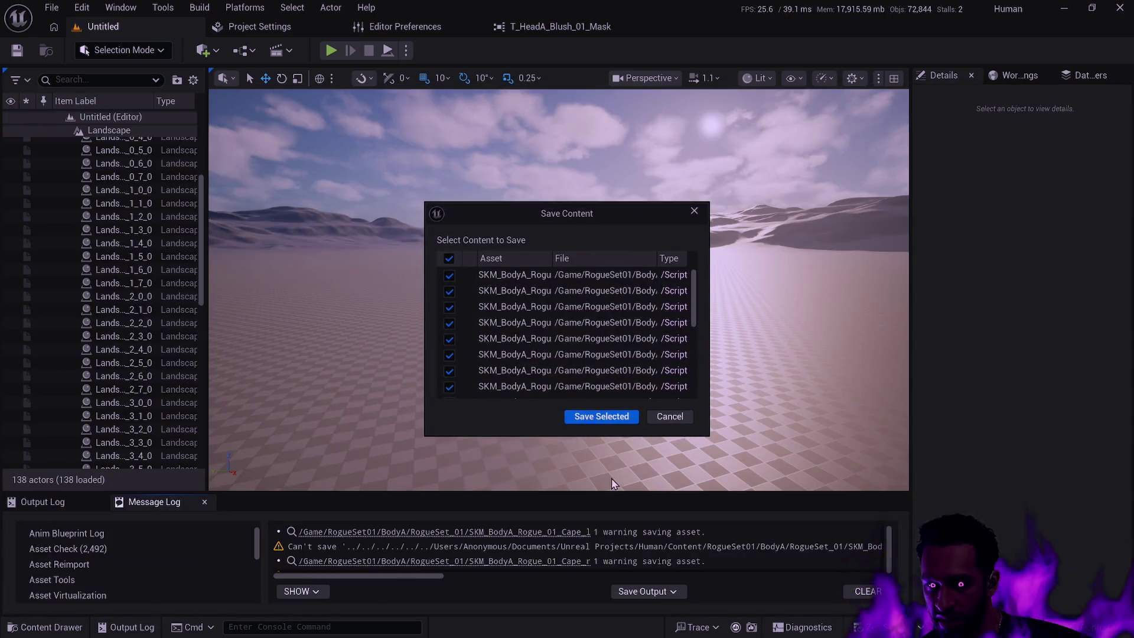
# Step: Save pending changed assets, skipping the failing arm armor assets, then reopen RogueSet01's Body folder
pyautogui.click(602, 416)
pyautogui.click(584, 378)
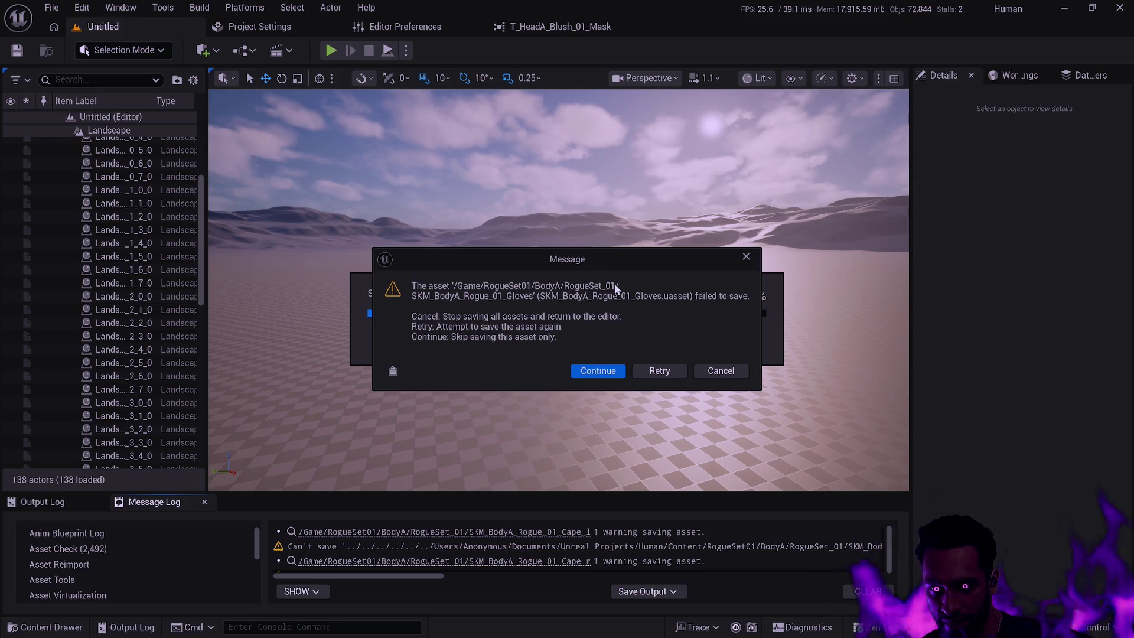
pyautogui.click(732, 373)
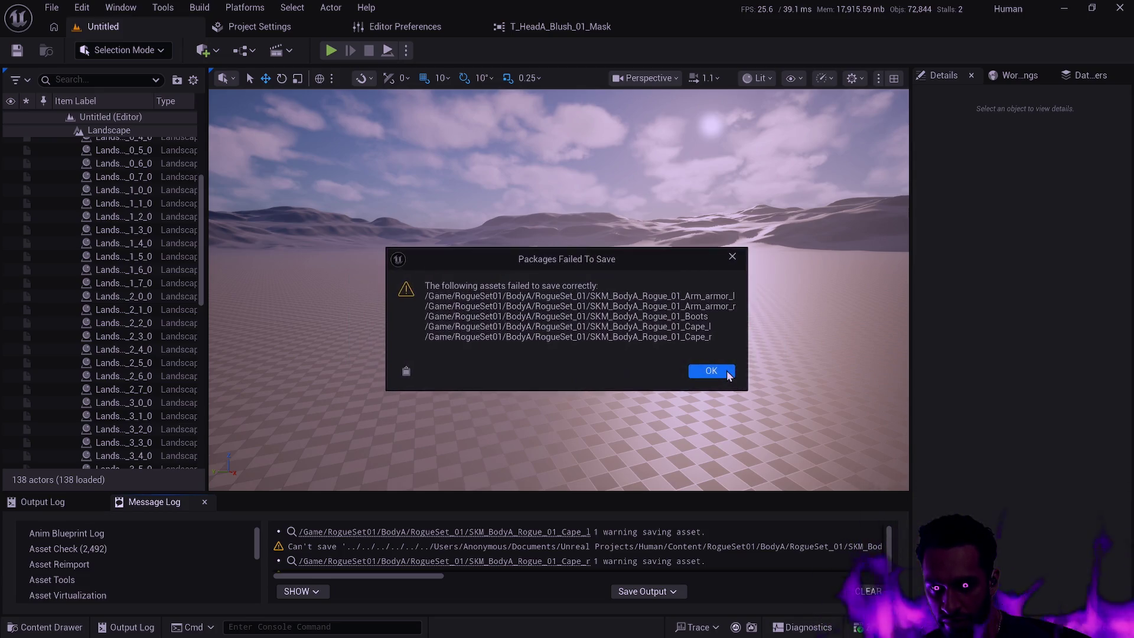
pyautogui.click(727, 370)
pyautogui.hotkey('ctrl', 'space')
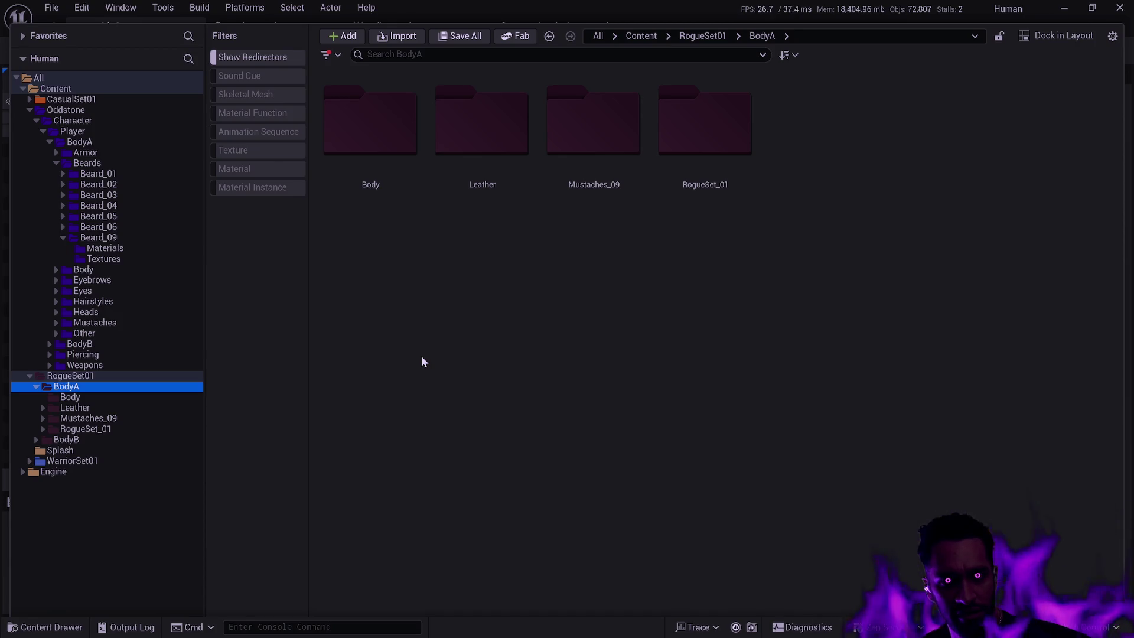
pyautogui.click(111, 398)
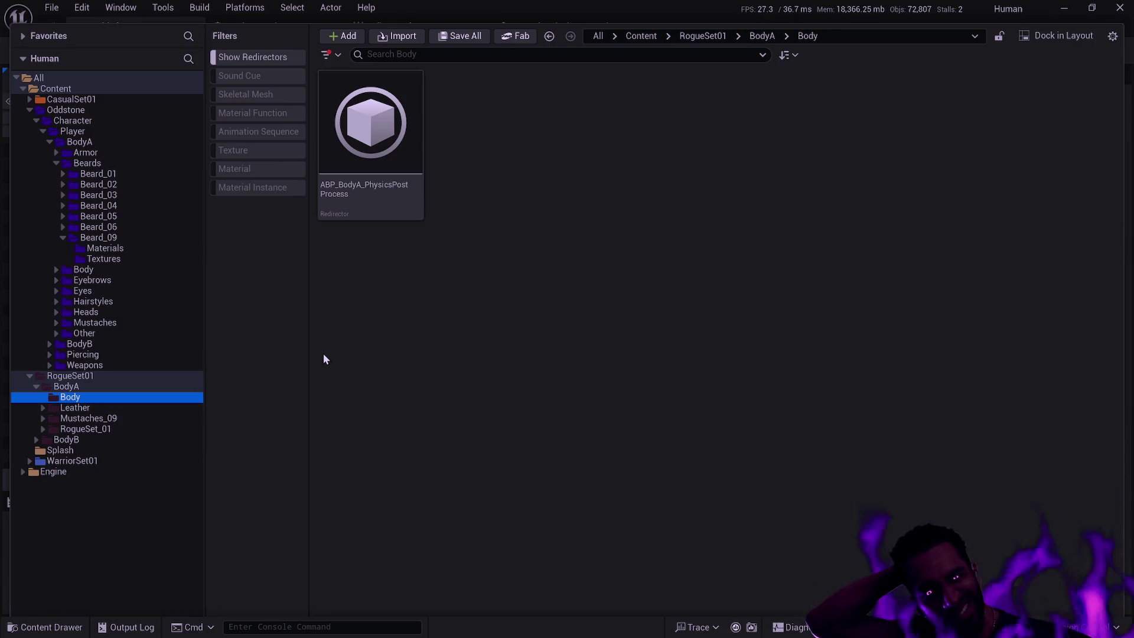
# Step: Run Update Redirector References on the Body folder, skipping the failing Cape_l saves
pyautogui.click(394, 186)
pyautogui.click(103, 395)
pyautogui.rightClick(103, 399)
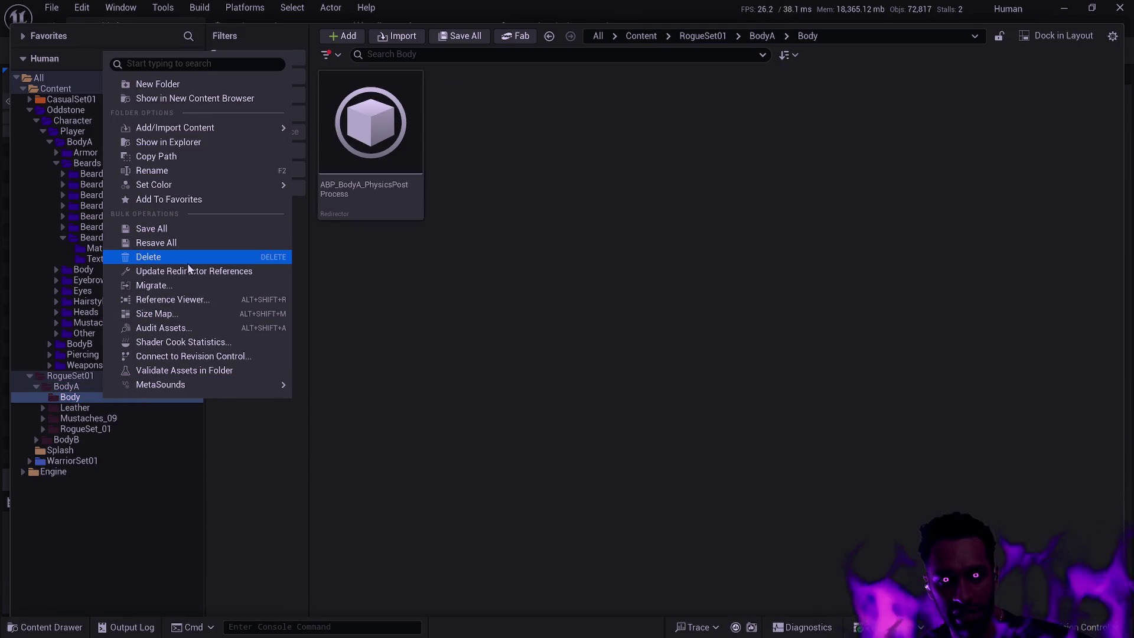
pyautogui.click(187, 270)
pyautogui.click(595, 371)
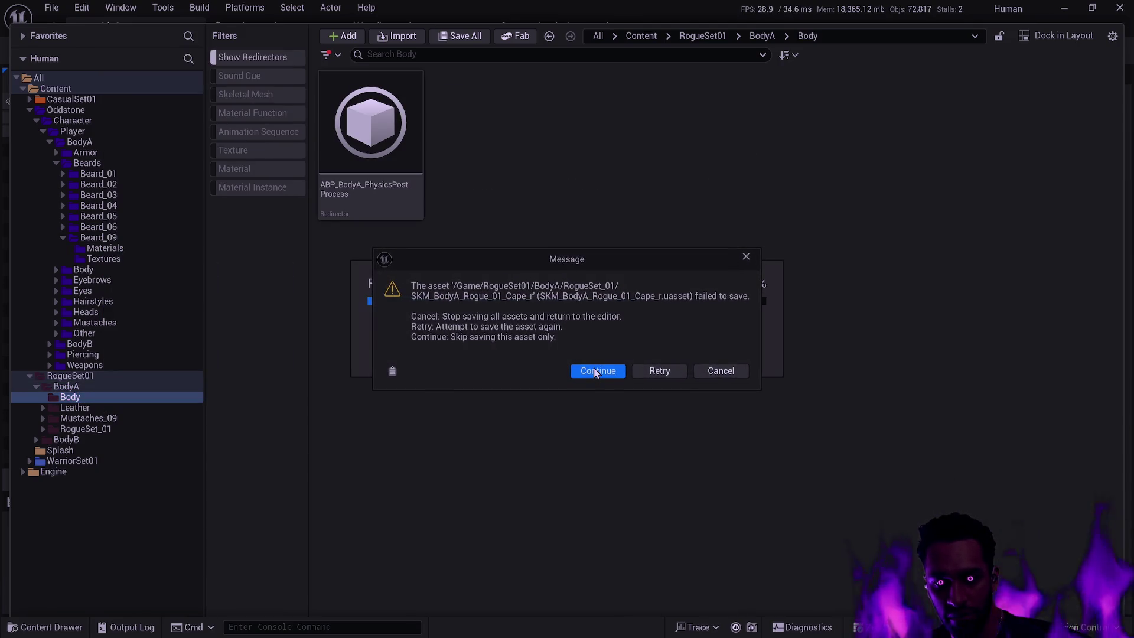
pyautogui.click(706, 371)
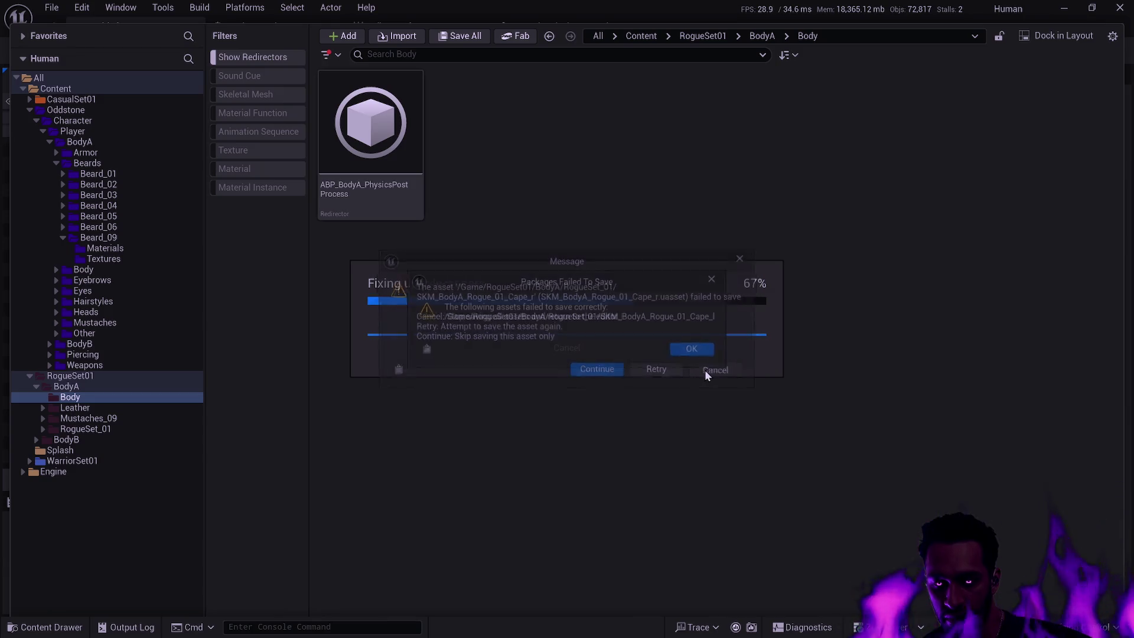
pyautogui.click(704, 357)
pyautogui.click(566, 439)
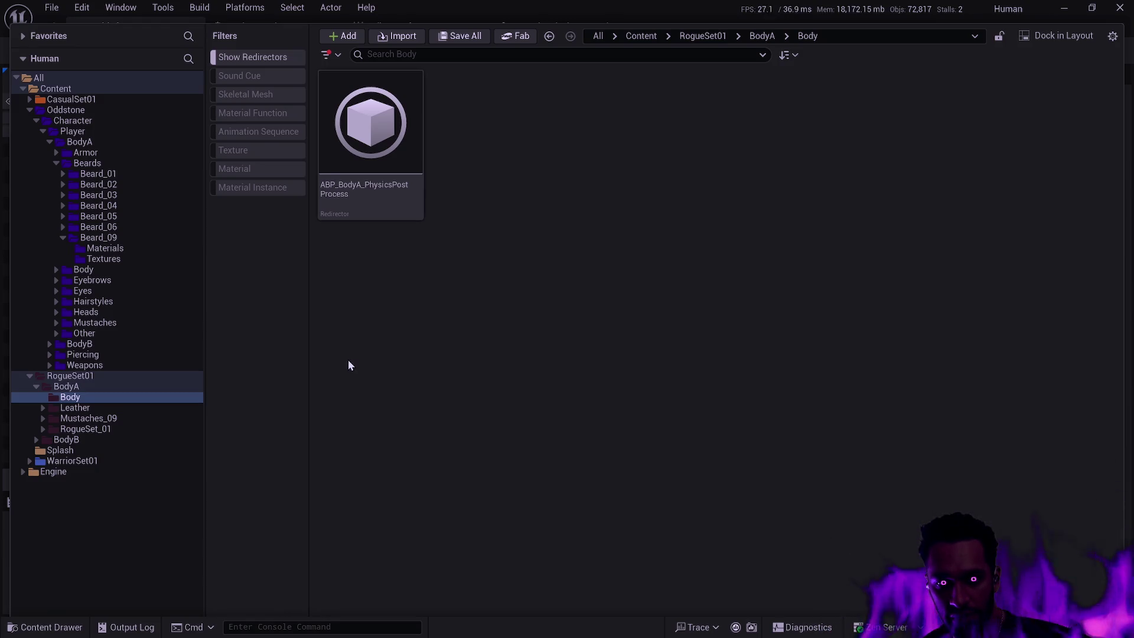
# Step: Delete RogueSet01's Mustaches_09 folder together with SKM_MustachesA_09
pyautogui.click(113, 417)
pyautogui.press('Delete')
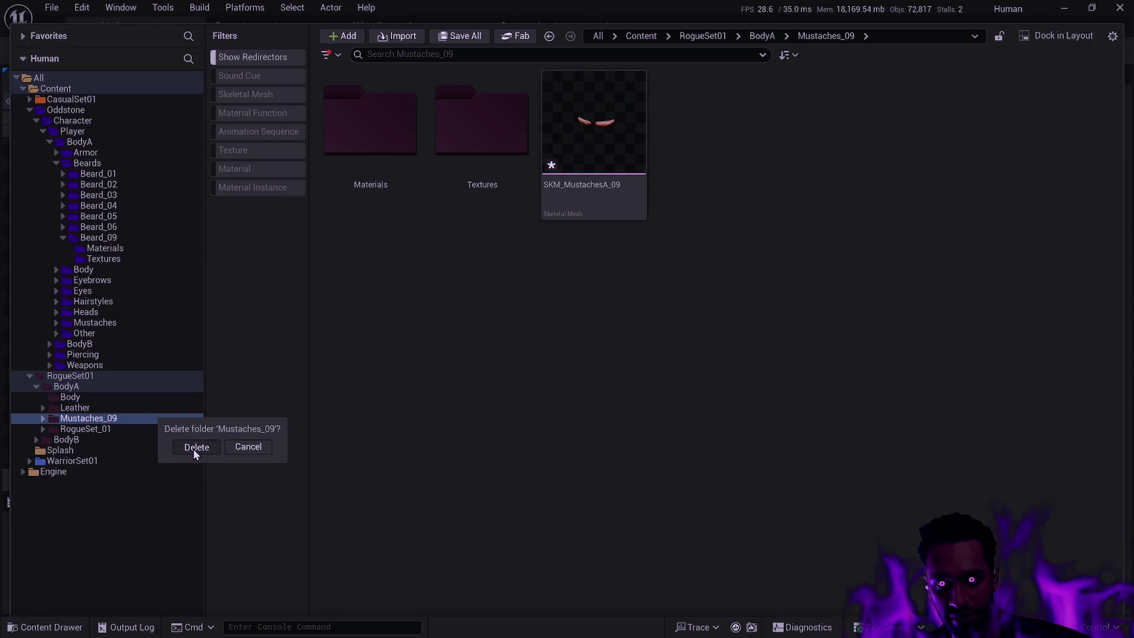
pyautogui.click(195, 446)
pyautogui.click(494, 464)
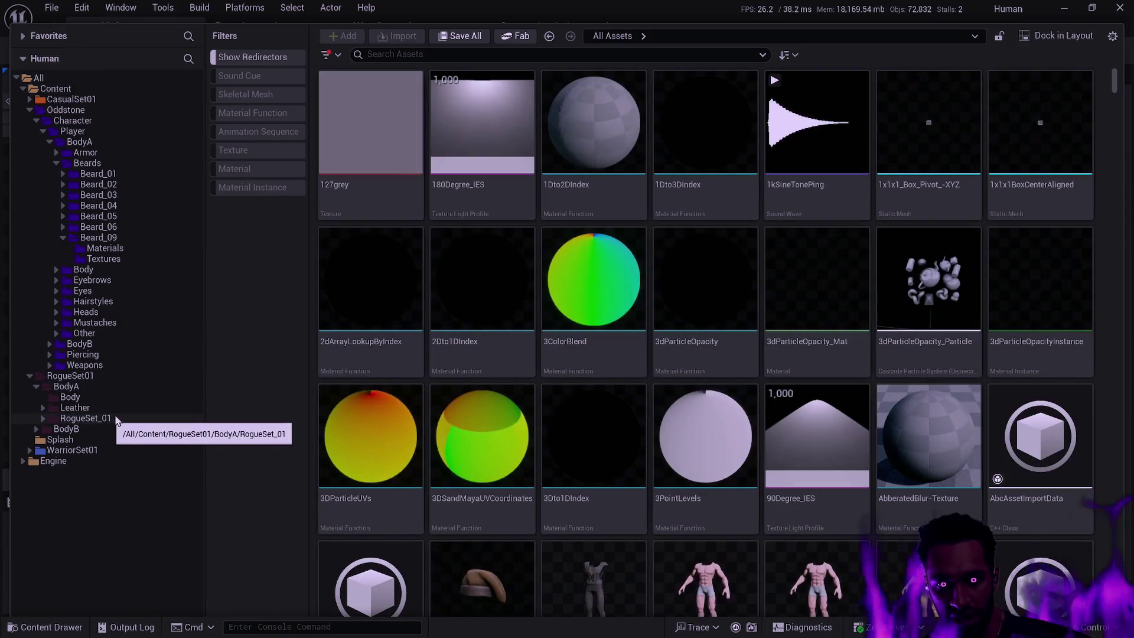
# Step: Verify Leather's Textures subfolder is empty, delete the Leather folder, and open RogueSet_01
pyautogui.click(118, 418)
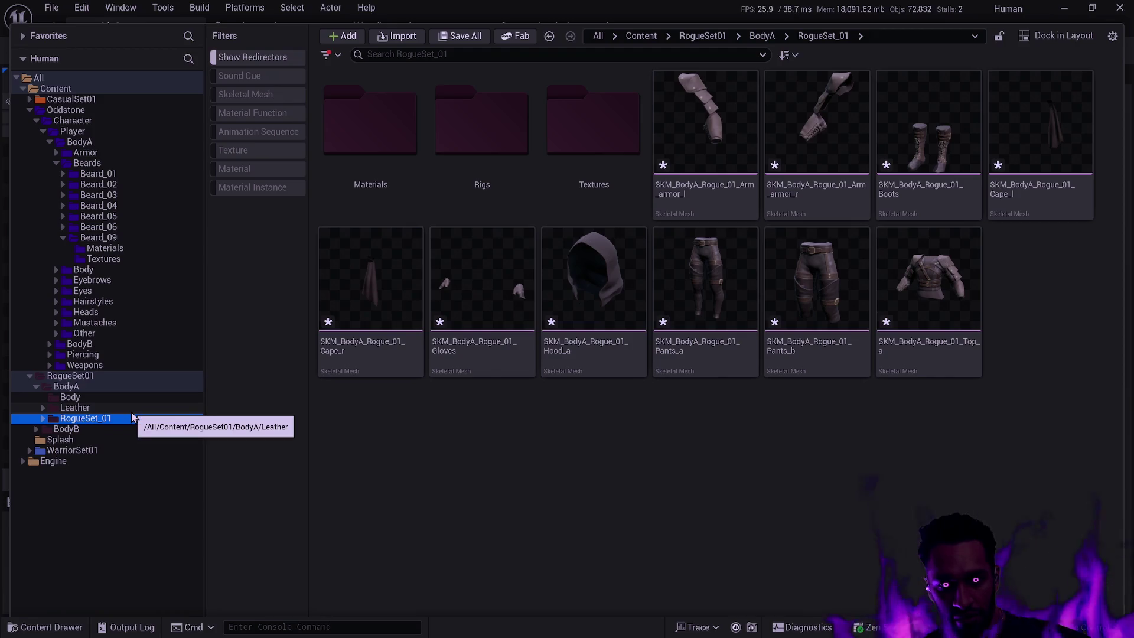
pyautogui.click(84, 408)
pyautogui.click(43, 409)
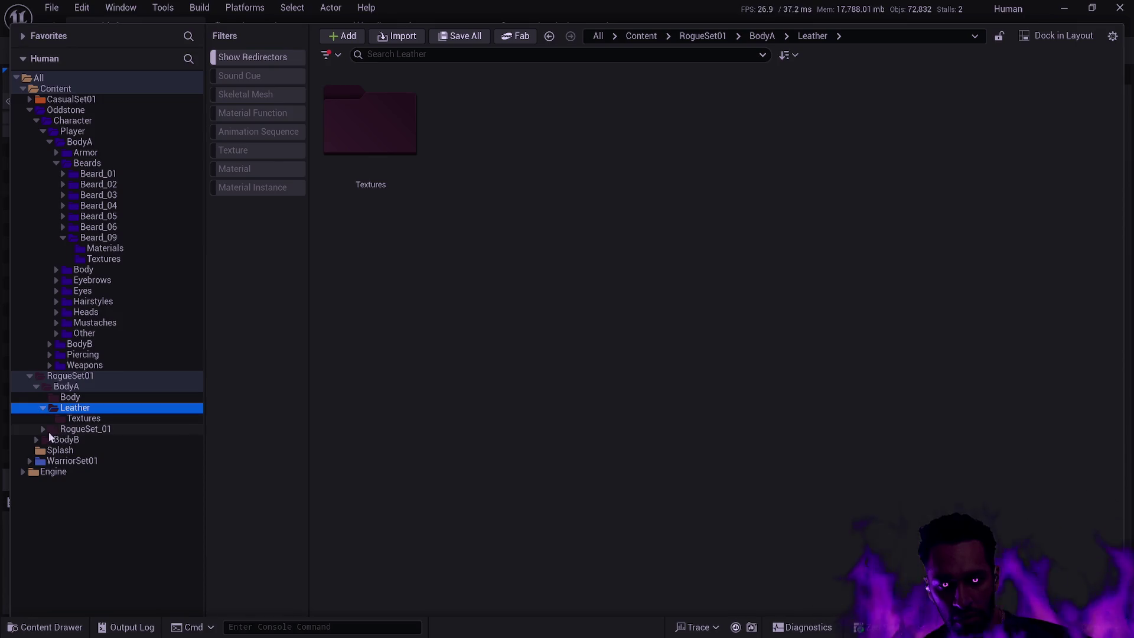
pyautogui.click(43, 429)
pyautogui.click(89, 419)
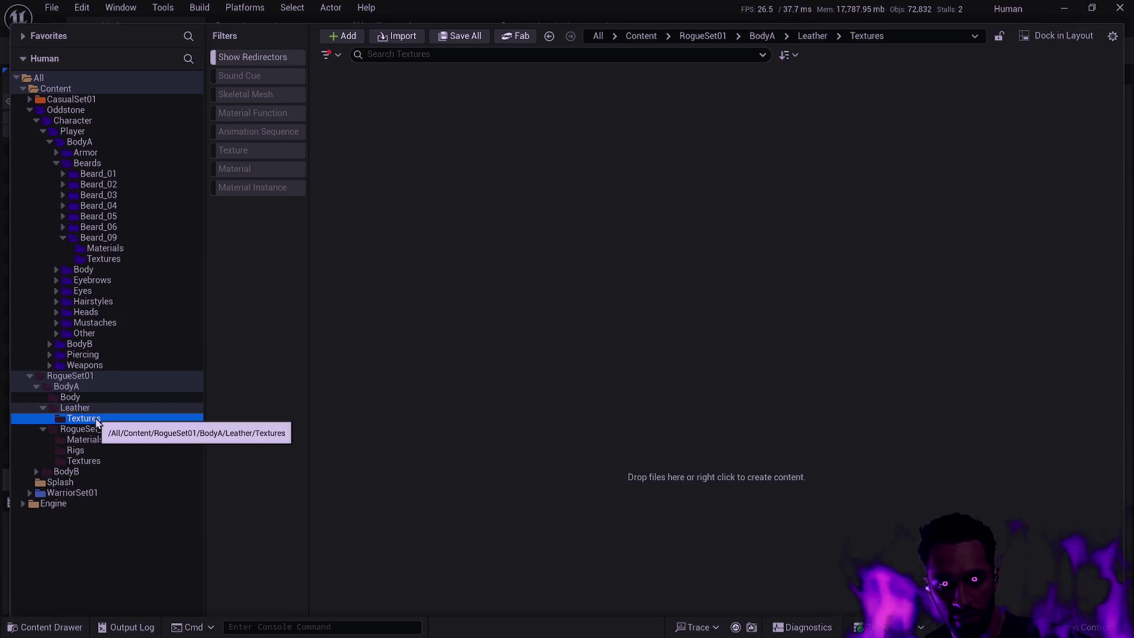
pyautogui.click(111, 408)
pyautogui.click(107, 416)
pyautogui.click(109, 408)
pyautogui.press('Delete')
pyautogui.click(133, 434)
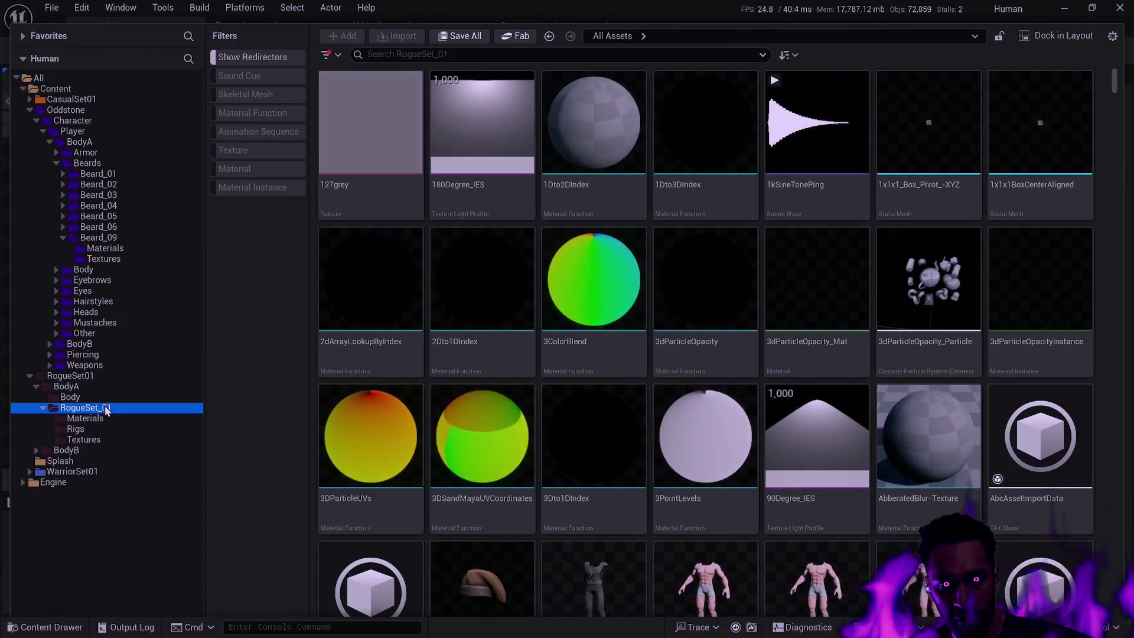
pyautogui.click(105, 407)
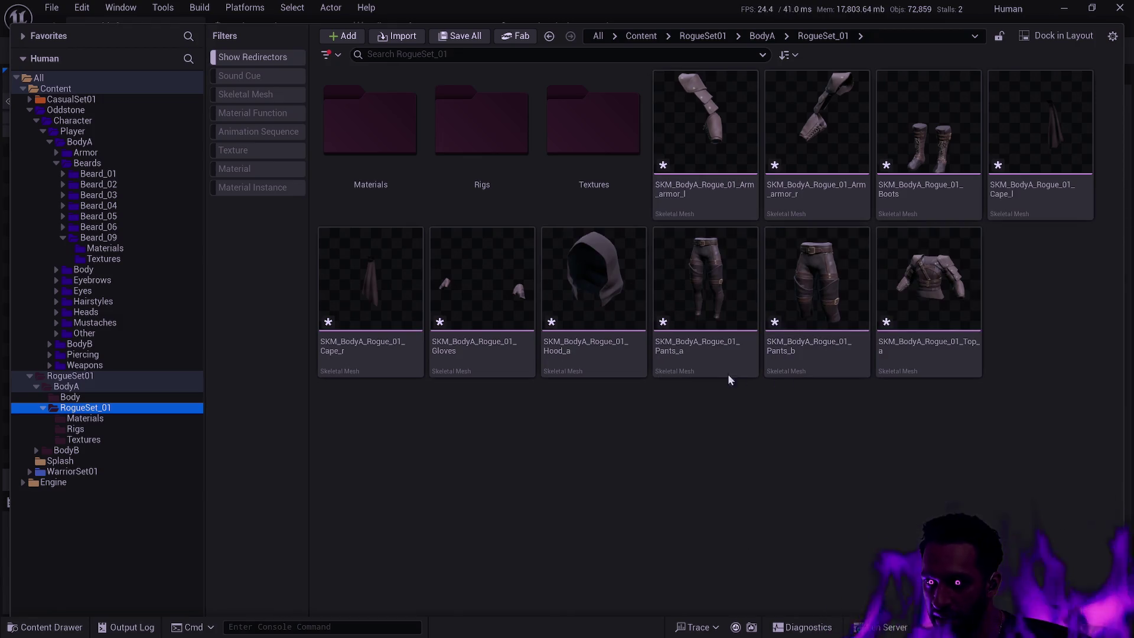
# Step: Inspect RogueSet_01's Textures and Rigs subfolders and select all its contents
pyautogui.doubleClick(602, 139)
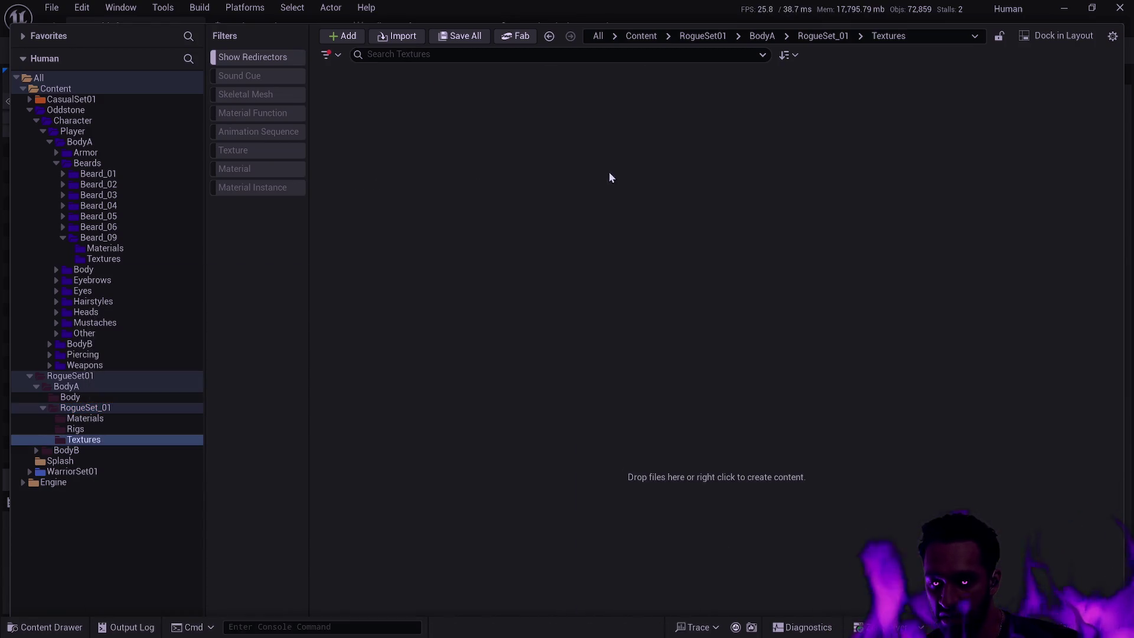
pyautogui.hotkey('alt', 'Left')
pyautogui.doubleClick(468, 129)
pyautogui.hotkey('alt', 'Left')
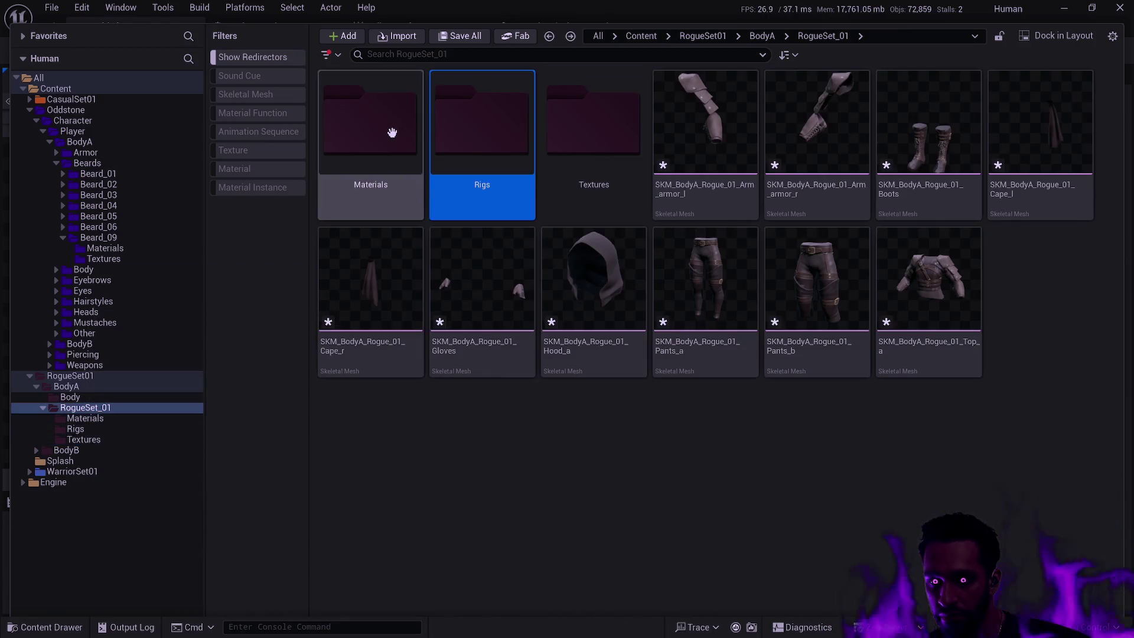
pyautogui.click(901, 278)
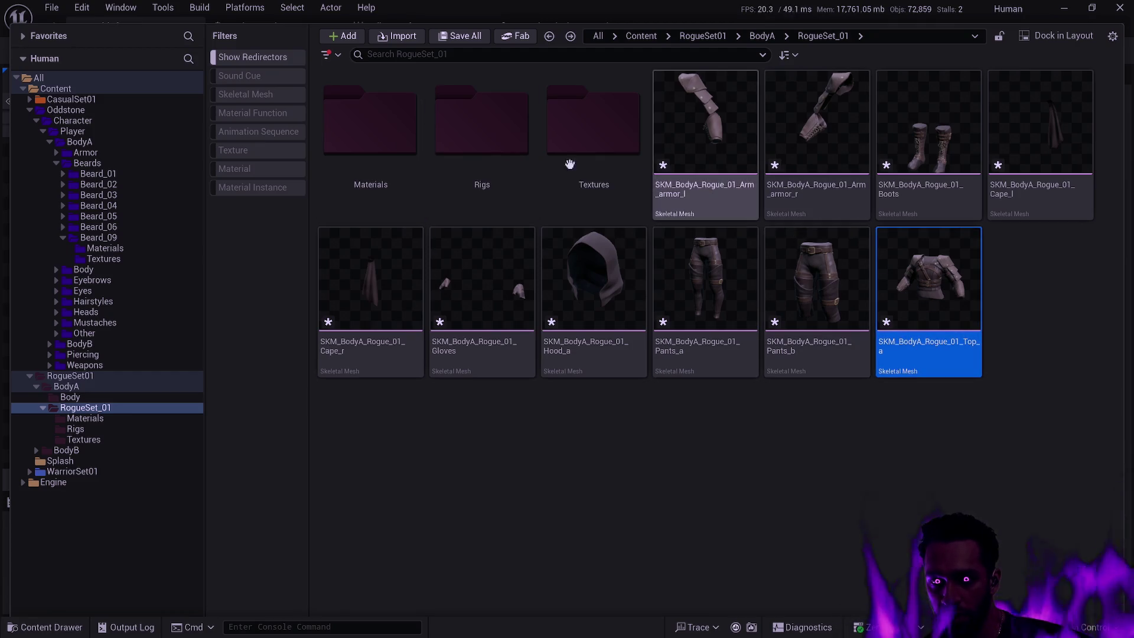
pyautogui.hotkey('ctrl', 'a')
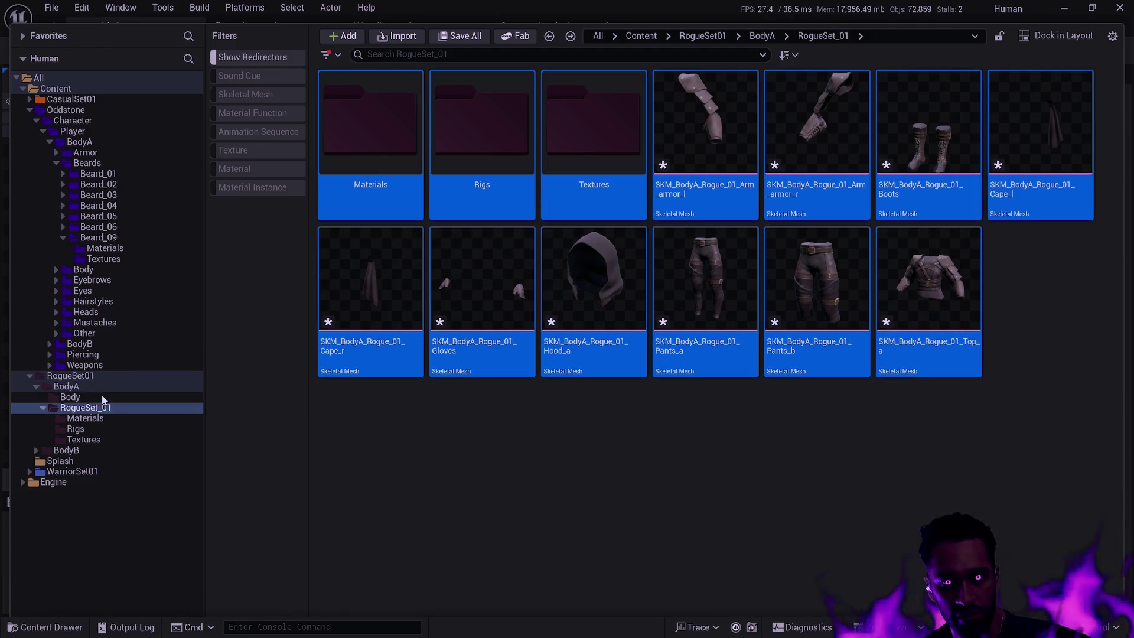
# Step: Delete the RogueSet_01 folder and all its rogue assets, confirming both dialogs
pyautogui.click(98, 398)
pyautogui.click(97, 407)
pyautogui.press('Delete')
pyautogui.press('Return')
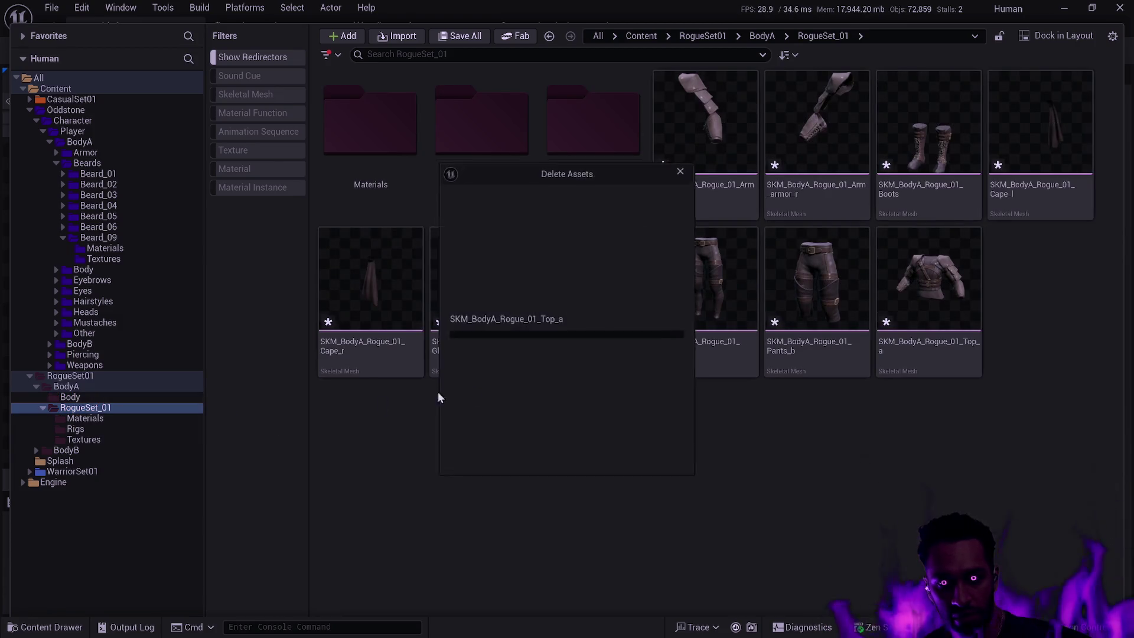
pyautogui.click(517, 460)
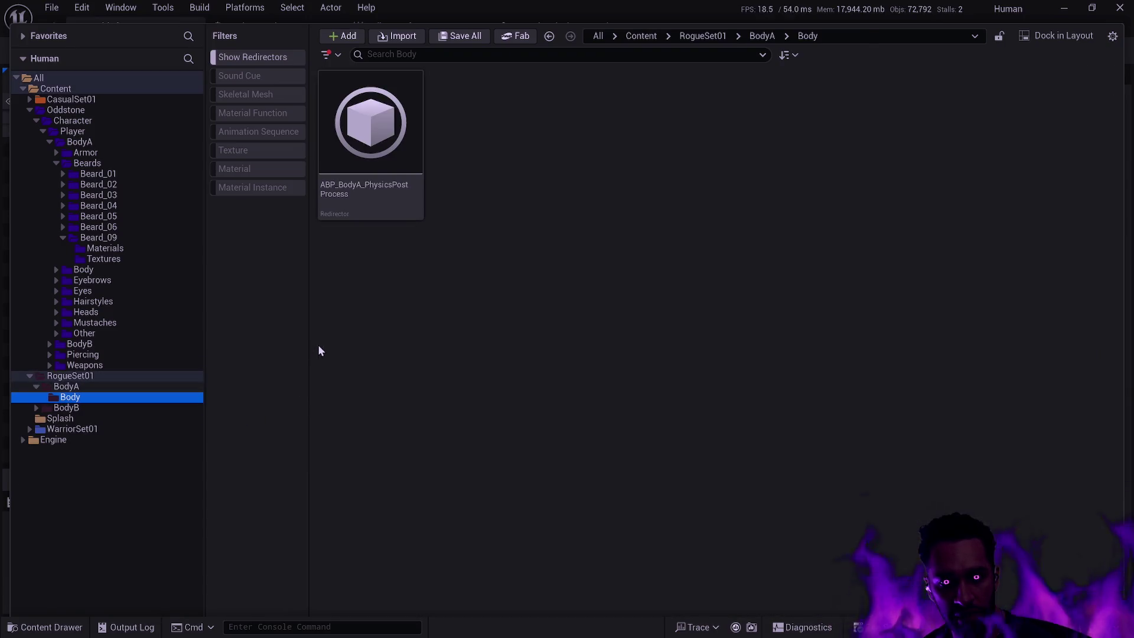
pyautogui.press('Delete')
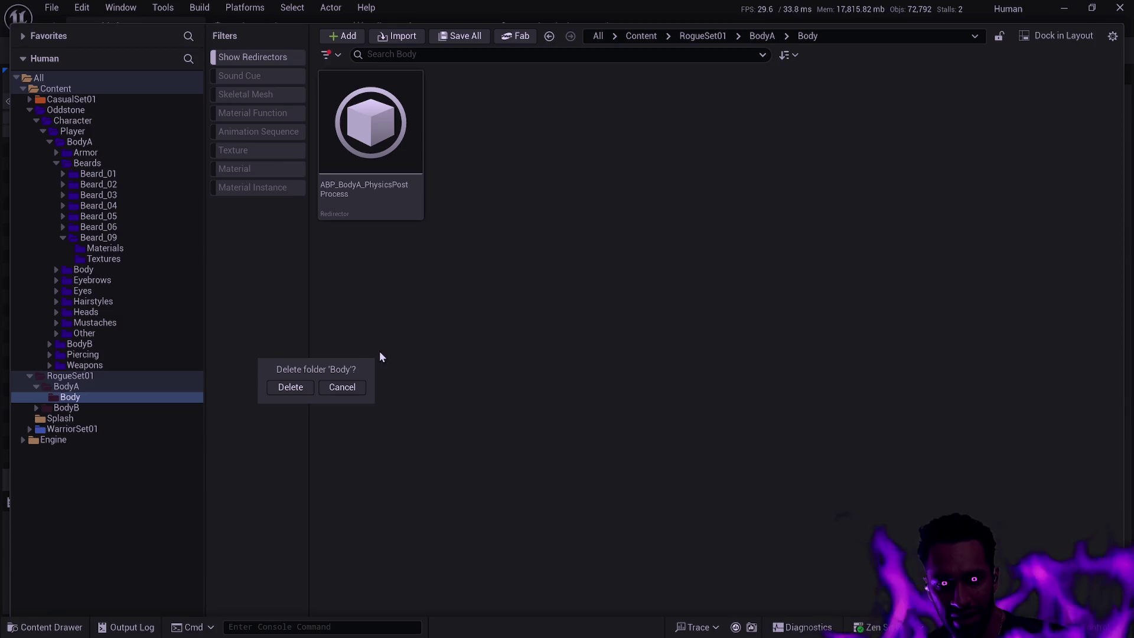
pyautogui.press('Escape')
pyautogui.click(346, 200)
pyautogui.click(387, 269)
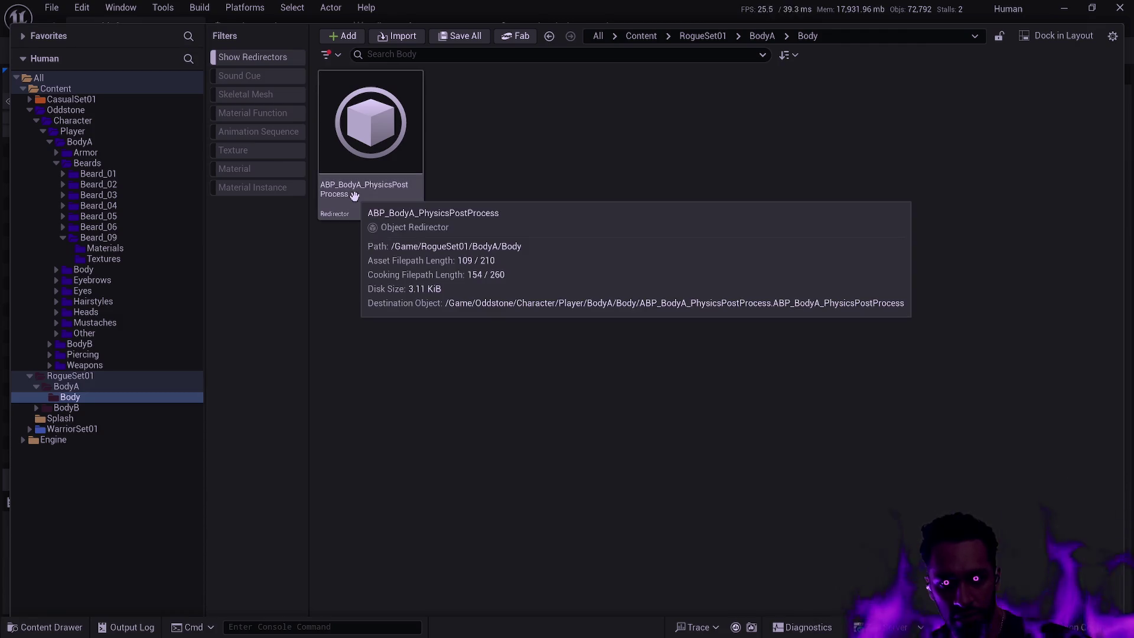
pyautogui.rightClick(355, 195)
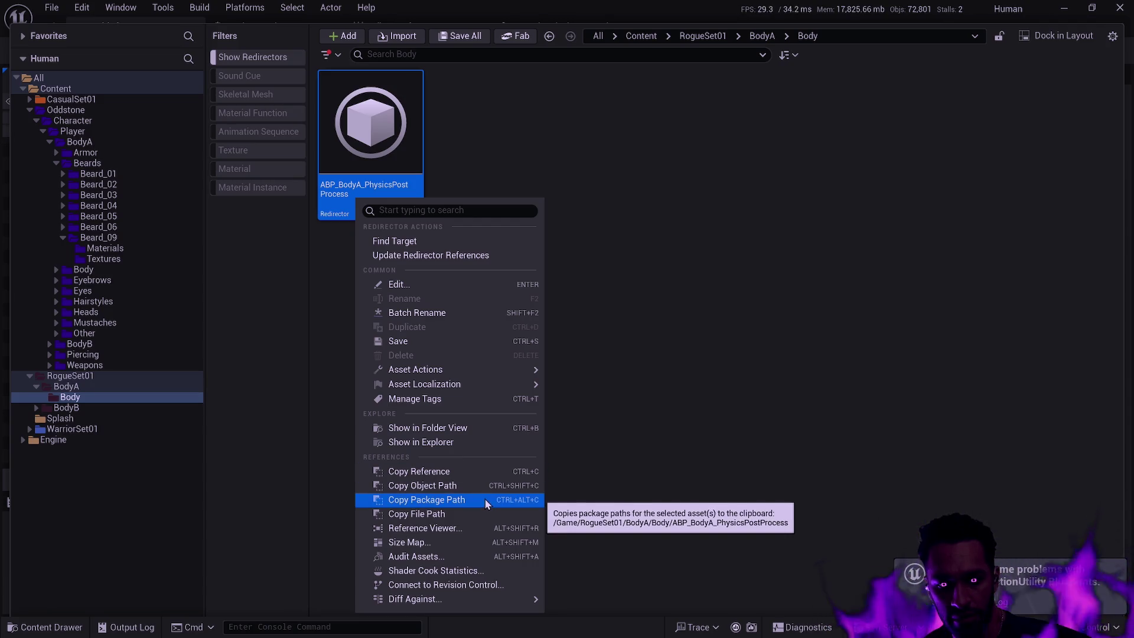
pyautogui.click(479, 528)
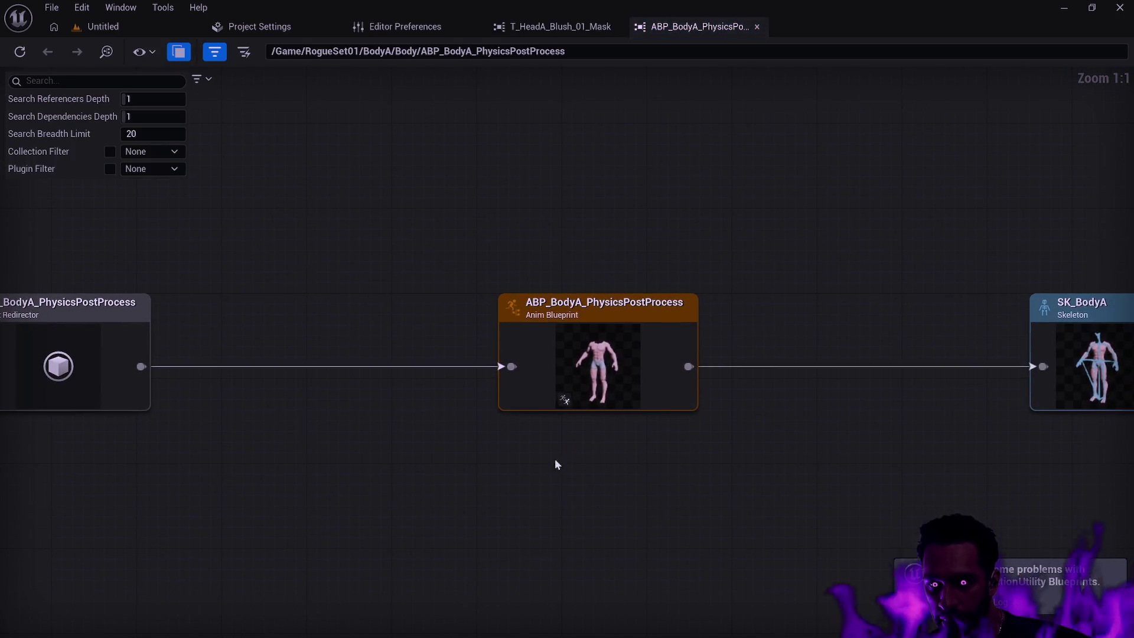
pyautogui.moveTo(642, 445)
pyautogui.mouseDown()
pyautogui.moveTo(393, 418)
pyautogui.moveTo(608, 435)
pyautogui.moveTo(764, 427)
pyautogui.mouseUp()
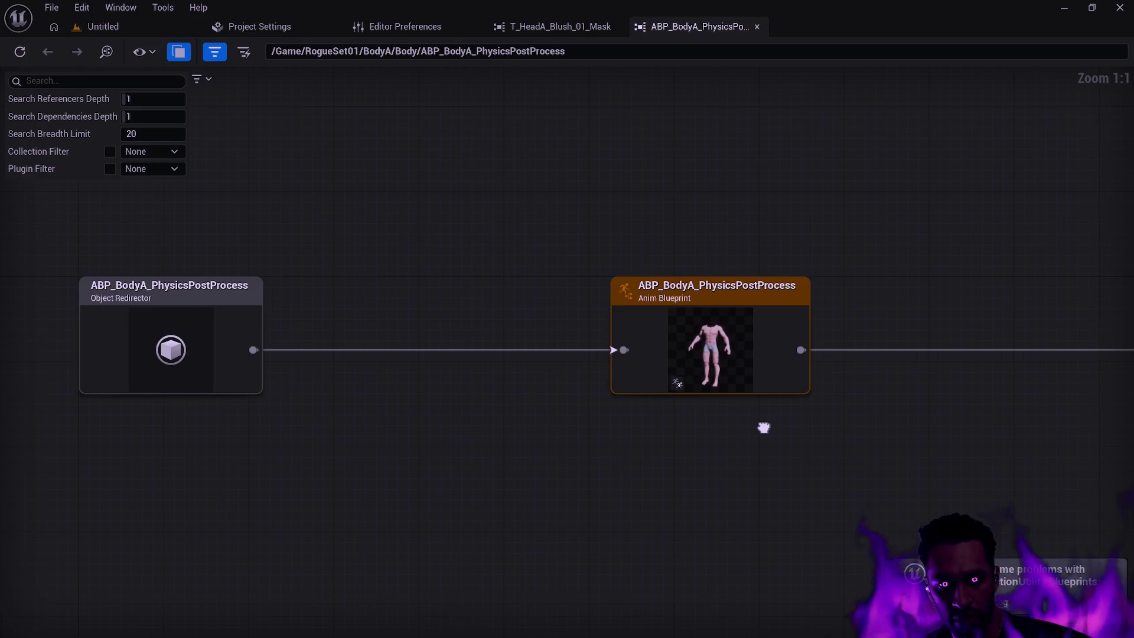
pyautogui.moveTo(763, 428)
pyautogui.mouseDown()
pyautogui.moveTo(347, 424)
pyautogui.moveTo(743, 417)
pyautogui.mouseUp()
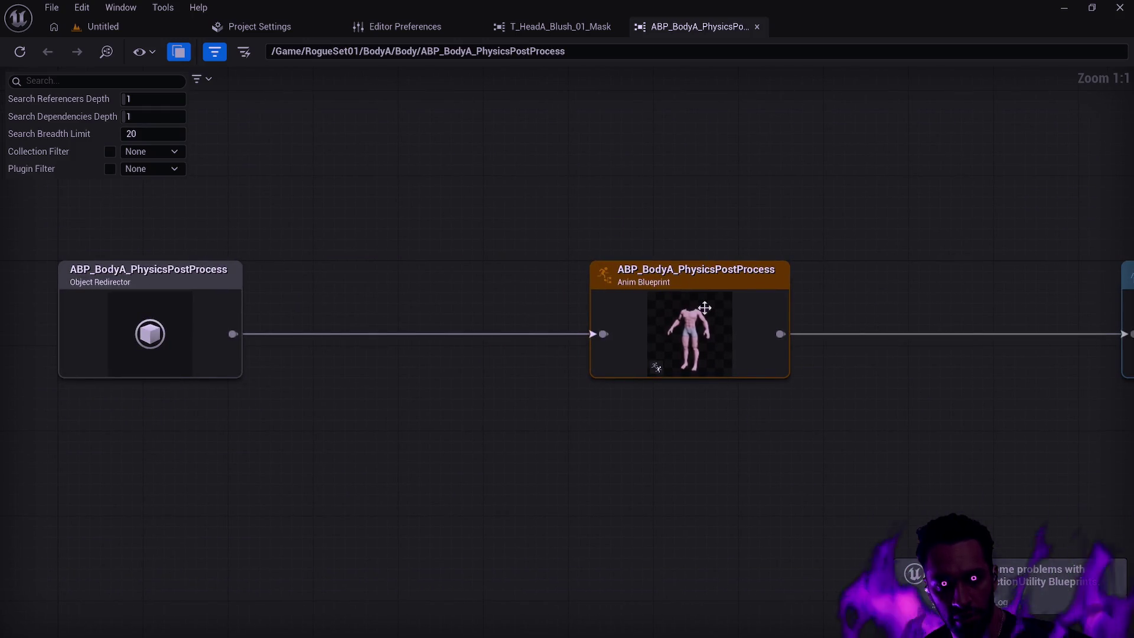
pyautogui.click(756, 26)
pyautogui.click(104, 27)
pyautogui.hotkey('ctrl', 'space')
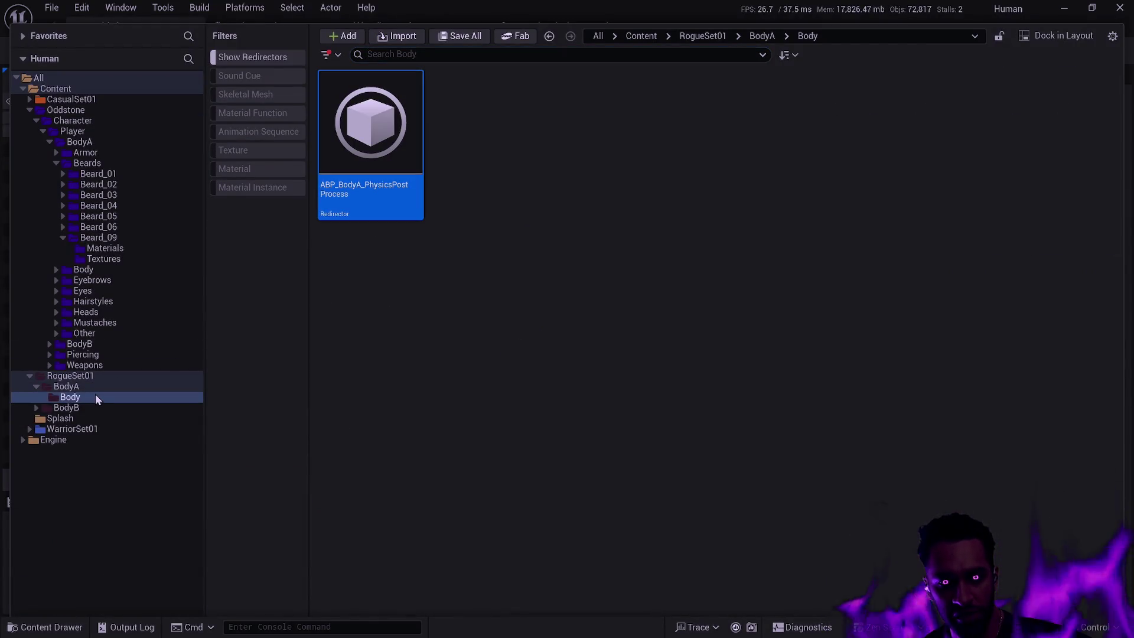
# Step: Delete RogueSet01's Body folder together with its redirector
pyautogui.press('Delete')
pyautogui.click(135, 423)
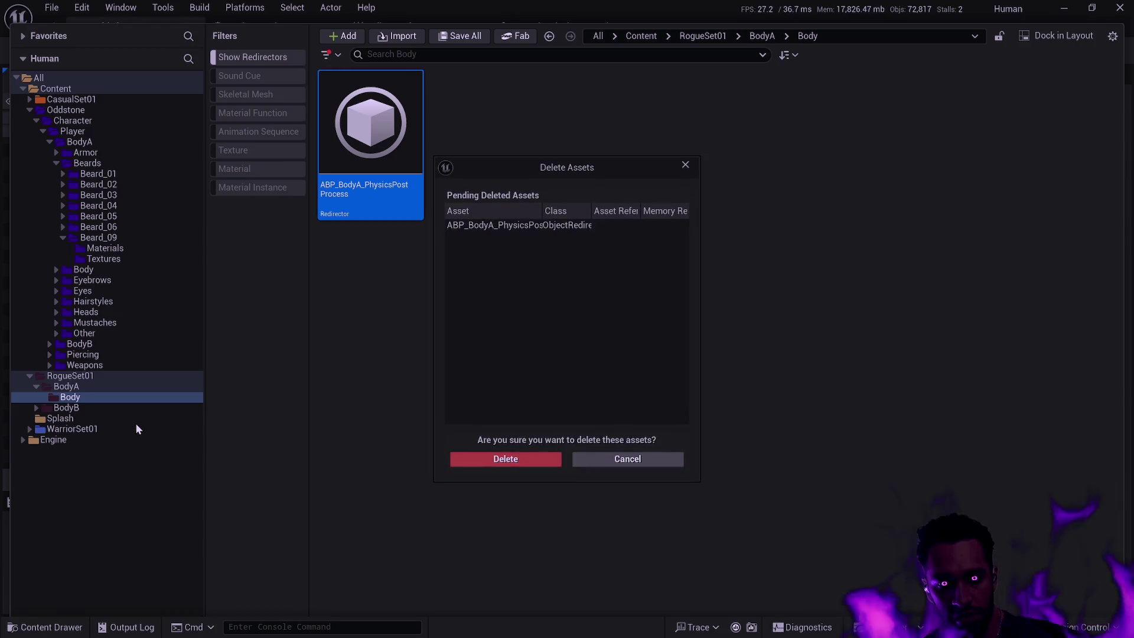
pyautogui.click(493, 460)
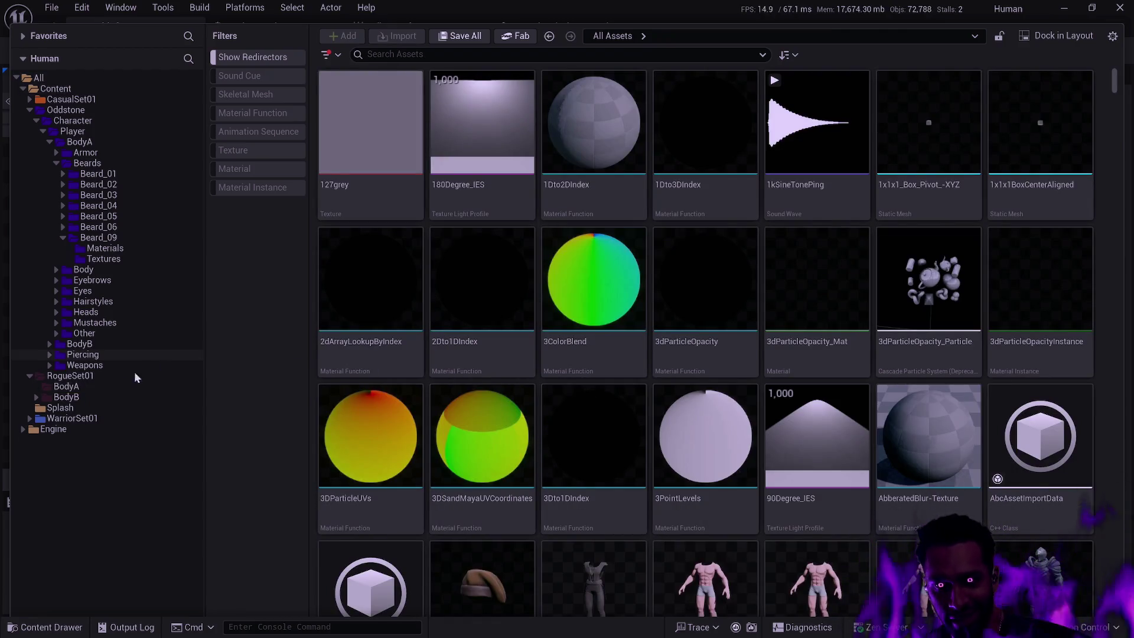
# Step: Delete the empty BodyA folder, then open BodyB's EyebrowsB_09 folder
pyautogui.click(86, 386)
pyautogui.click(70, 375)
pyautogui.click(67, 386)
pyautogui.press('Delete')
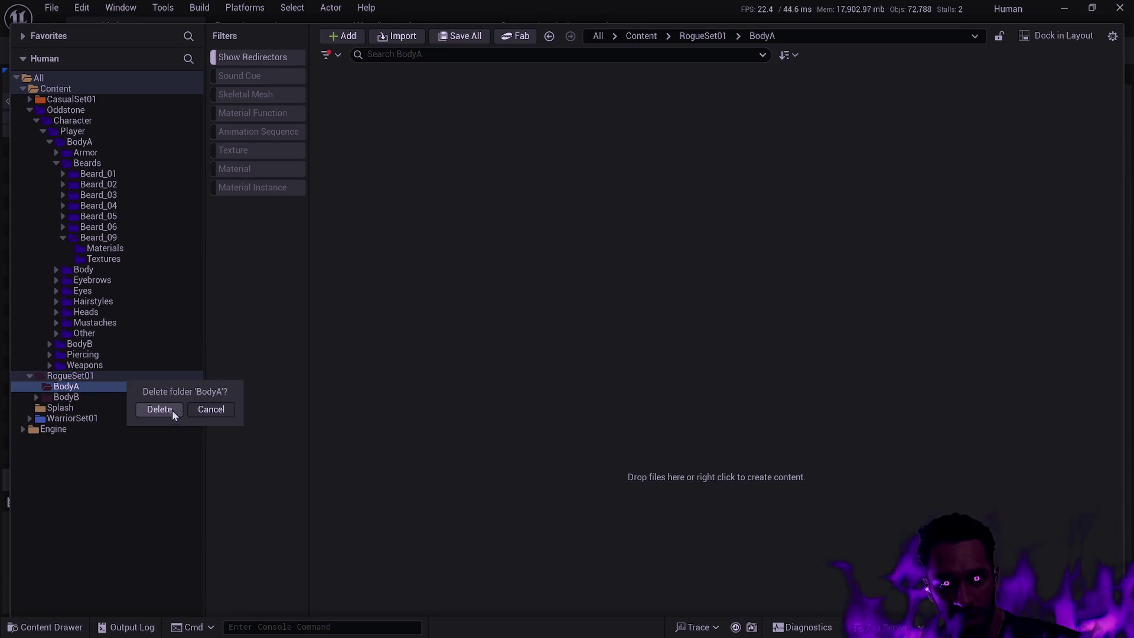
pyautogui.click(160, 410)
pyautogui.click(89, 386)
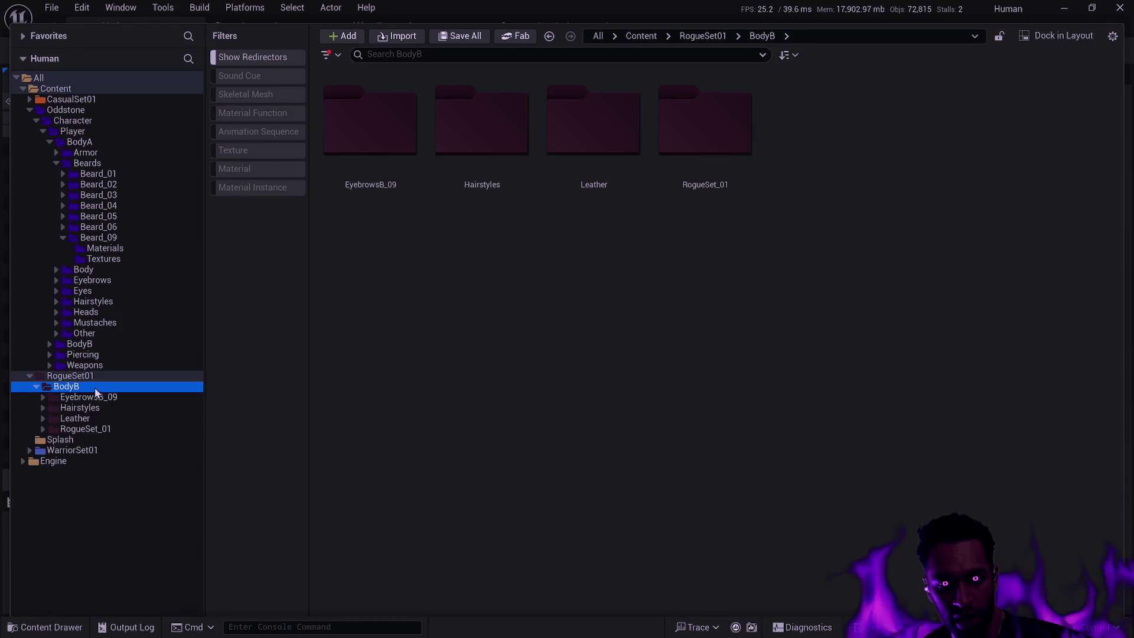
pyautogui.click(89, 396)
# Step: Delete BodyB's EyebrowsB_09 and Hairstyles folders along with their assets
pyautogui.press('Delete')
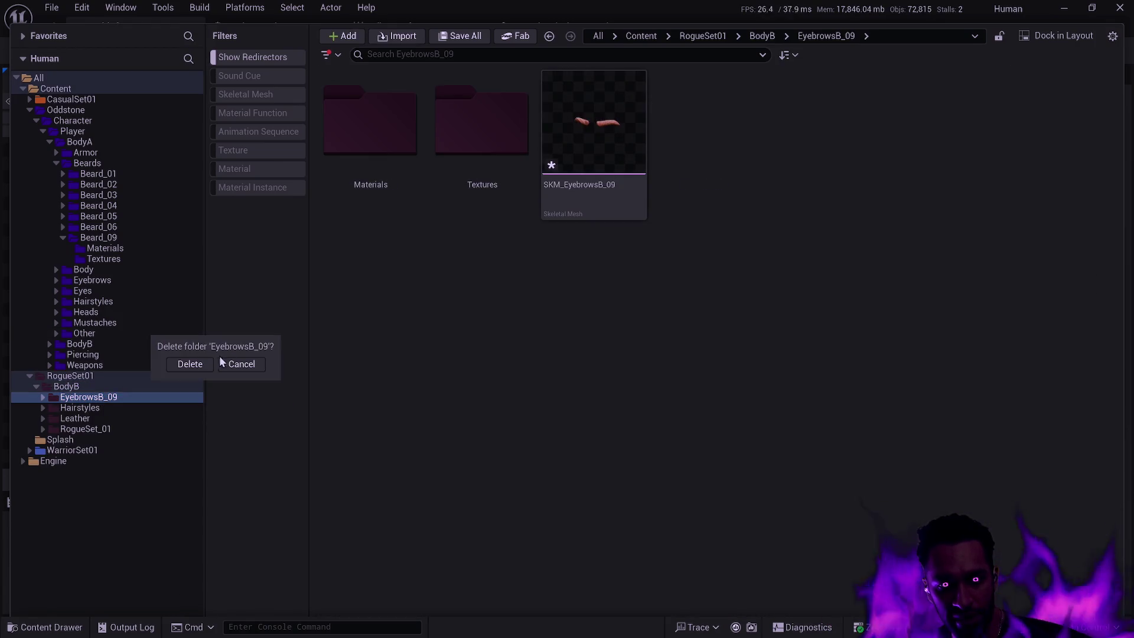
pyautogui.click(194, 365)
pyautogui.click(510, 459)
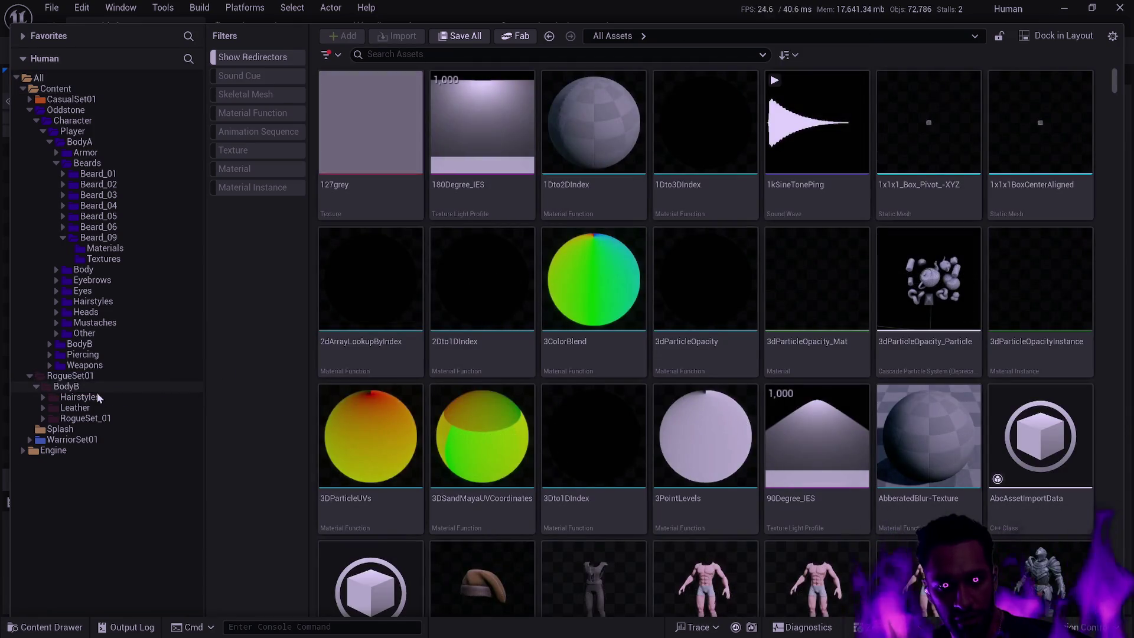
pyautogui.click(108, 399)
pyautogui.press('Delete')
pyautogui.click(190, 428)
pyautogui.click(509, 459)
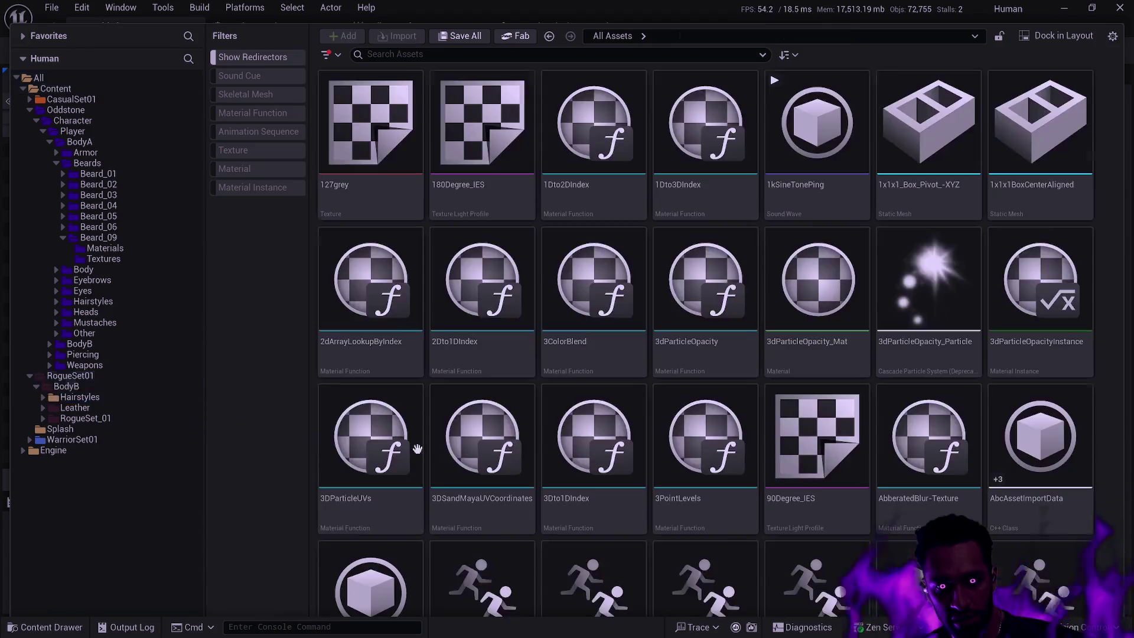
# Step: Delete BodyB's Leather folder after checking its Textures subfolder
pyautogui.click(88, 407)
pyautogui.click(43, 397)
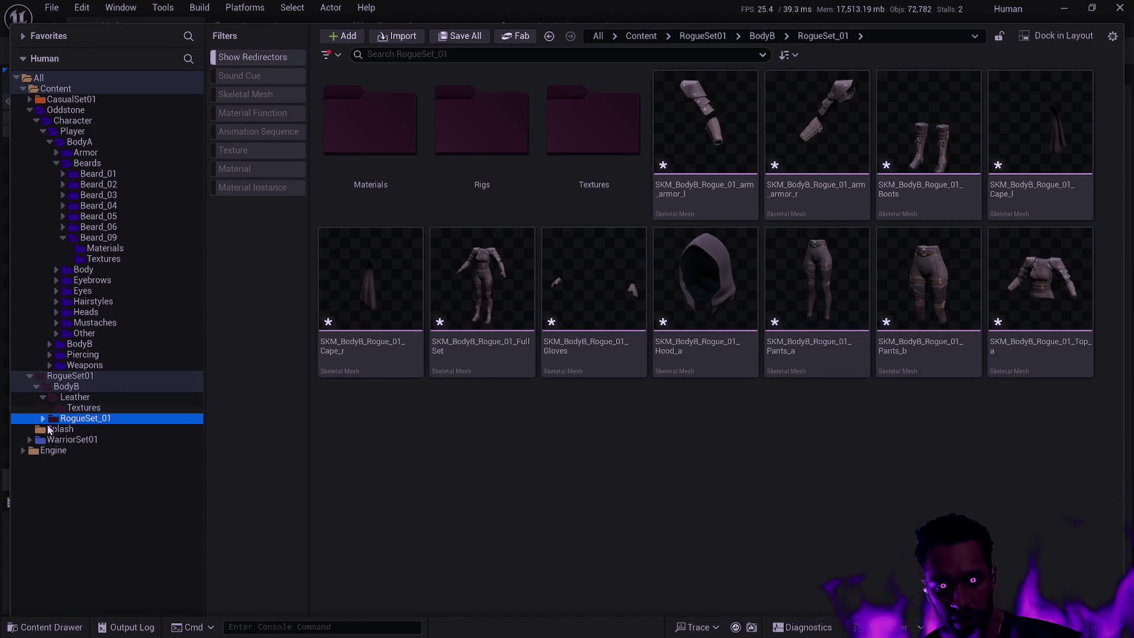
pyautogui.click(43, 418)
pyautogui.click(85, 408)
pyautogui.click(103, 397)
pyautogui.press('Delete')
pyautogui.click(156, 423)
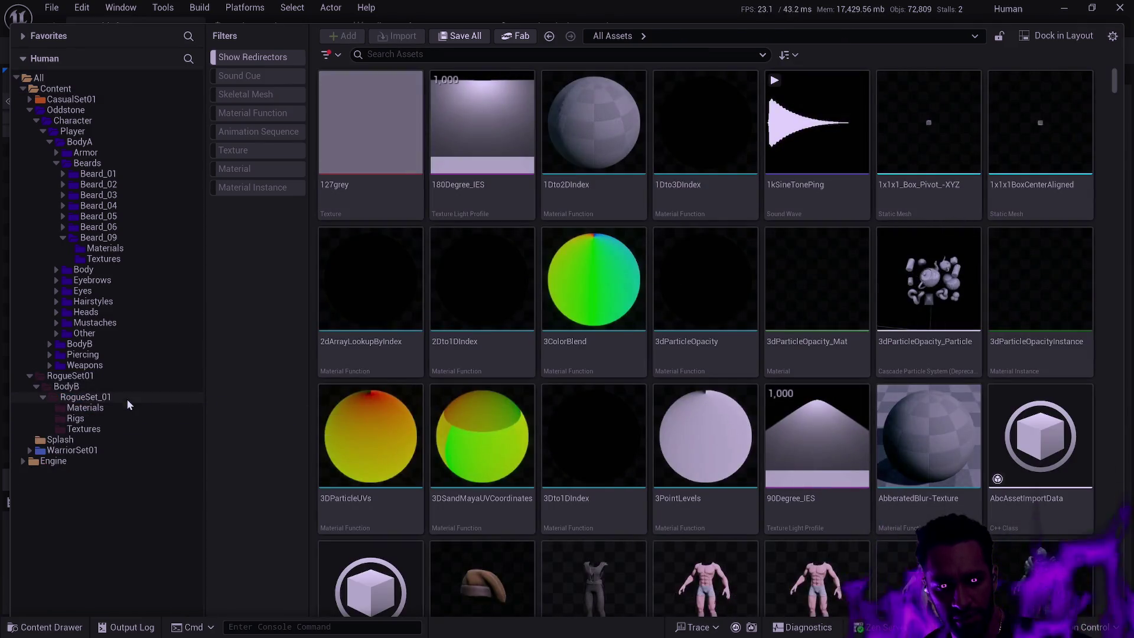
# Step: Delete BodyB's RogueSet_01 folder and all its rogue meshes
pyautogui.click(127, 398)
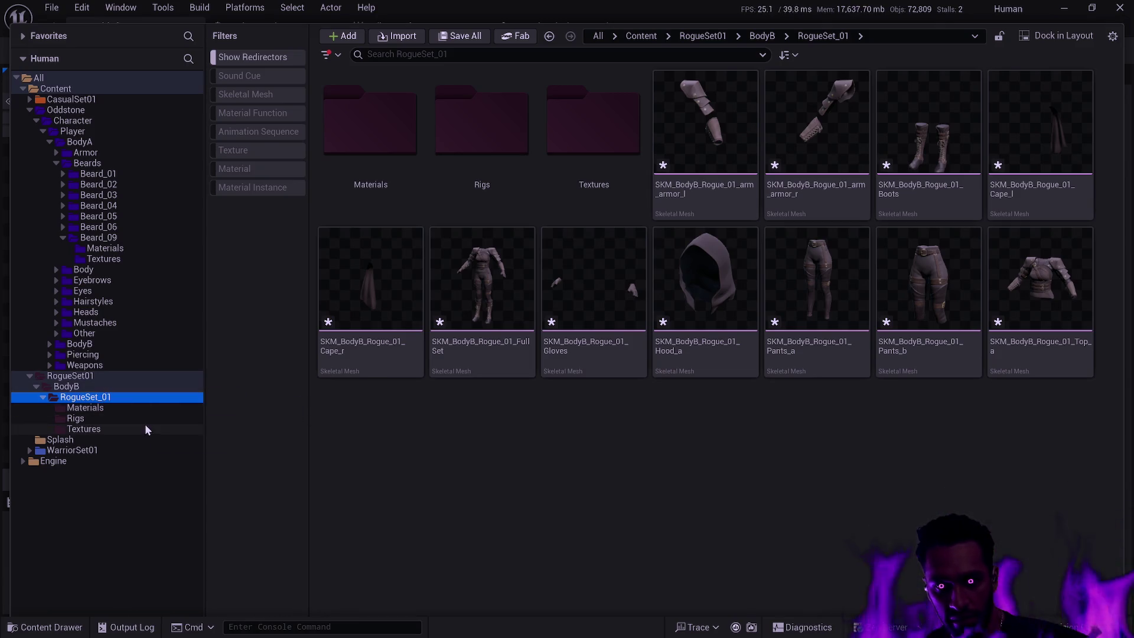
pyautogui.click(107, 391)
pyautogui.click(108, 397)
pyautogui.press('Delete')
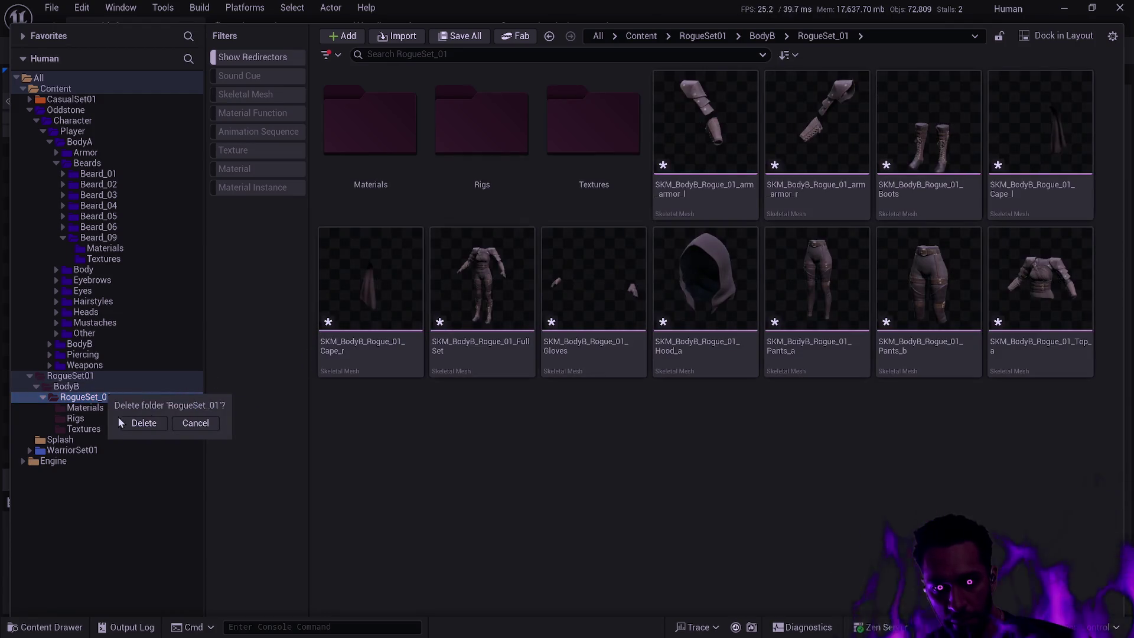
pyautogui.click(140, 423)
pyautogui.click(502, 459)
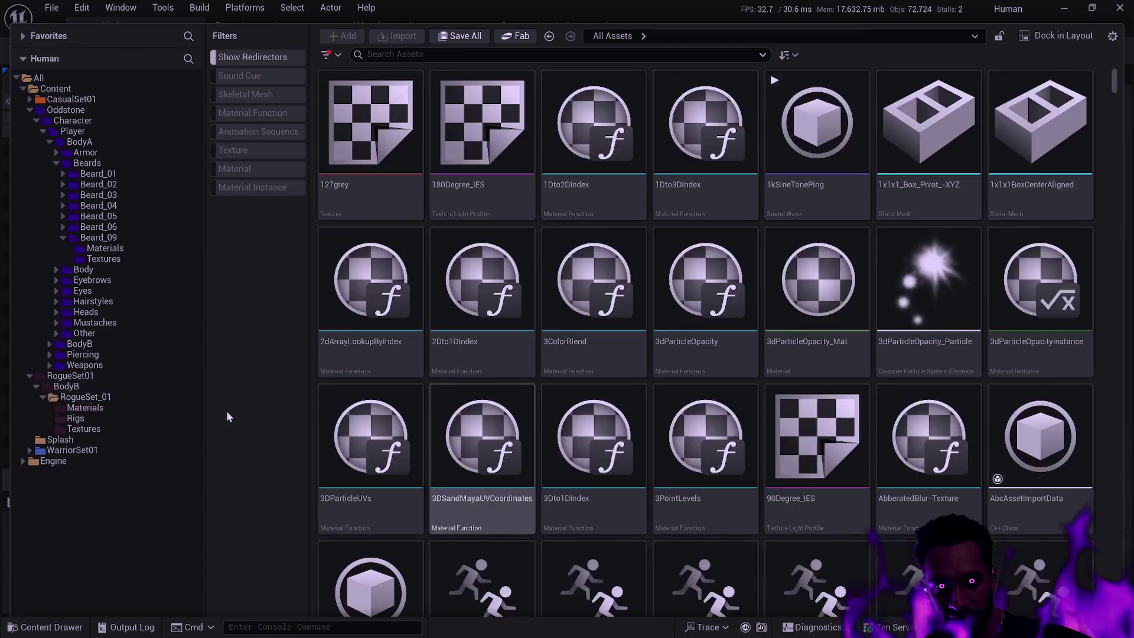
# Step: Delete the emptied BodyB and RogueSet01 folders, then collapse Beard_09
pyautogui.click(88, 384)
pyautogui.press('Delete')
pyautogui.click(142, 410)
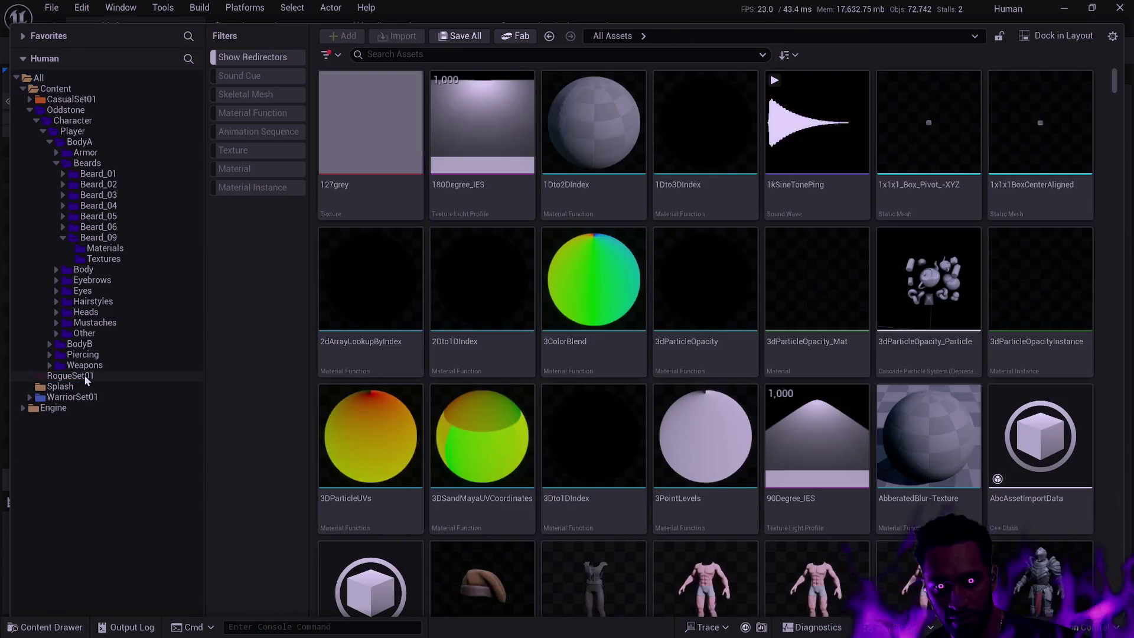
pyautogui.click(84, 376)
pyautogui.press('Delete')
pyautogui.click(155, 403)
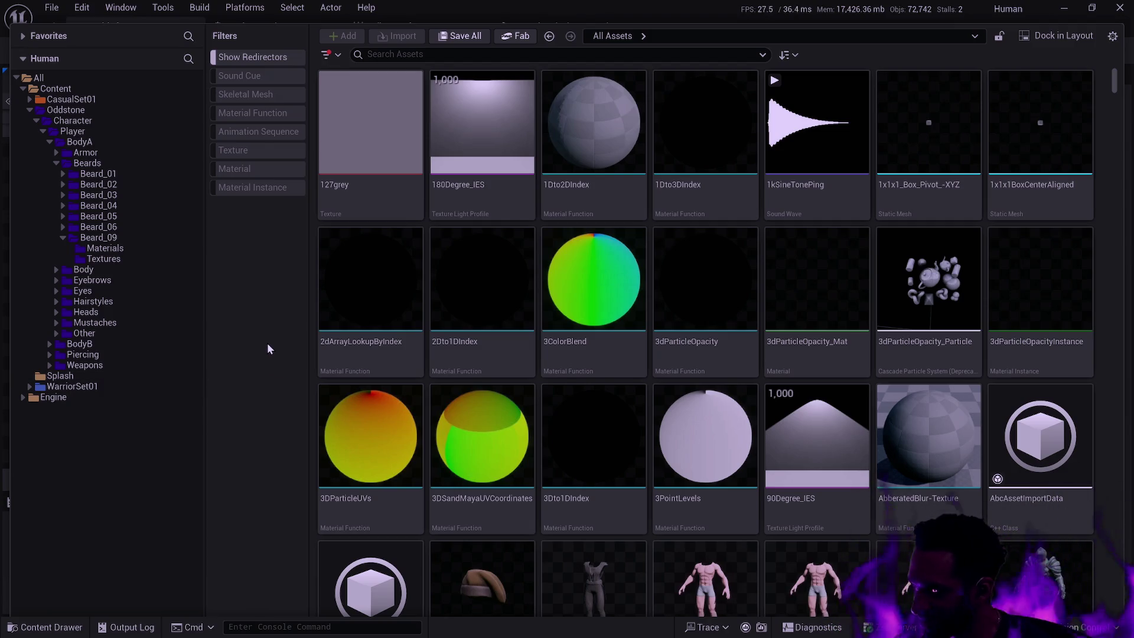
pyautogui.moveTo(406, 282)
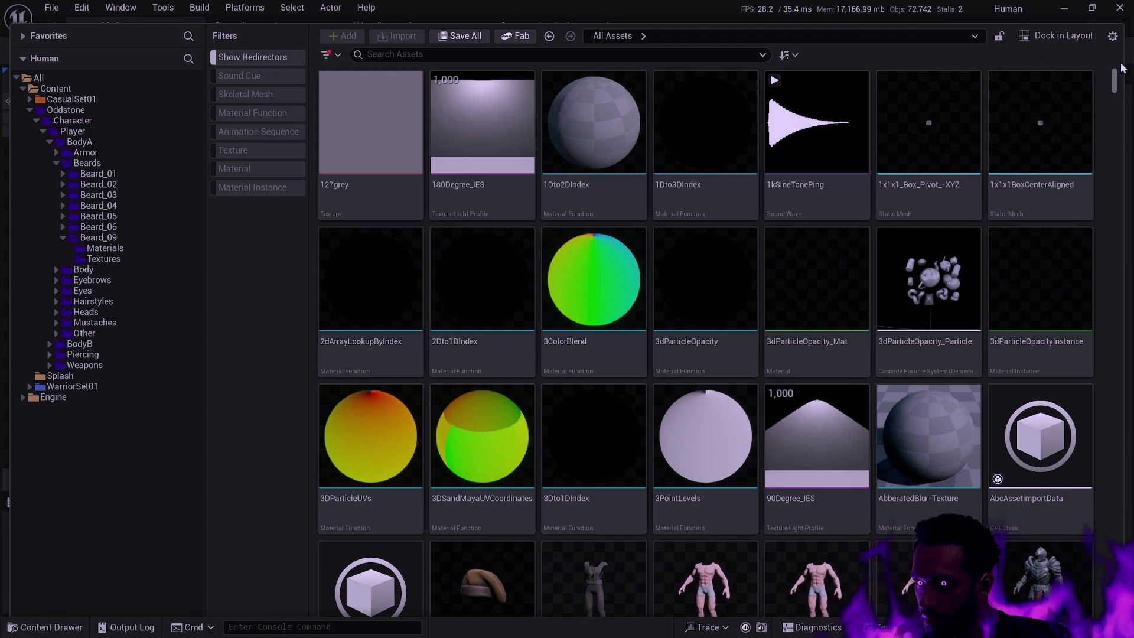
pyautogui.click(62, 237)
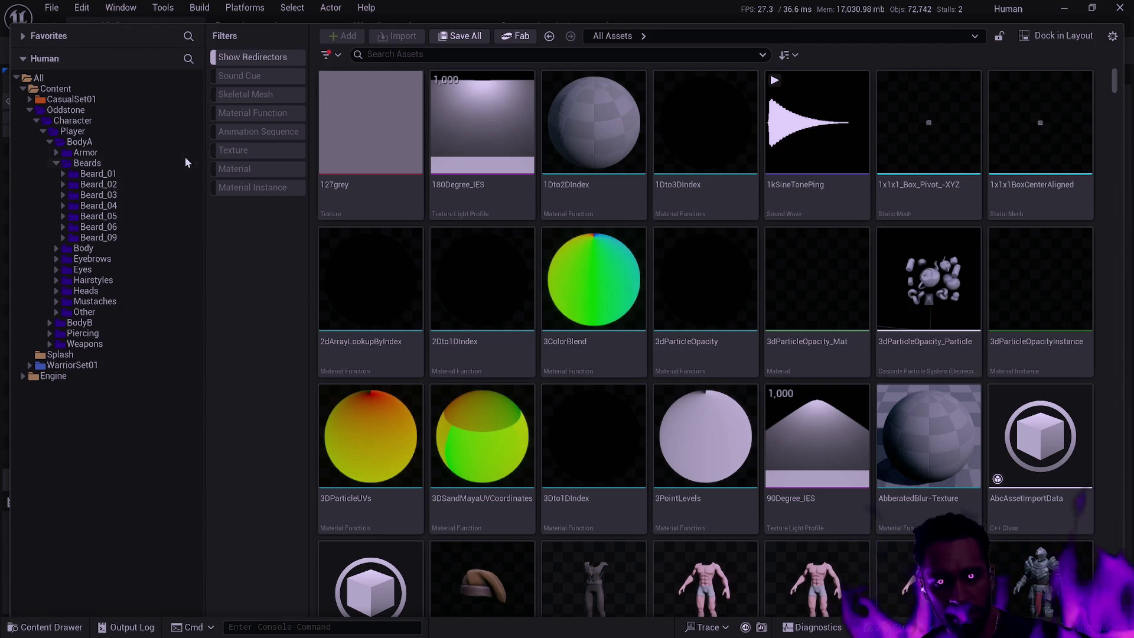
# Step: Tint the BodyA and BodyB Leather folders and their subfolders dark blue
pyautogui.click(56, 163)
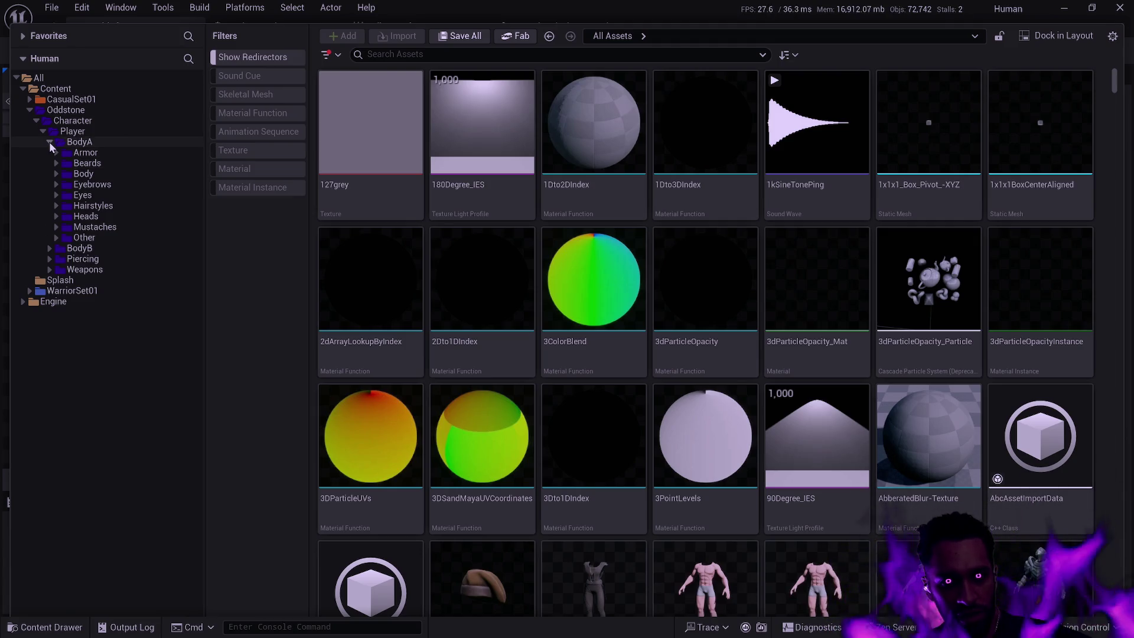
pyautogui.click(50, 248)
pyautogui.click(57, 260)
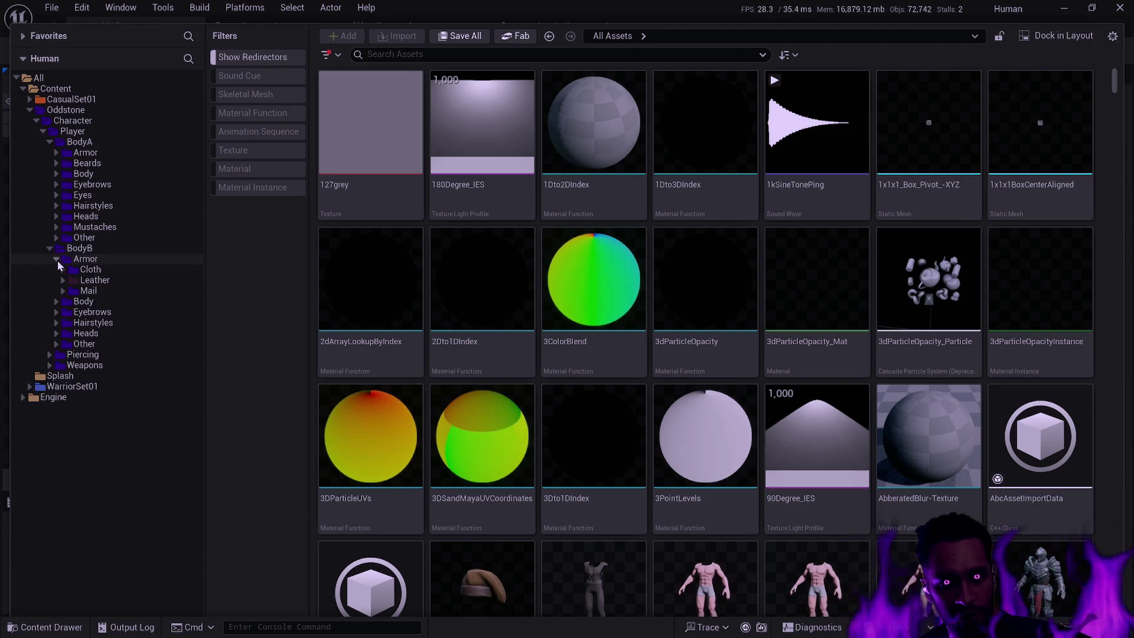
pyautogui.click(56, 153)
pyautogui.click(64, 174)
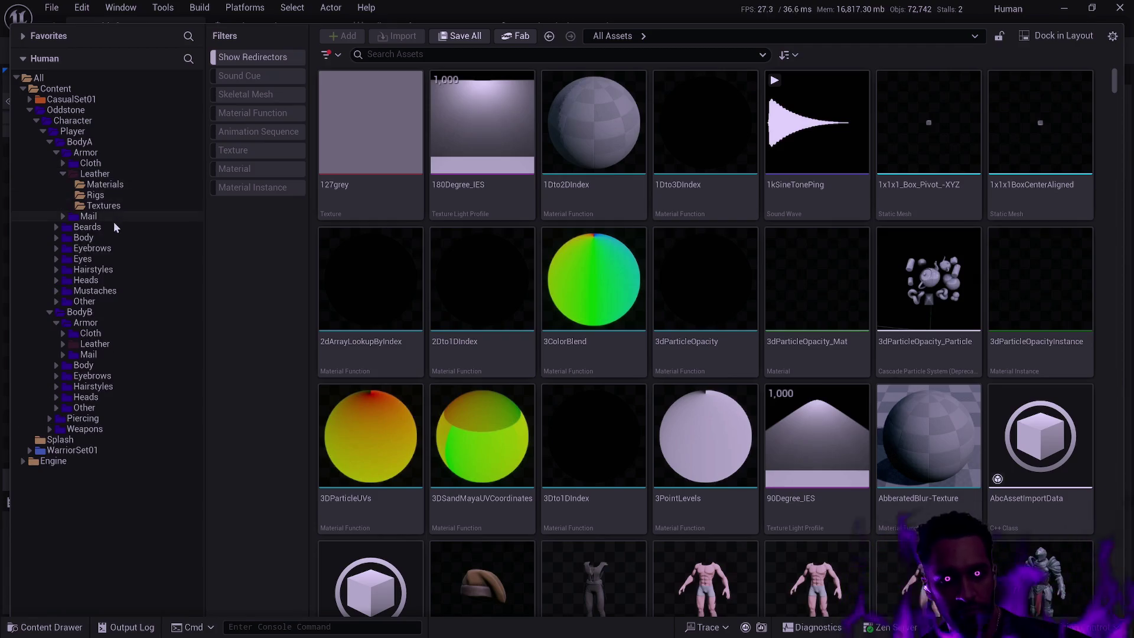
pyautogui.click(64, 344)
pyautogui.click(99, 345)
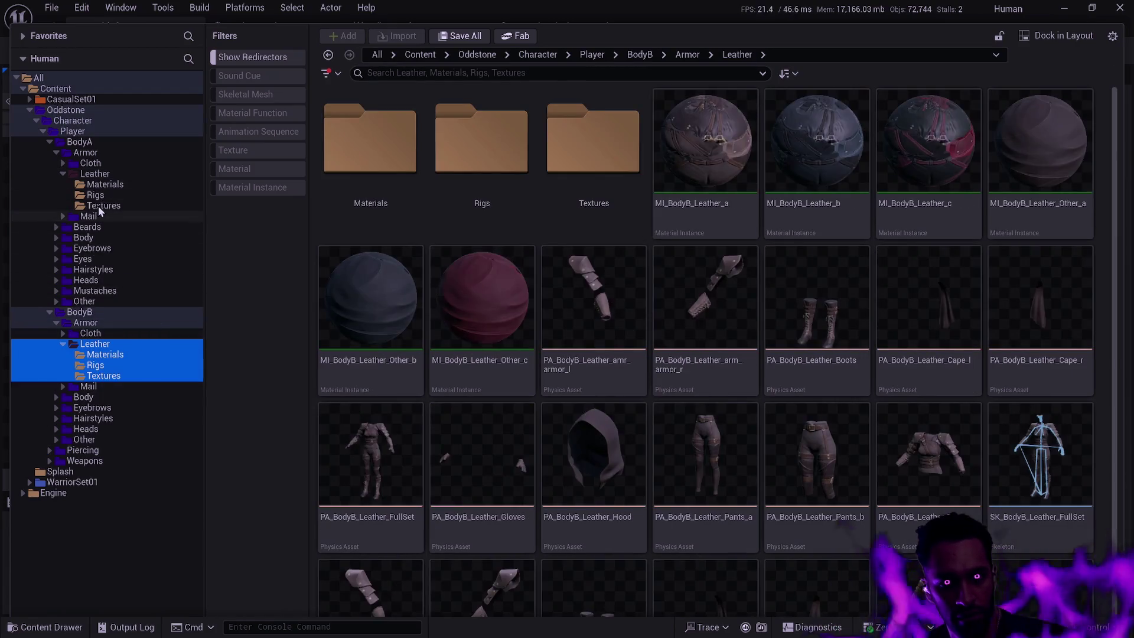
pyautogui.keyDown('ctrl'); pyautogui.click(95, 174); pyautogui.keyUp('ctrl')
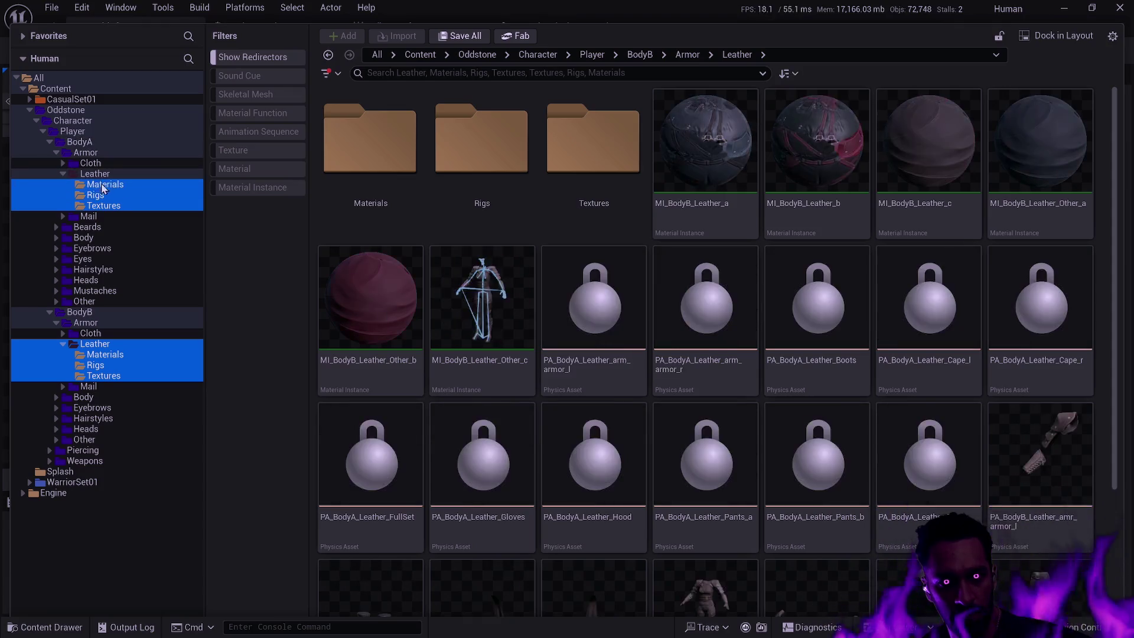
pyautogui.rightClick(102, 177)
pyautogui.moveTo(171, 310)
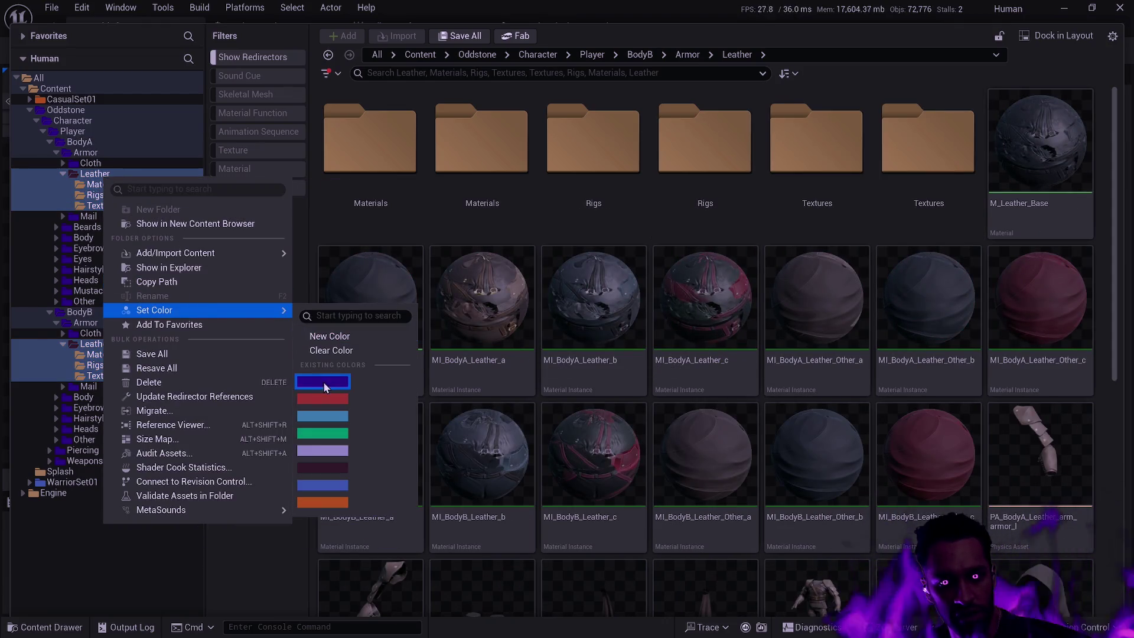
pyautogui.click(324, 382)
# Step: Expand Oddstone > Character > Player to show BodyA and BodyB, then open WarriorSet01
pyautogui.keyDown('ctrl'); pyautogui.click(37, 111); pyautogui.keyUp('ctrl')
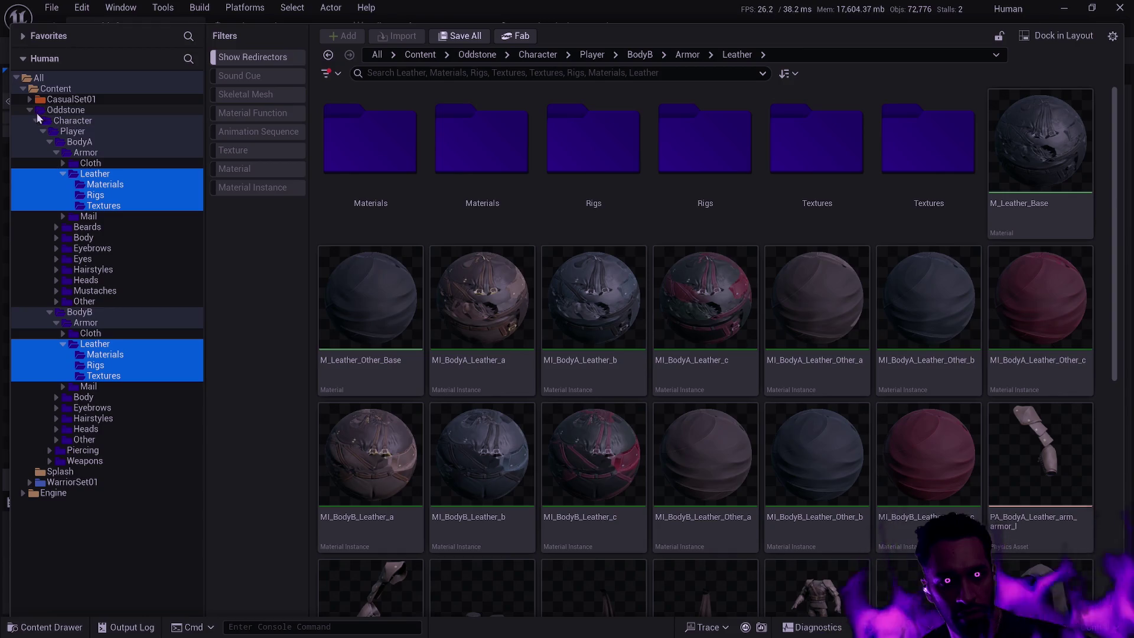
pyautogui.click(30, 111)
pyautogui.keyDown('shift'); pyautogui.click(29, 110); pyautogui.keyUp('shift')
pyautogui.click(30, 110)
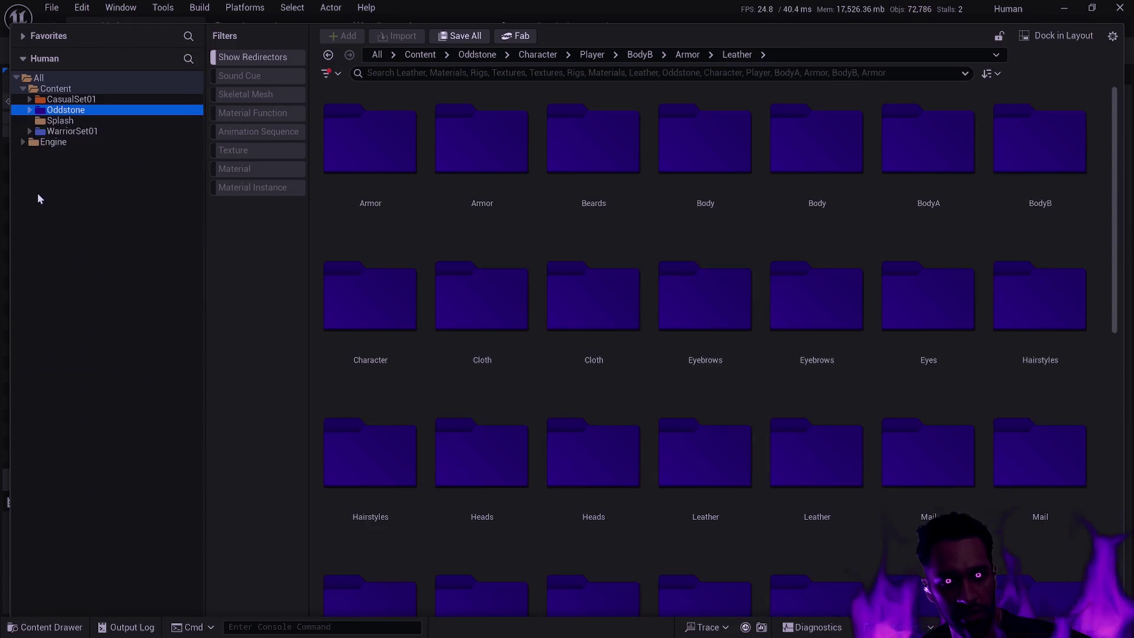
pyautogui.click(29, 110)
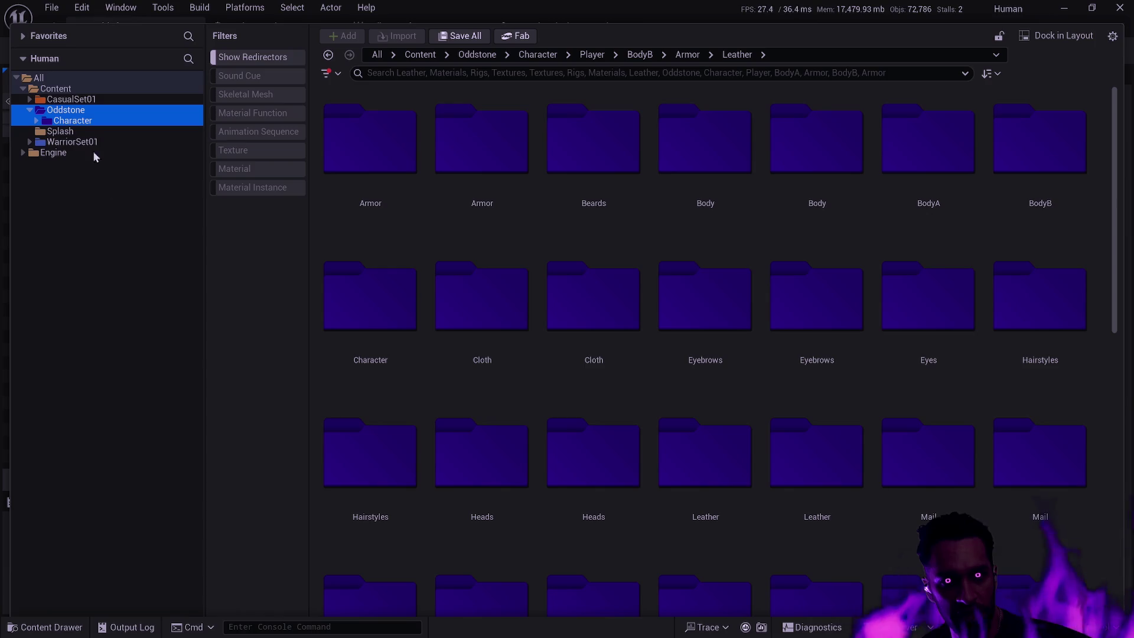
pyautogui.click(36, 121)
pyautogui.click(42, 132)
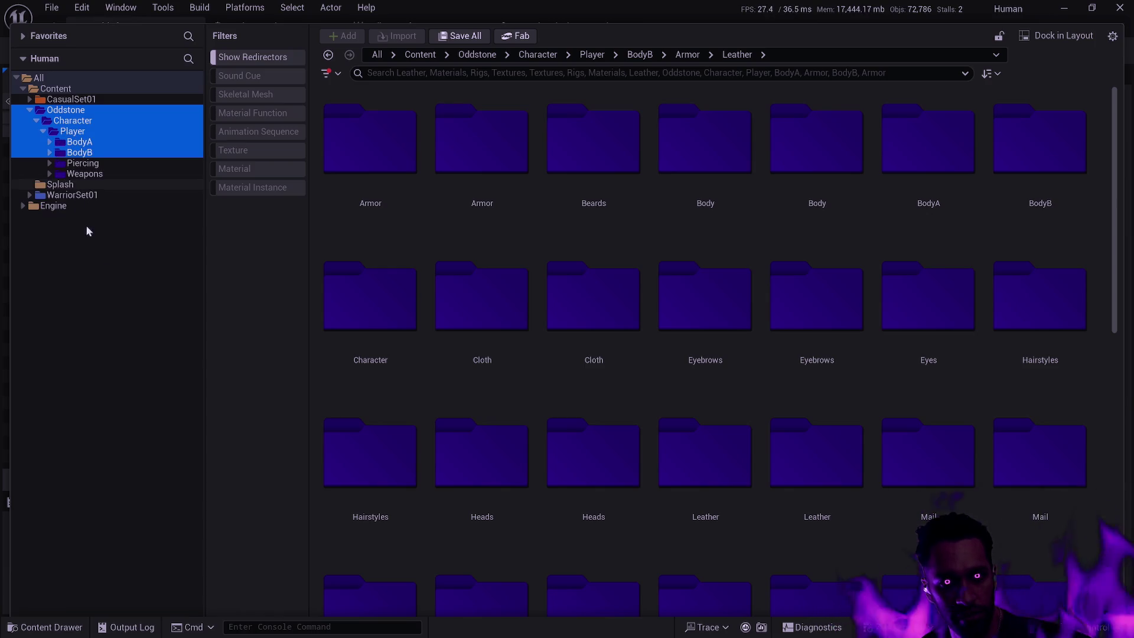
pyautogui.click(104, 146)
pyautogui.click(83, 195)
pyautogui.click(29, 196)
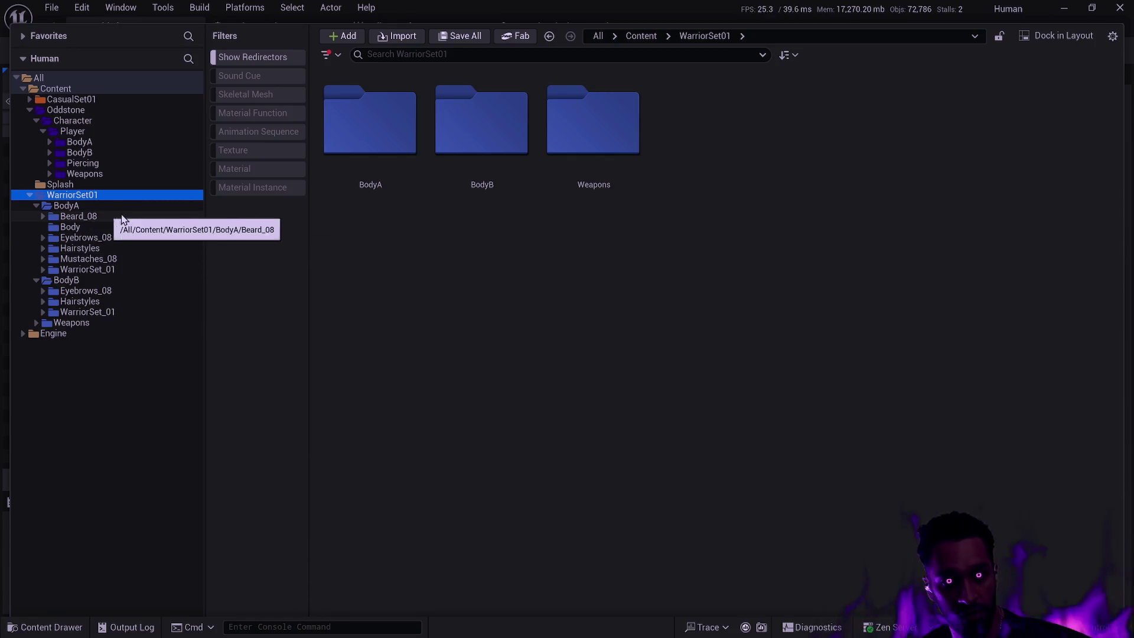
# Step: Move WarriorSet01's Beard_08 into Oddstone's BodyA Beards folder
pyautogui.click(93, 216)
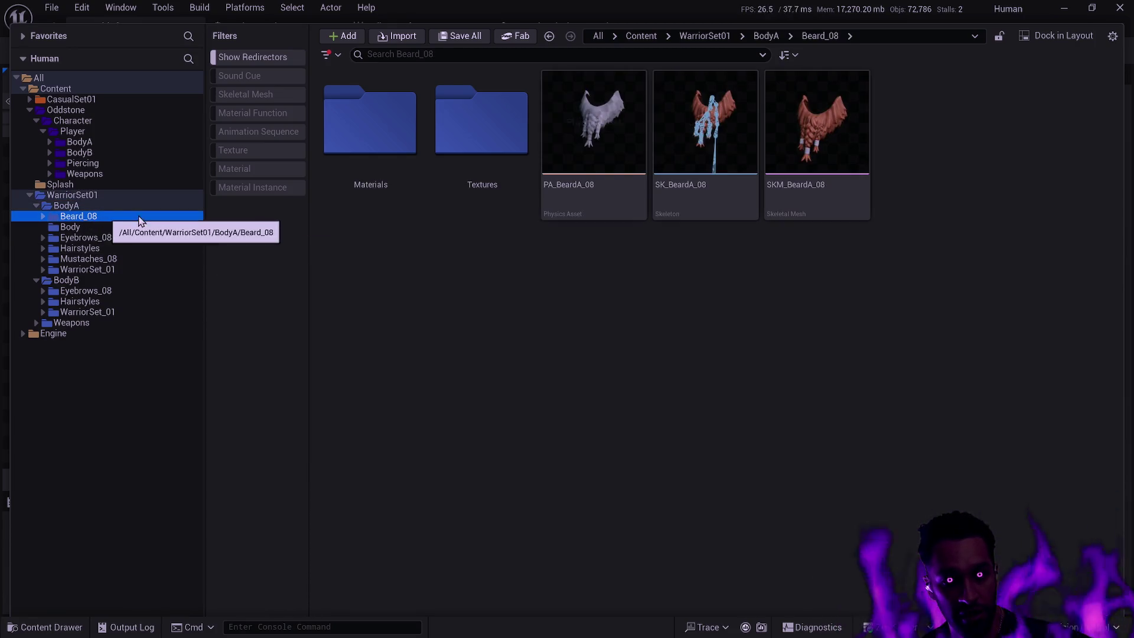
pyautogui.click(49, 143)
pyautogui.moveTo(93, 313)
pyautogui.mouseDown()
pyautogui.moveTo(145, 204)
pyautogui.moveTo(112, 165)
pyautogui.mouseUp()
pyautogui.click(157, 195)
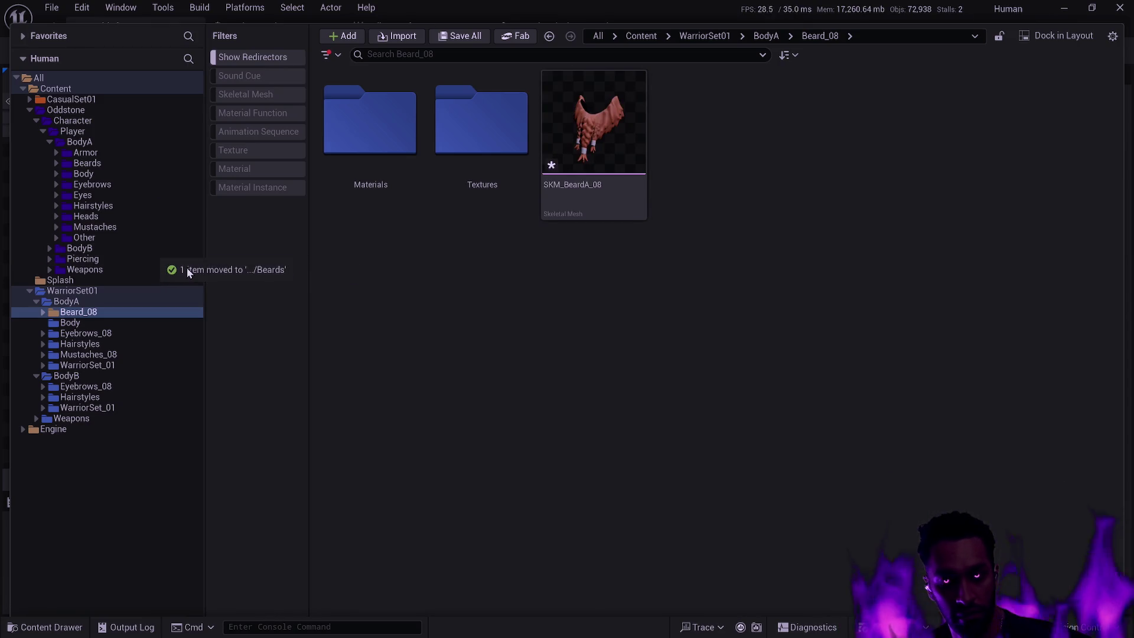
pyautogui.click(55, 162)
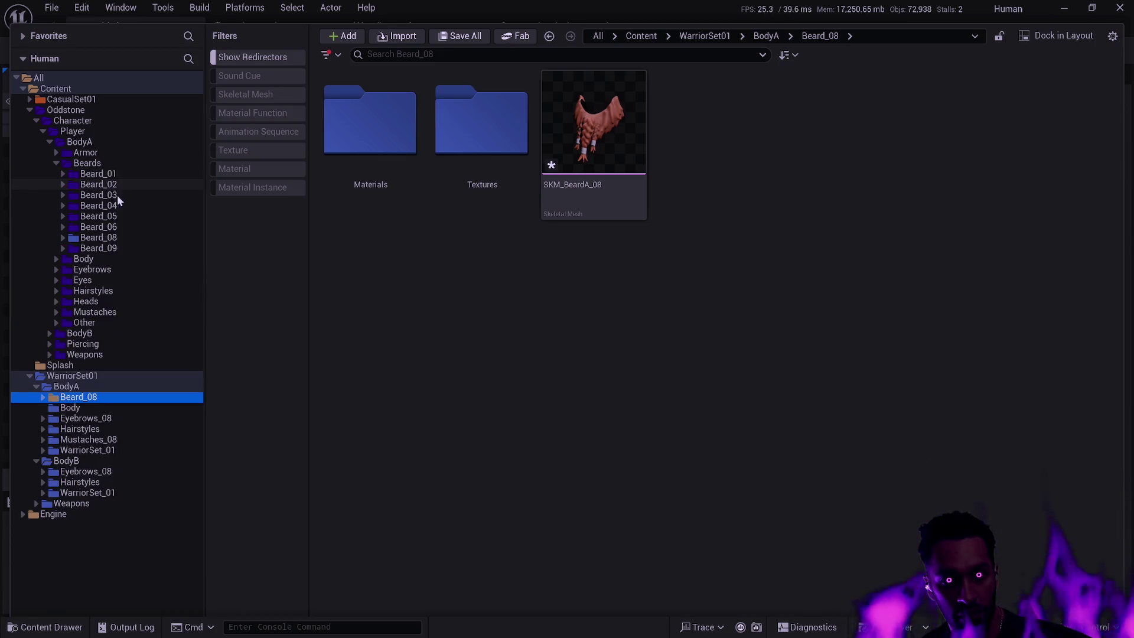
pyautogui.click(98, 237)
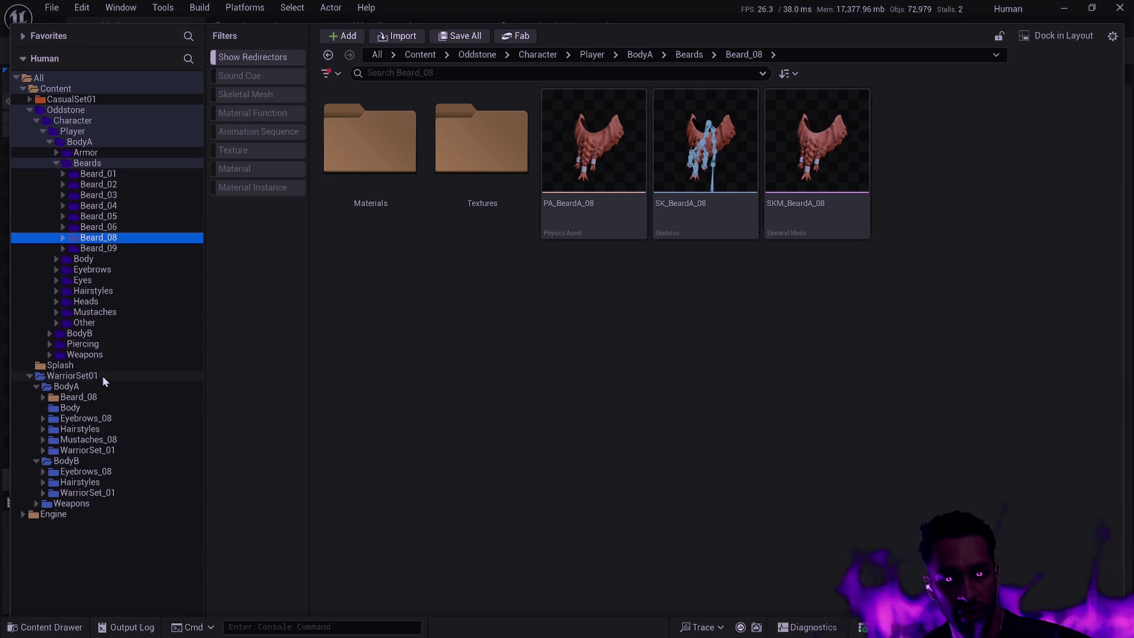
# Step: Delete the leftover WarriorSet01 Beard_08 folder and its SKM_BeardA_08 asset
pyautogui.click(94, 397)
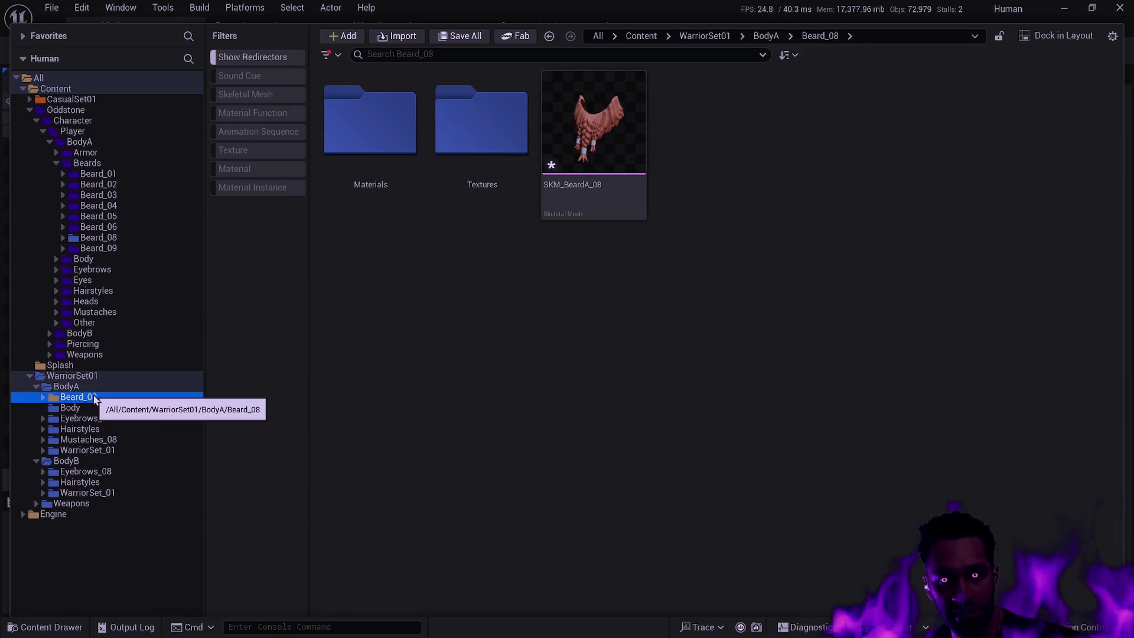
pyautogui.doubleClick(470, 192)
pyautogui.hotkey('alt', 'Left')
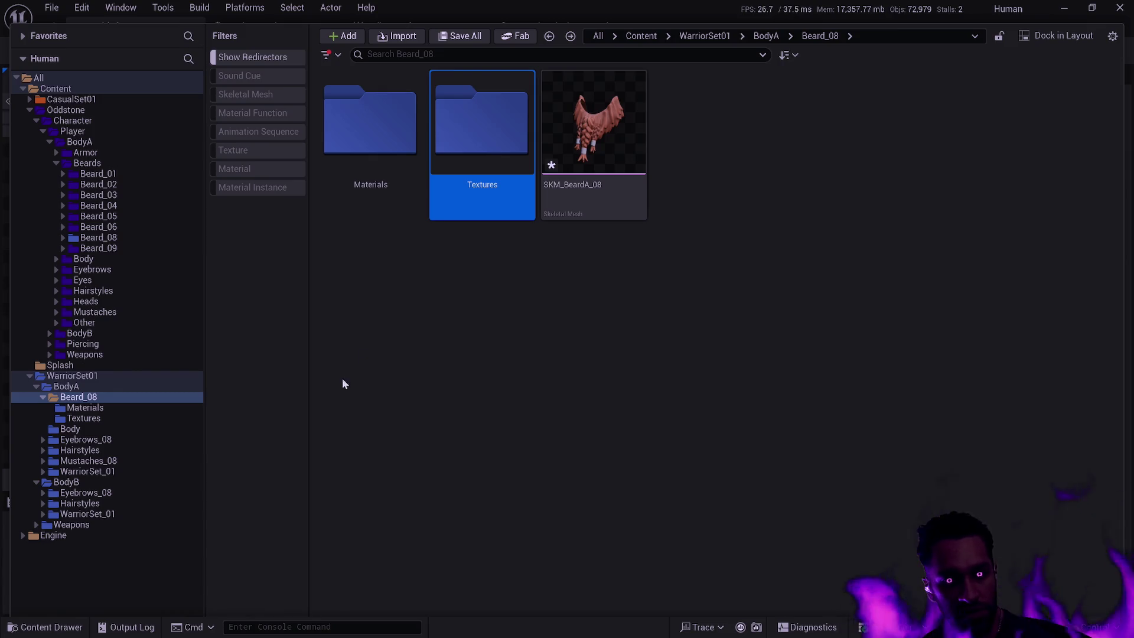
pyautogui.click(90, 431)
pyautogui.click(116, 394)
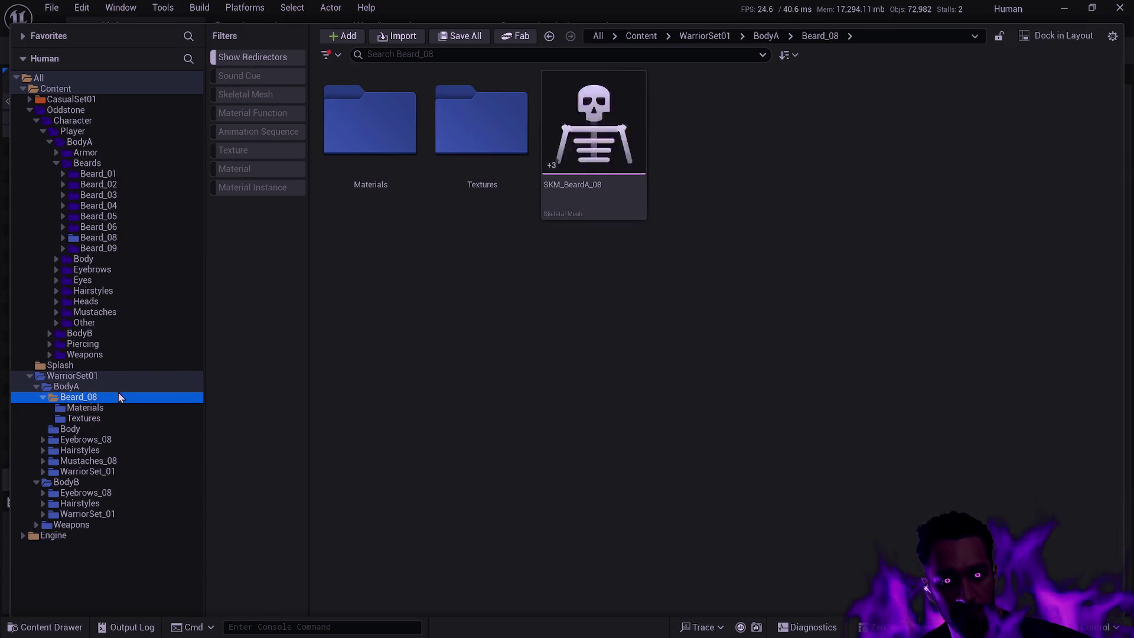
pyautogui.press('Delete')
pyautogui.click(155, 417)
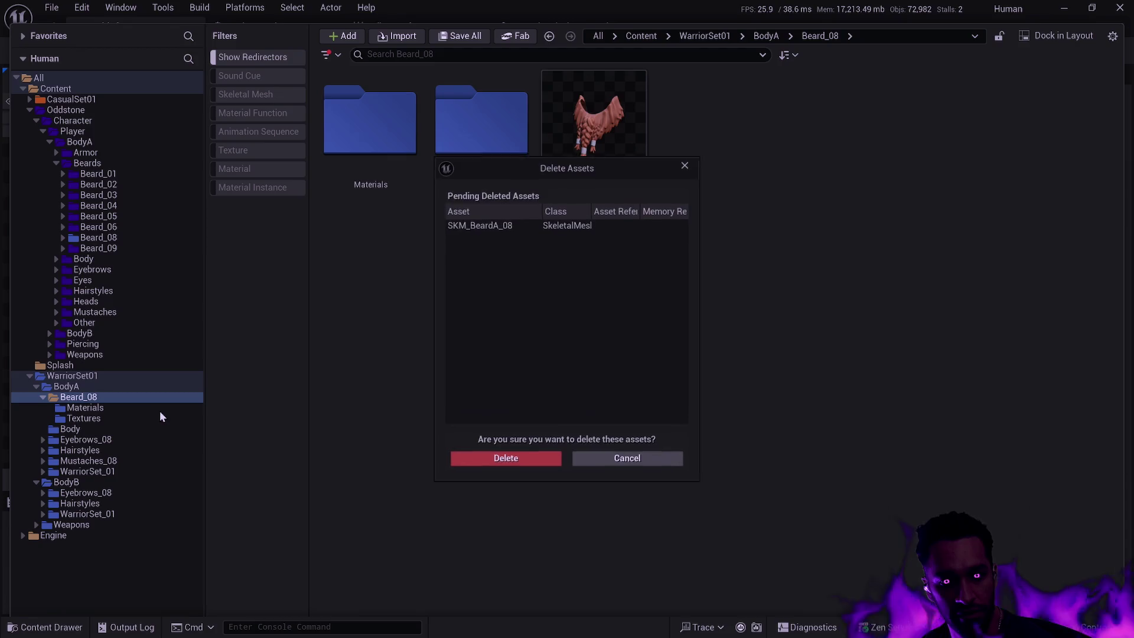
pyautogui.click(473, 462)
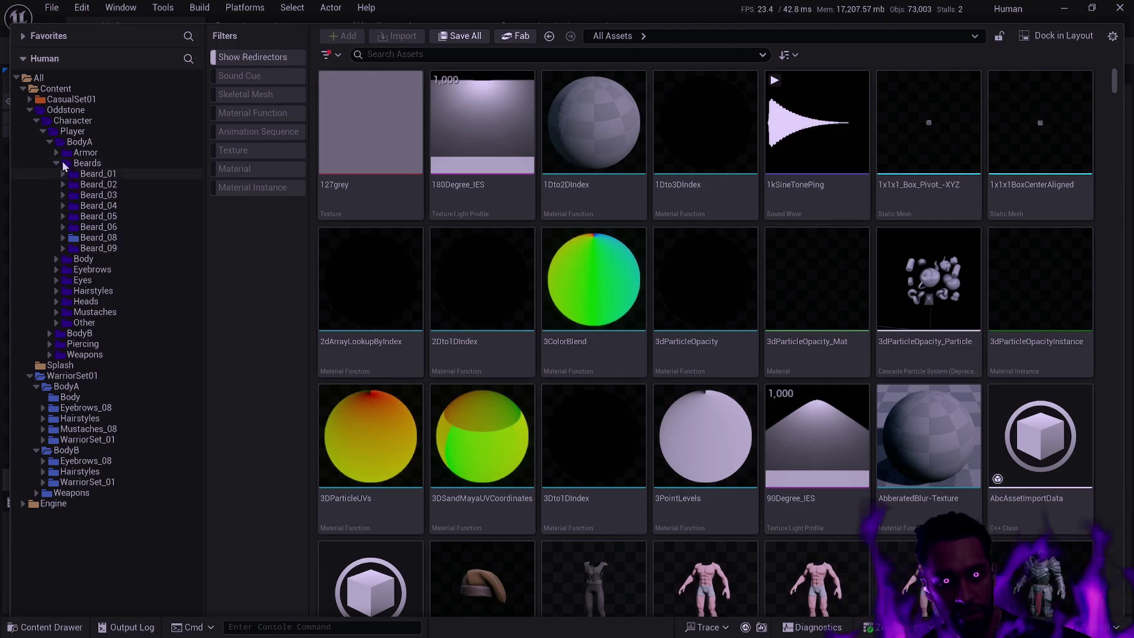
# Step: Tint the moved Beard_08 folder and its Materials and Textures purple
pyautogui.click(64, 238)
pyautogui.click(95, 237)
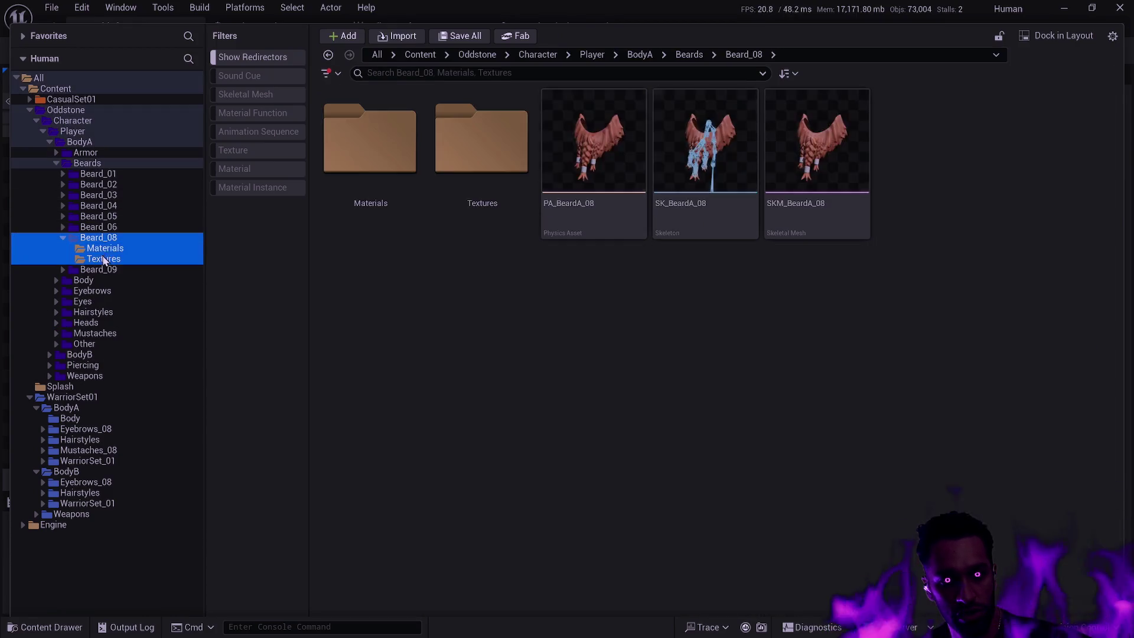
pyautogui.rightClick(104, 239)
pyautogui.moveTo(182, 372)
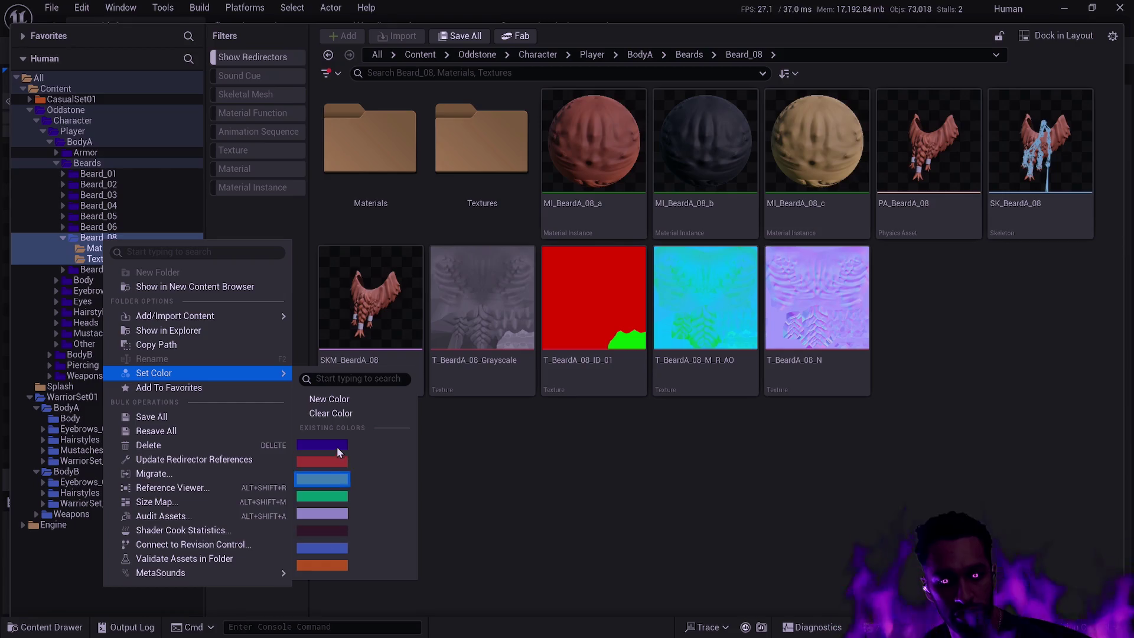
pyautogui.click(322, 444)
pyautogui.doubleClick(59, 163)
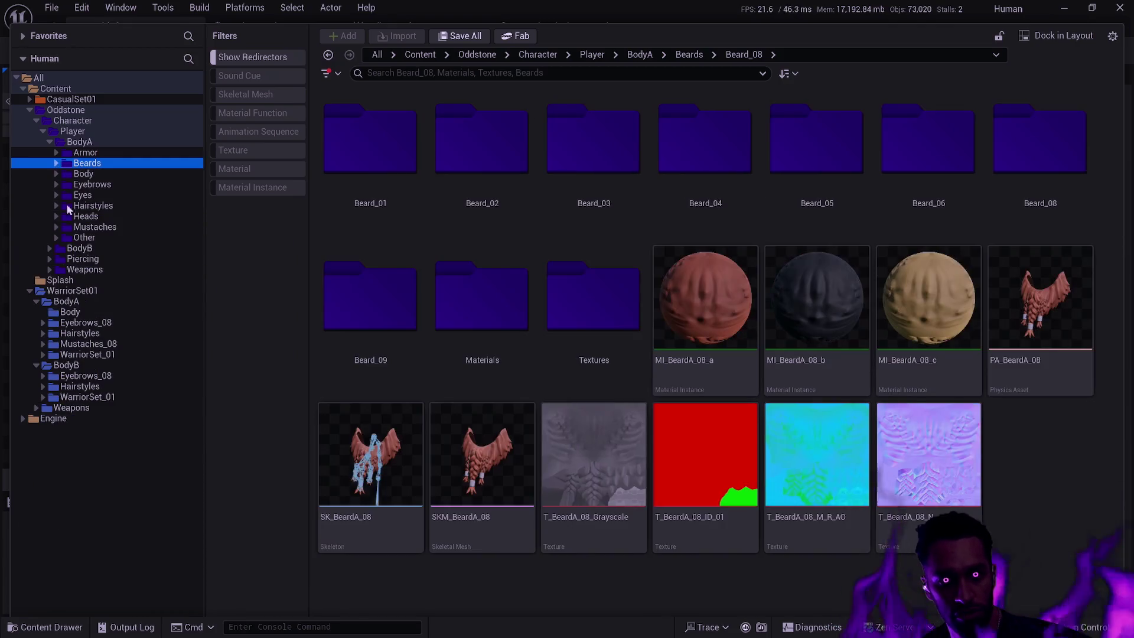
pyautogui.click(85, 323)
# Step: Move Eyebrows_08 into Oddstone's Eyebrows and delete the leftover WarriorSet01 copy
pyautogui.moveTo(97, 325)
pyautogui.mouseDown()
pyautogui.moveTo(144, 185)
pyautogui.moveTo(120, 186)
pyautogui.mouseUp()
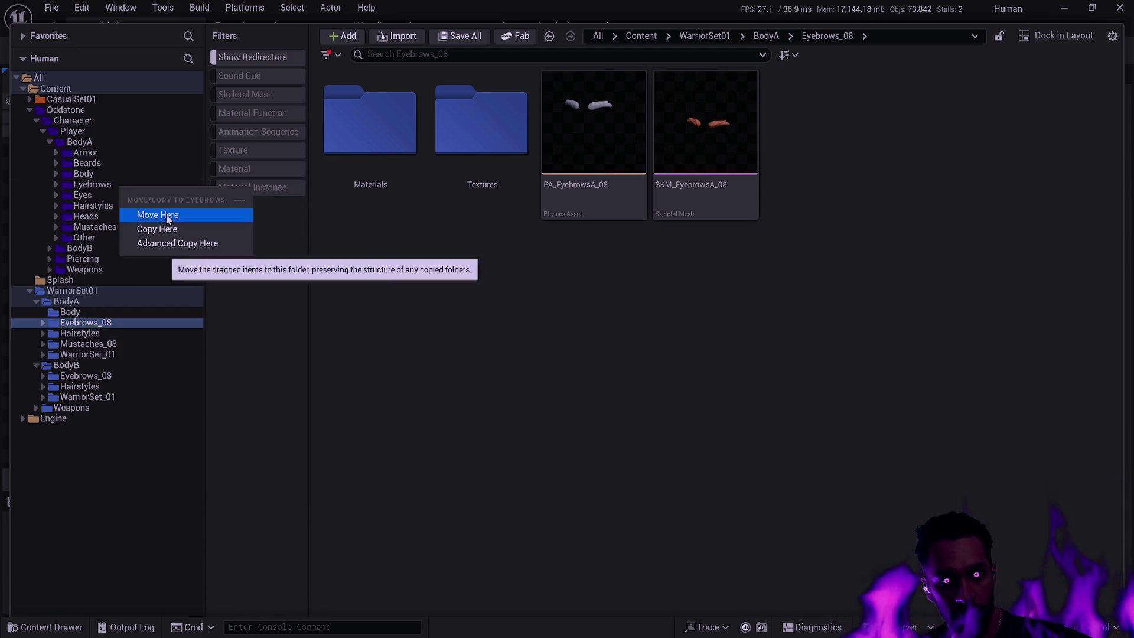
pyautogui.click(158, 215)
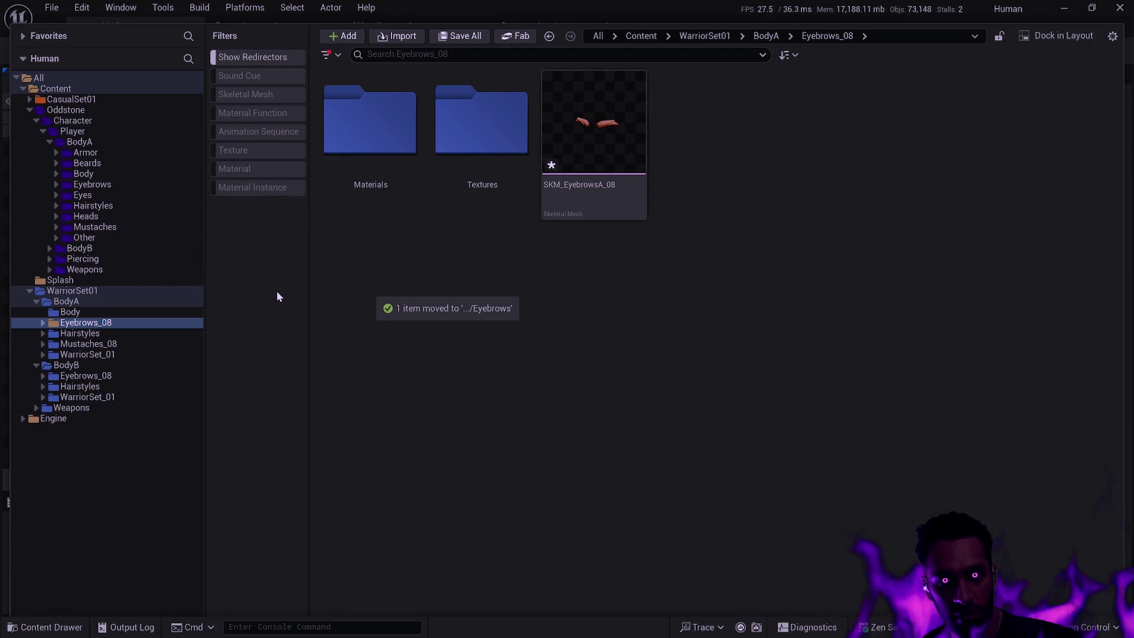
pyautogui.press('Delete')
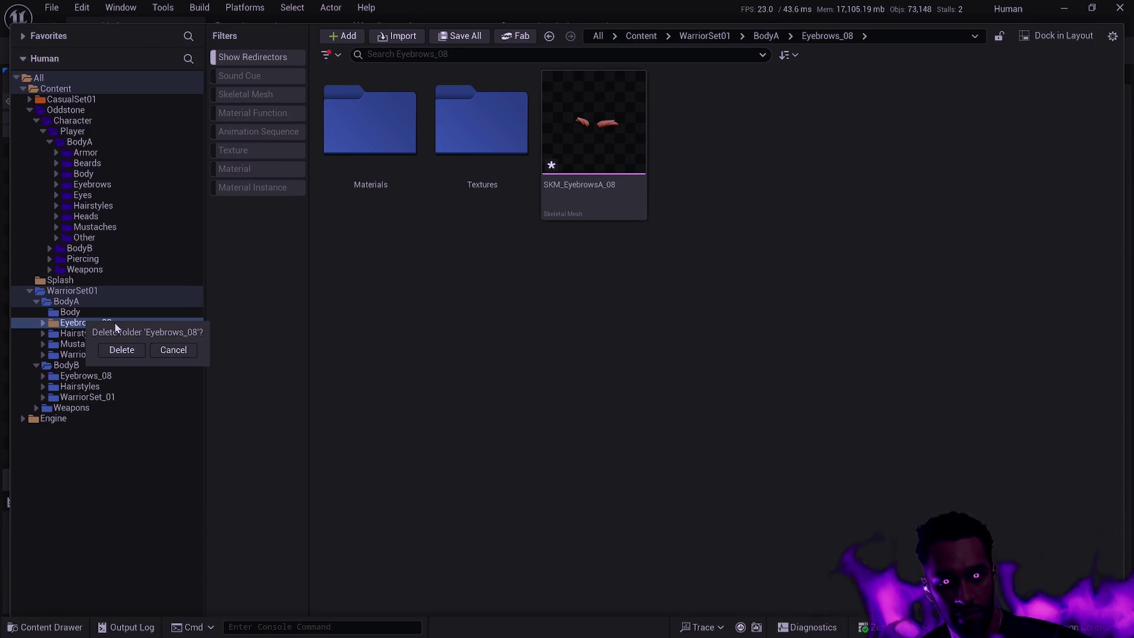
pyautogui.click(126, 347)
pyautogui.click(499, 459)
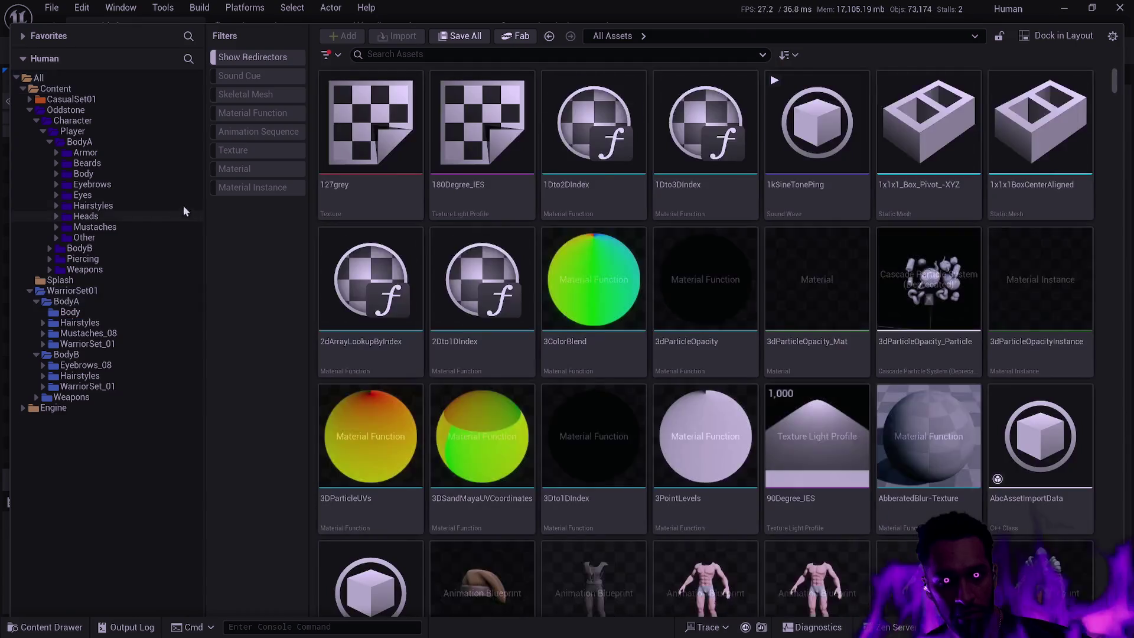
# Step: Tint the Eyebrows_08 and Eyebrows_09 folders and their subfolders dark blue
pyautogui.click(57, 184)
pyautogui.click(62, 259)
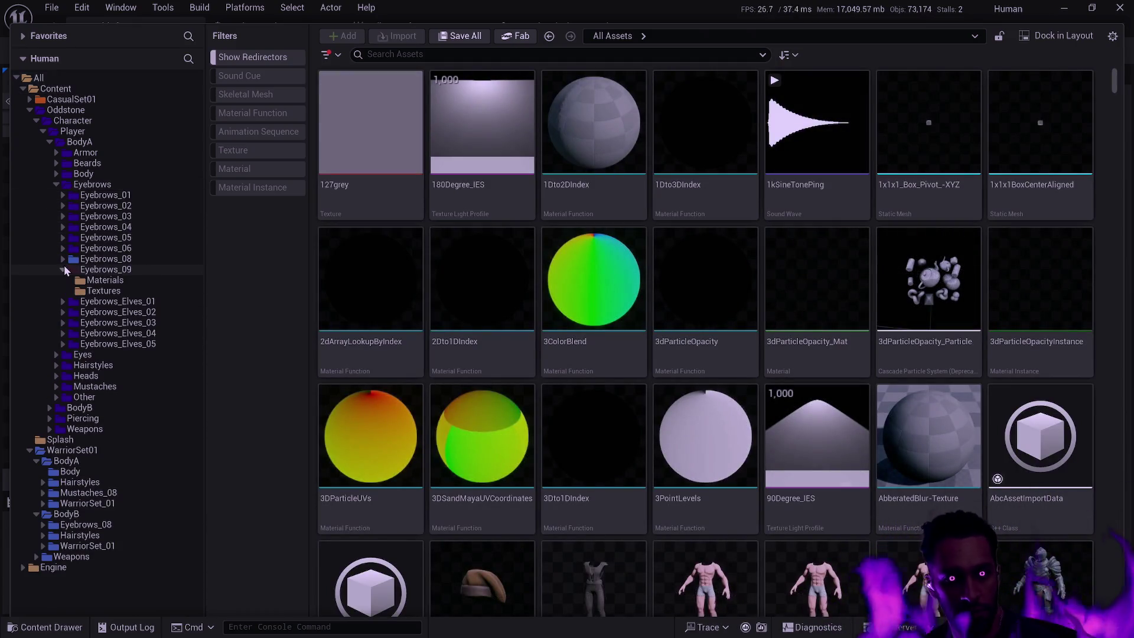
pyautogui.click(62, 291)
pyautogui.click(103, 312)
pyautogui.keyDown('shift'); pyautogui.click(103, 269); pyautogui.keyUp('shift')
pyautogui.keyDown('ctrl'); pyautogui.click(103, 259); pyautogui.keyUp('ctrl')
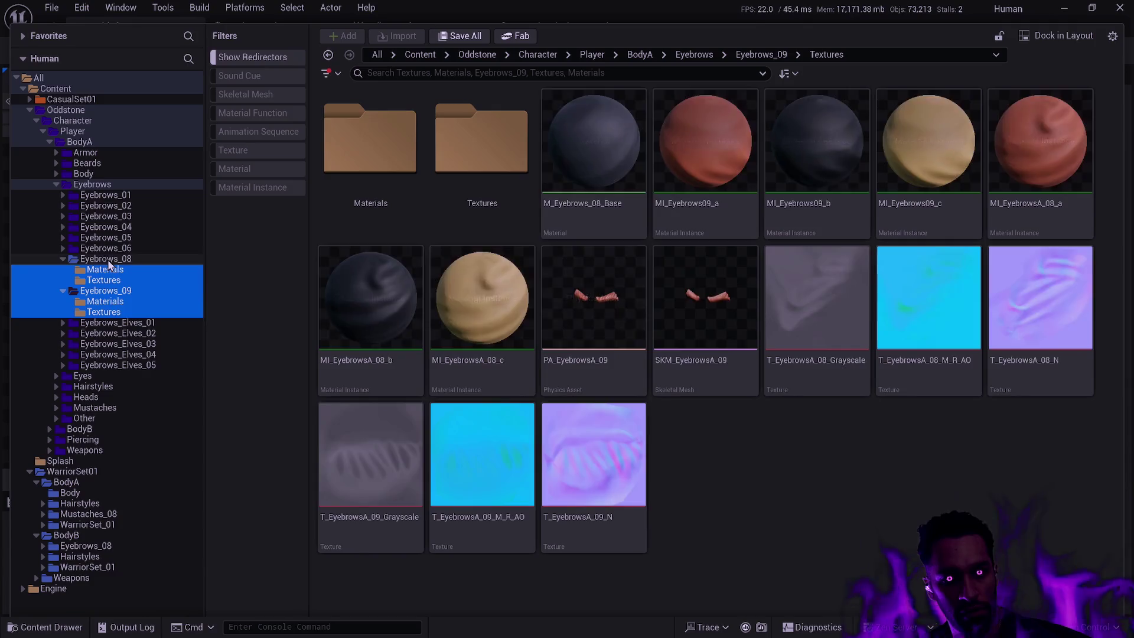
pyautogui.rightClick(108, 261)
pyautogui.moveTo(195, 393)
pyautogui.click(341, 467)
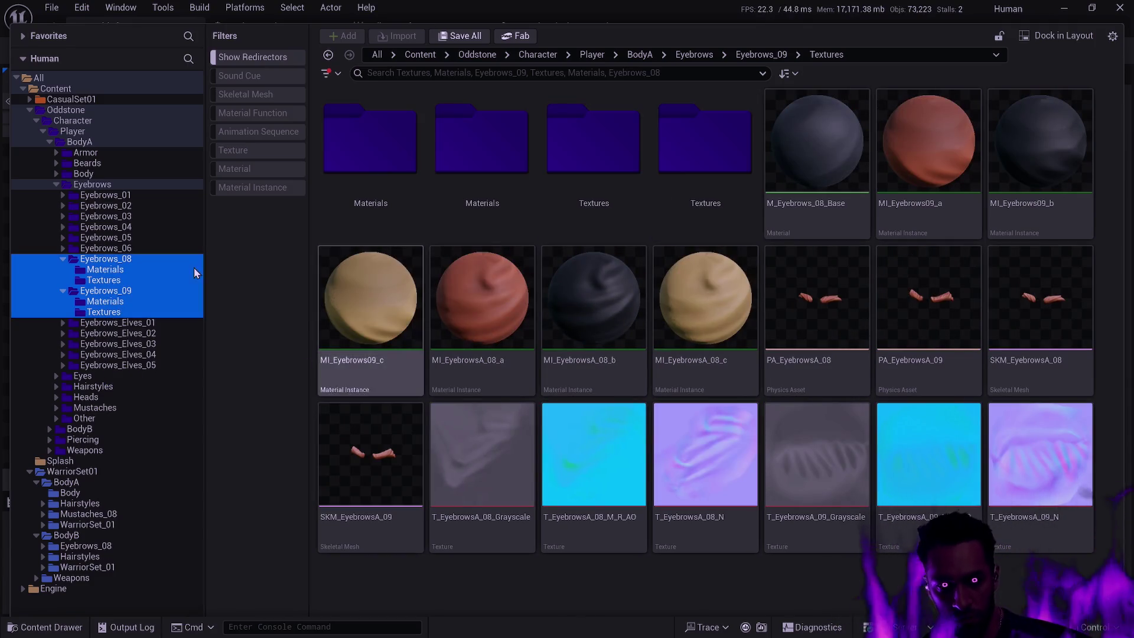
pyautogui.click(56, 184)
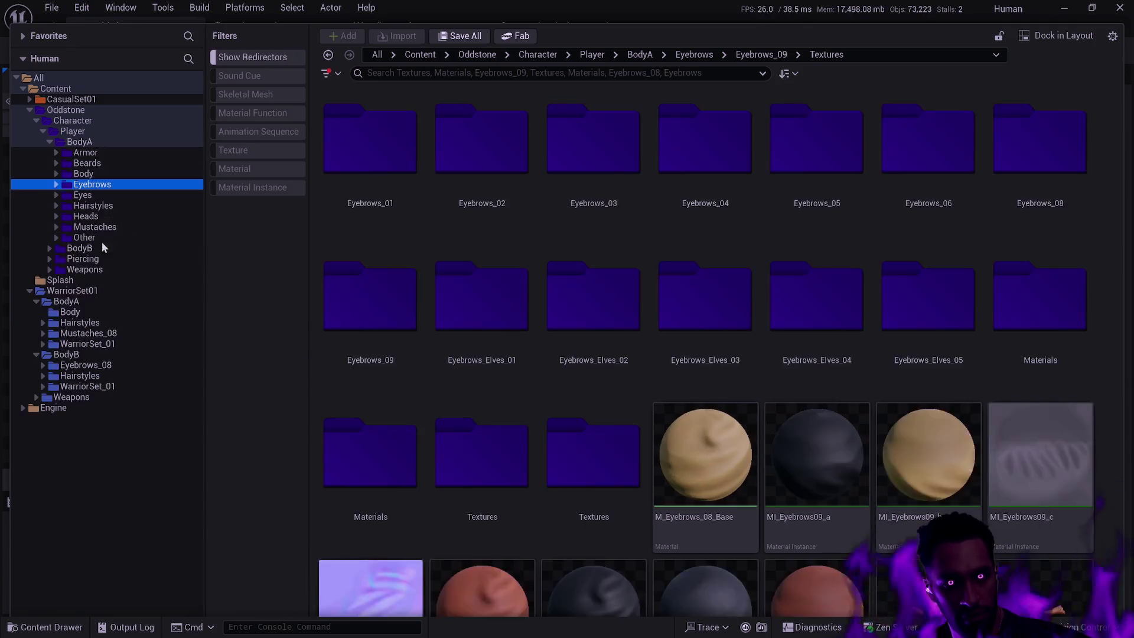
# Step: Drag Hairstyle_15 and Hairstyle_16 onto Oddstone's Hairstyles folder
pyautogui.click(43, 323)
pyautogui.click(95, 334)
pyautogui.keyDown('shift'); pyautogui.click(103, 345); pyautogui.keyUp('shift')
pyautogui.moveTo(103, 345)
pyautogui.mouseDown()
pyautogui.moveTo(189, 282)
pyautogui.moveTo(117, 210)
pyautogui.mouseUp()
# Step: Finish moving Hairstyle_15 and 16, then delete WarriorSet01's leftover Hairstyles folder and meshes
pyautogui.click(178, 236)
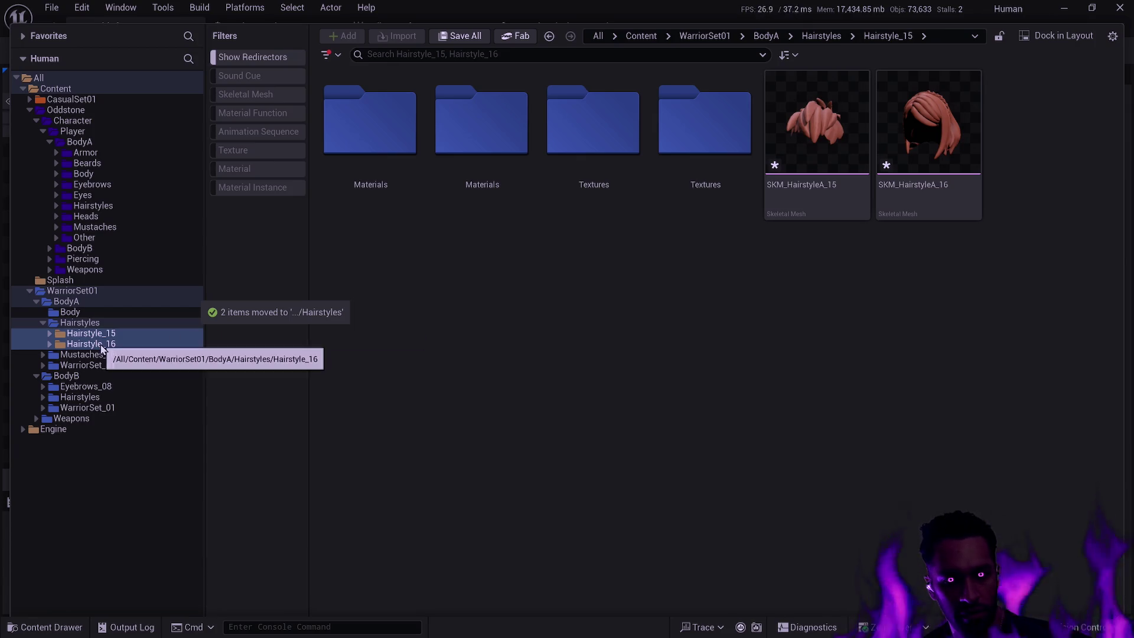
pyautogui.click(80, 324)
pyautogui.press('Delete')
pyautogui.click(130, 351)
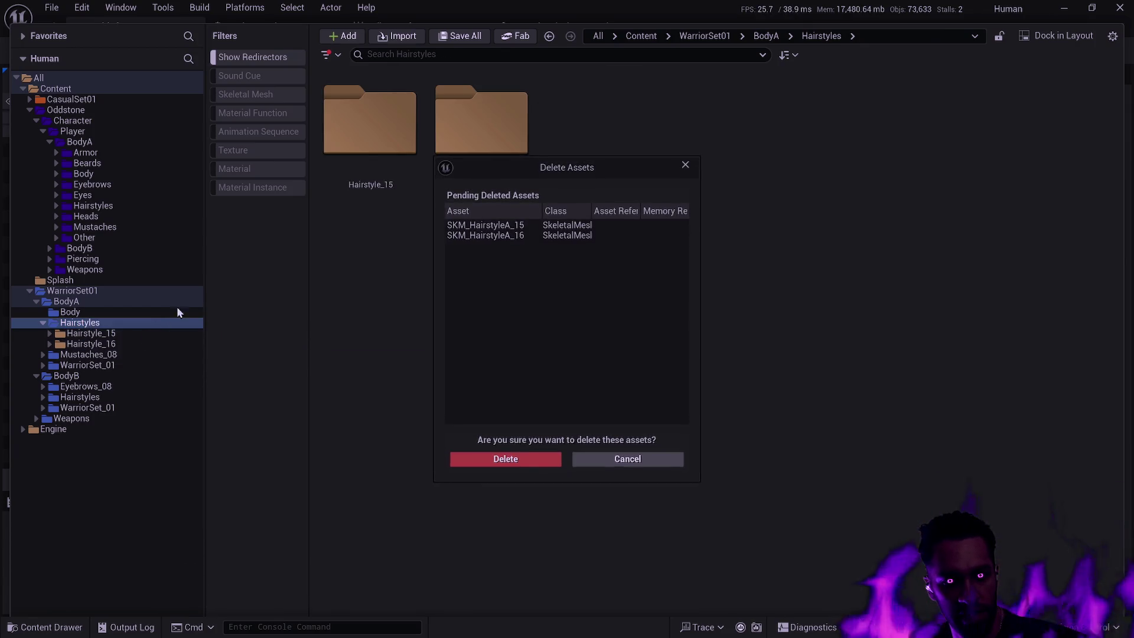
pyautogui.click(514, 456)
pyautogui.click(106, 208)
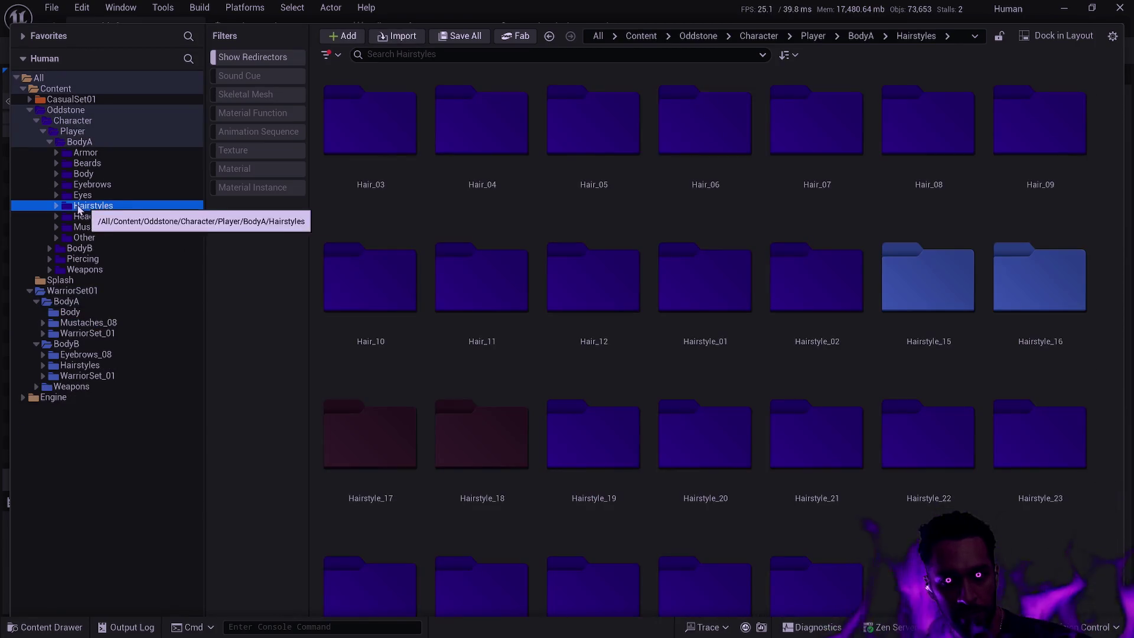
# Step: Tint Hairstyle_15 through Hairstyle_18 and subfolders purple, then drag Mustaches_08 onto Mustaches
pyautogui.click(56, 206)
pyautogui.click(63, 376)
pyautogui.click(63, 365)
pyautogui.click(63, 354)
pyautogui.click(63, 343)
pyautogui.click(104, 344)
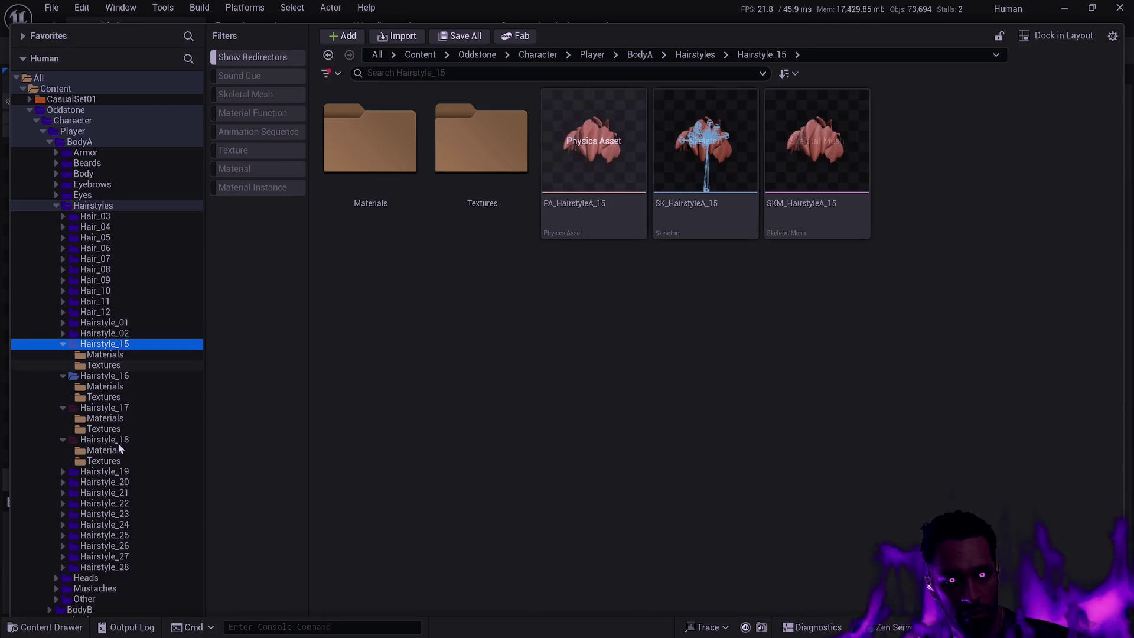
pyautogui.keyDown('shift'); pyautogui.click(120, 441); pyautogui.keyUp('shift')
pyautogui.rightClick(119, 440)
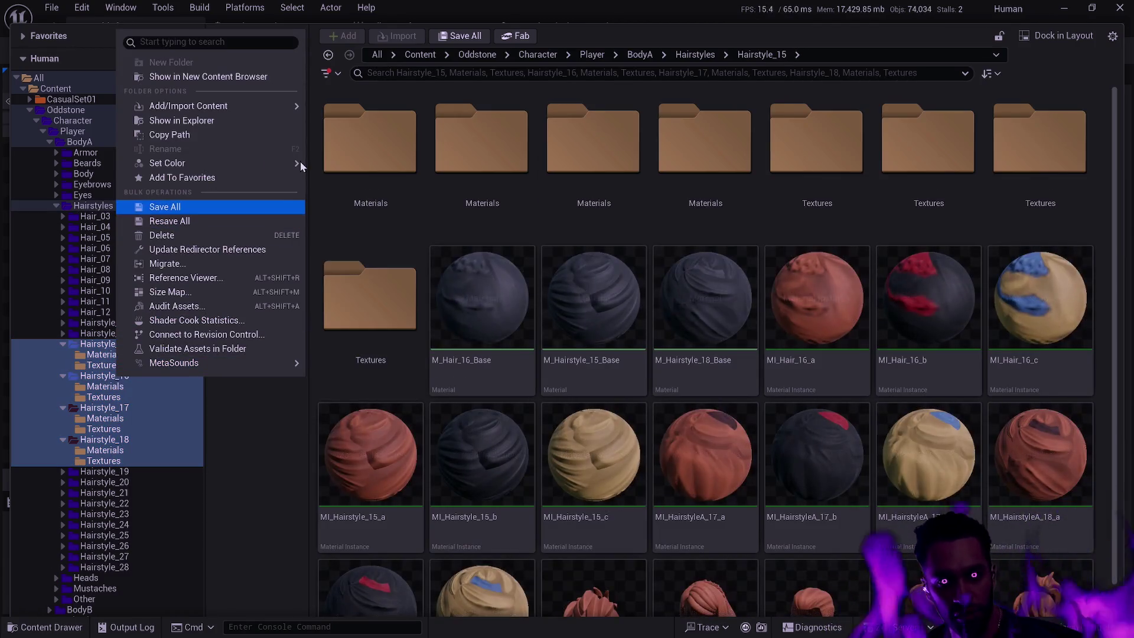
pyautogui.moveTo(298, 163)
pyautogui.click(336, 236)
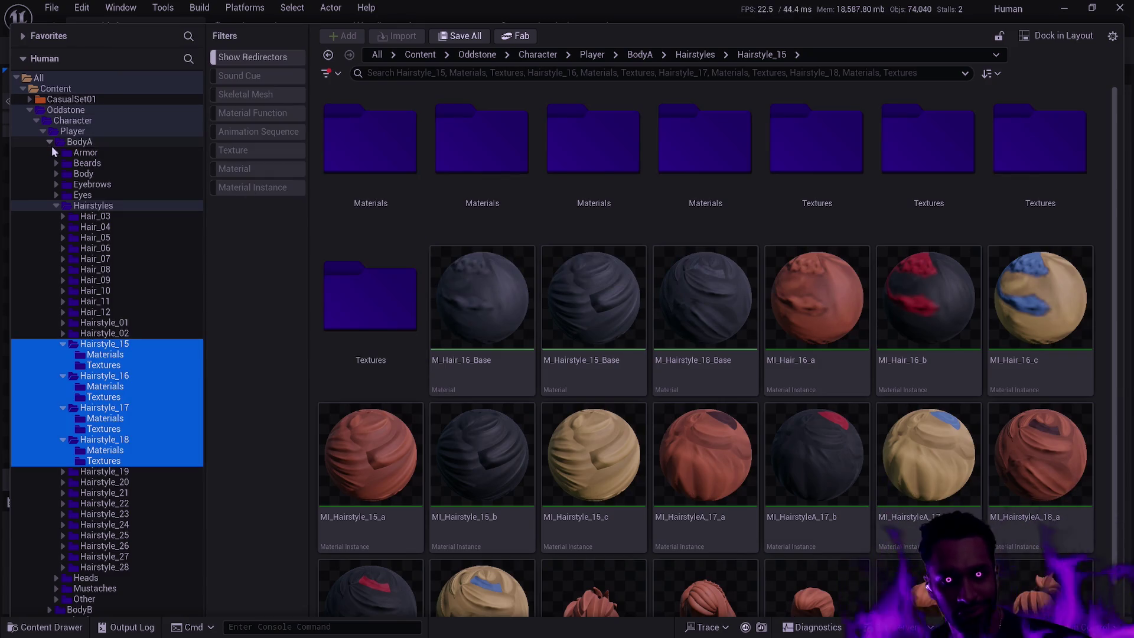
pyautogui.click(56, 205)
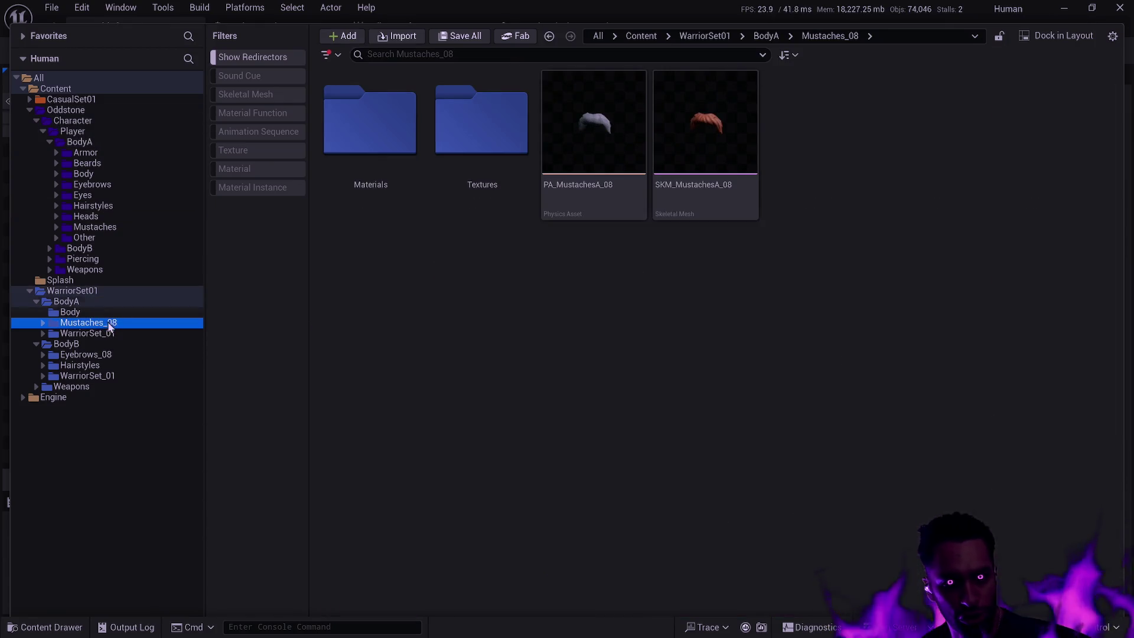
pyautogui.moveTo(106, 330)
pyautogui.mouseDown()
pyautogui.moveTo(119, 268)
pyautogui.moveTo(111, 228)
pyautogui.mouseUp()
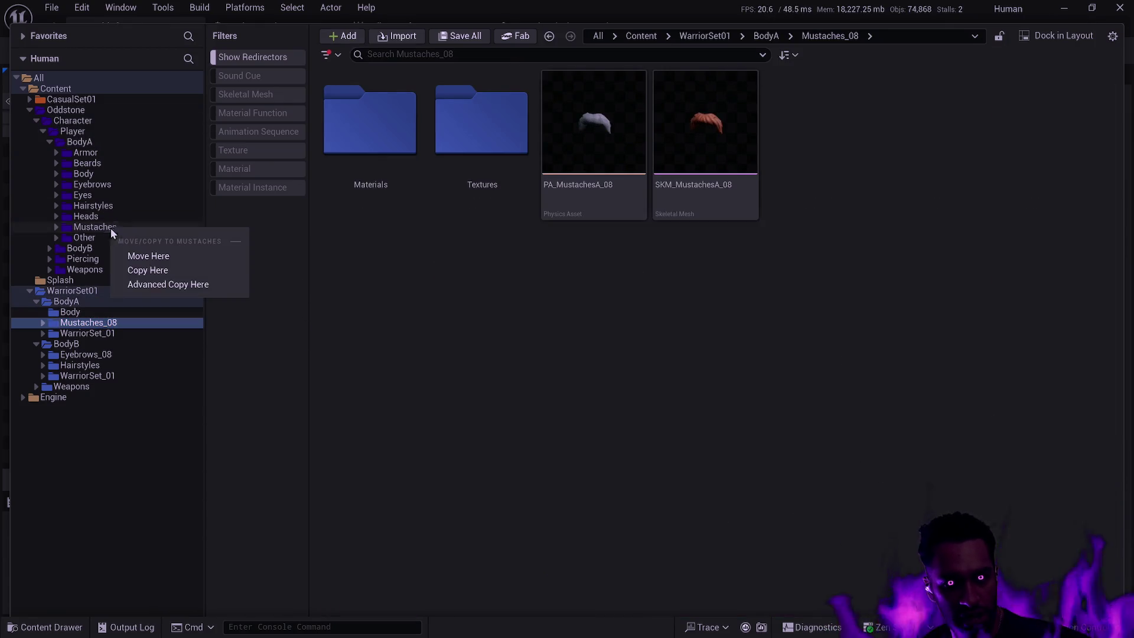
# Step: Move the mustache assets into Mustaches and delete the emptied Mustaches_08 folder
pyautogui.click(162, 256)
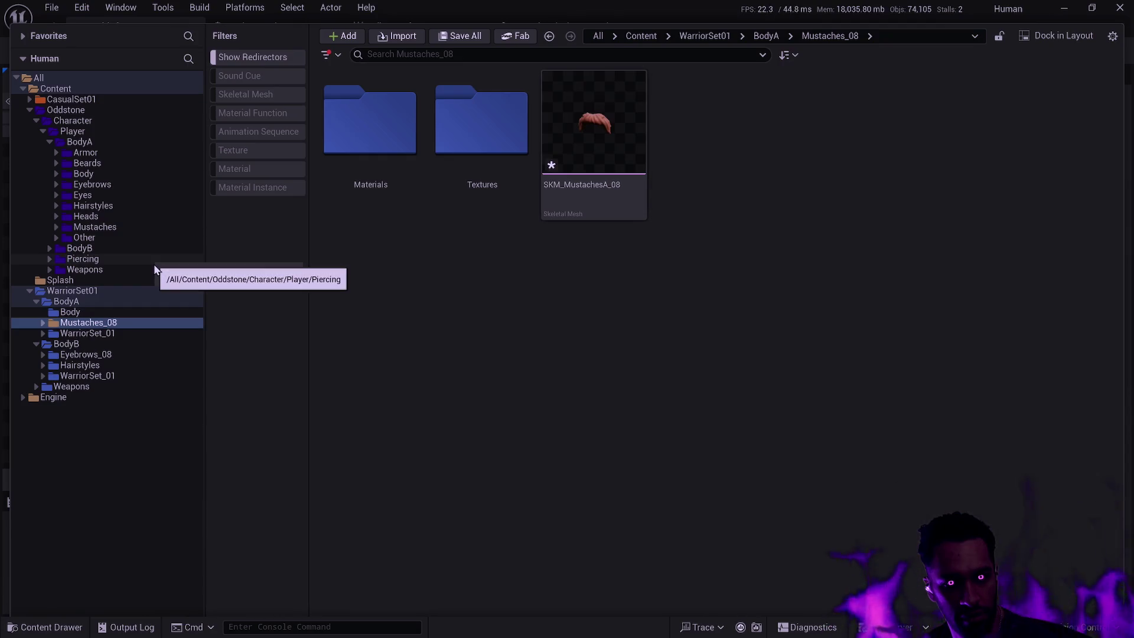
pyautogui.press('Delete')
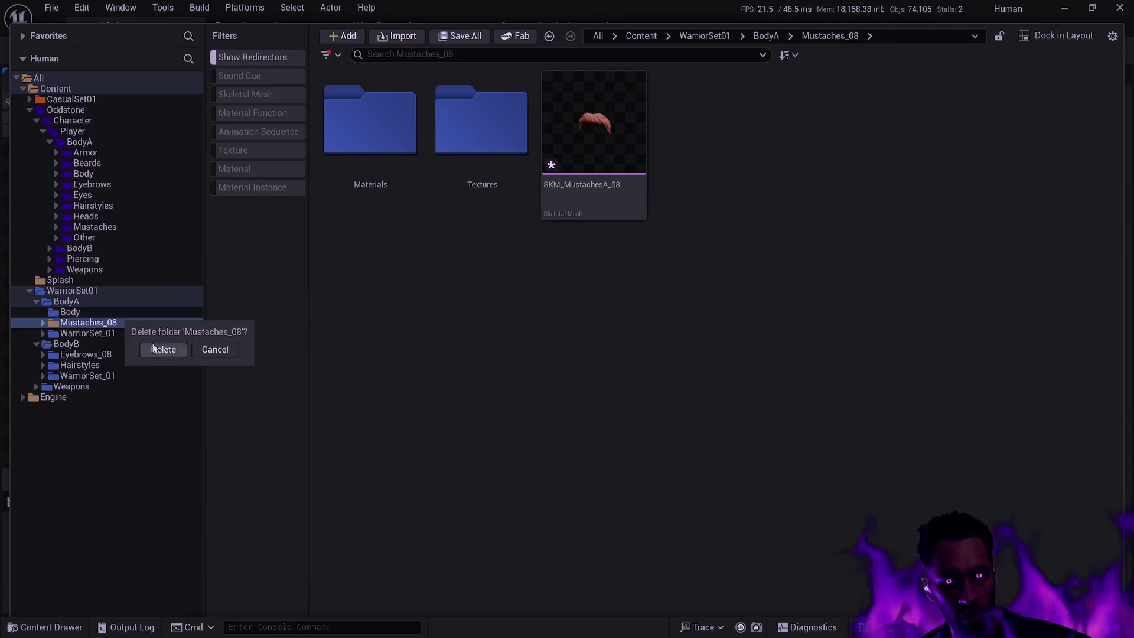
pyautogui.press('Return')
pyautogui.press('Return')
pyautogui.click(101, 313)
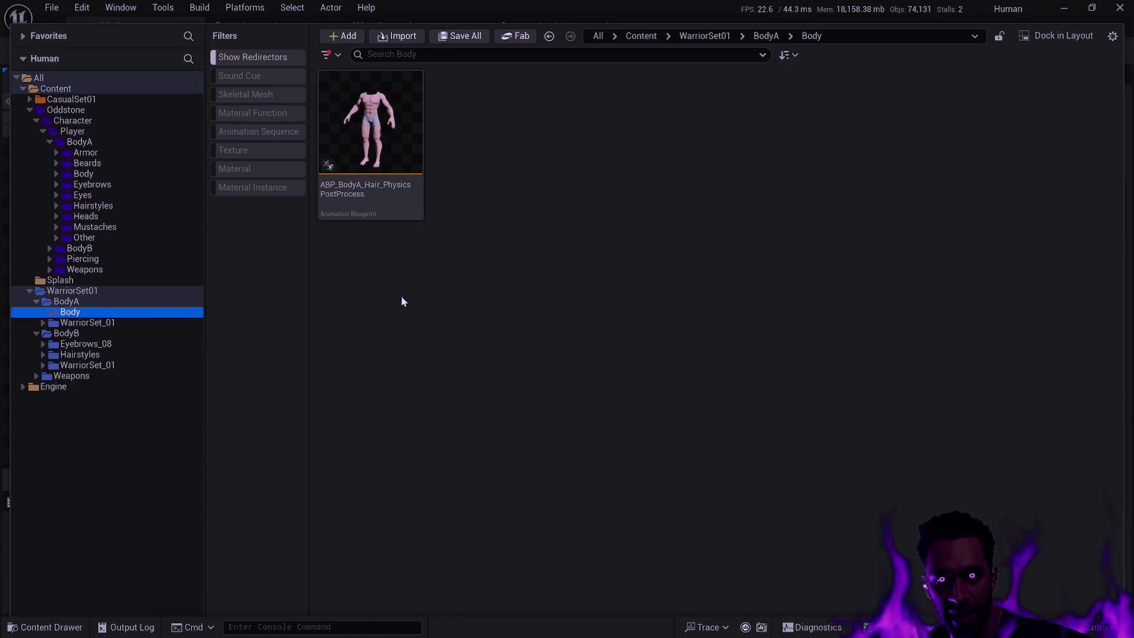
# Step: Delete duplicate ABP_BodyA_Hair_PhysicsPostProcess, replacing its references with the Oddstone copy, and save
pyautogui.click(412, 181)
pyautogui.click(412, 179)
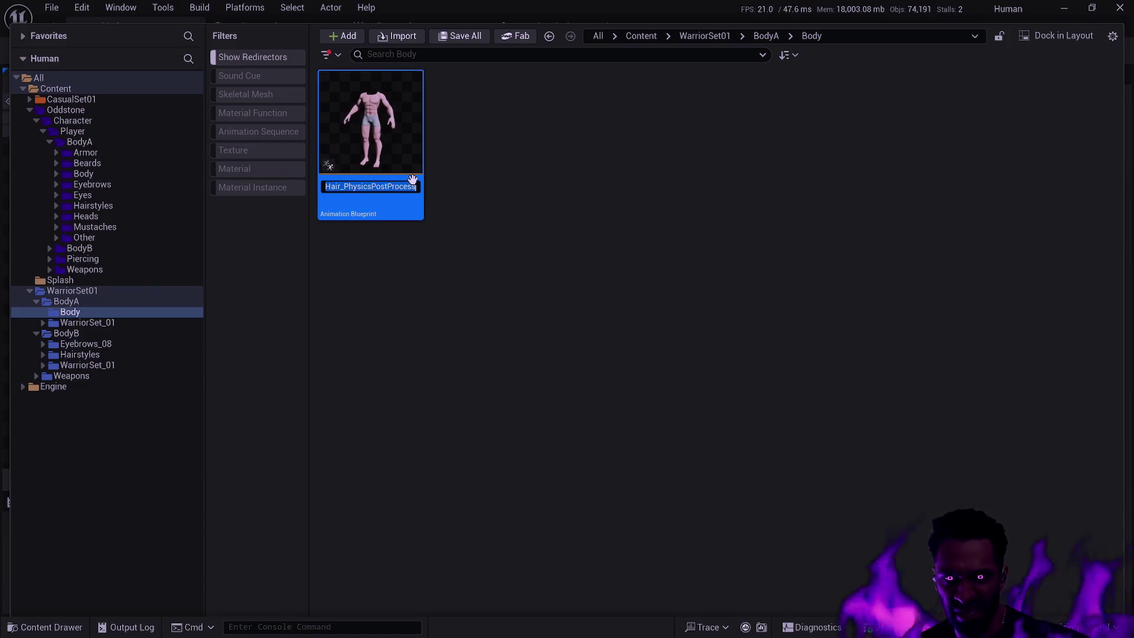
pyautogui.press('Escape')
pyautogui.press('Delete')
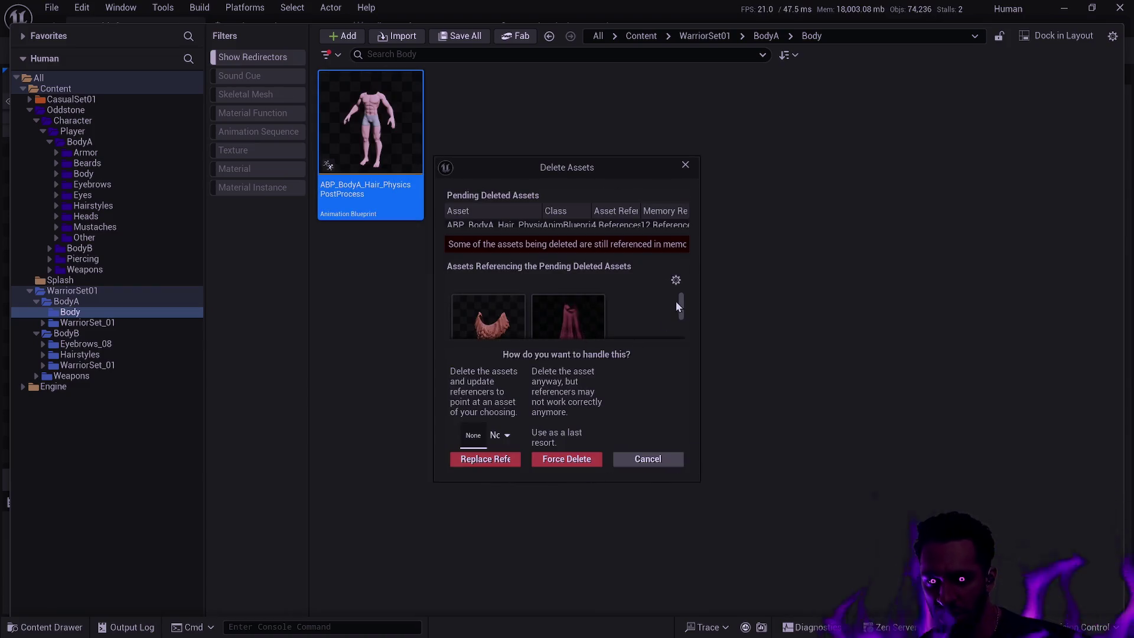
pyautogui.click(499, 436)
pyautogui.hotkey('ctrl', 'v')
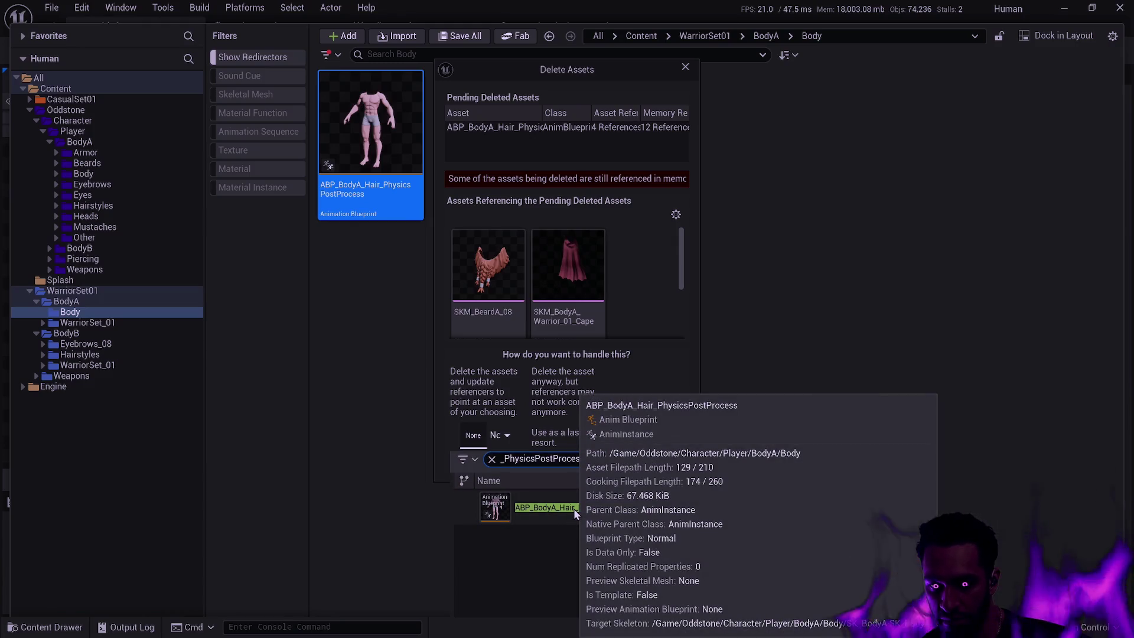
pyautogui.click(573, 508)
pyautogui.click(497, 460)
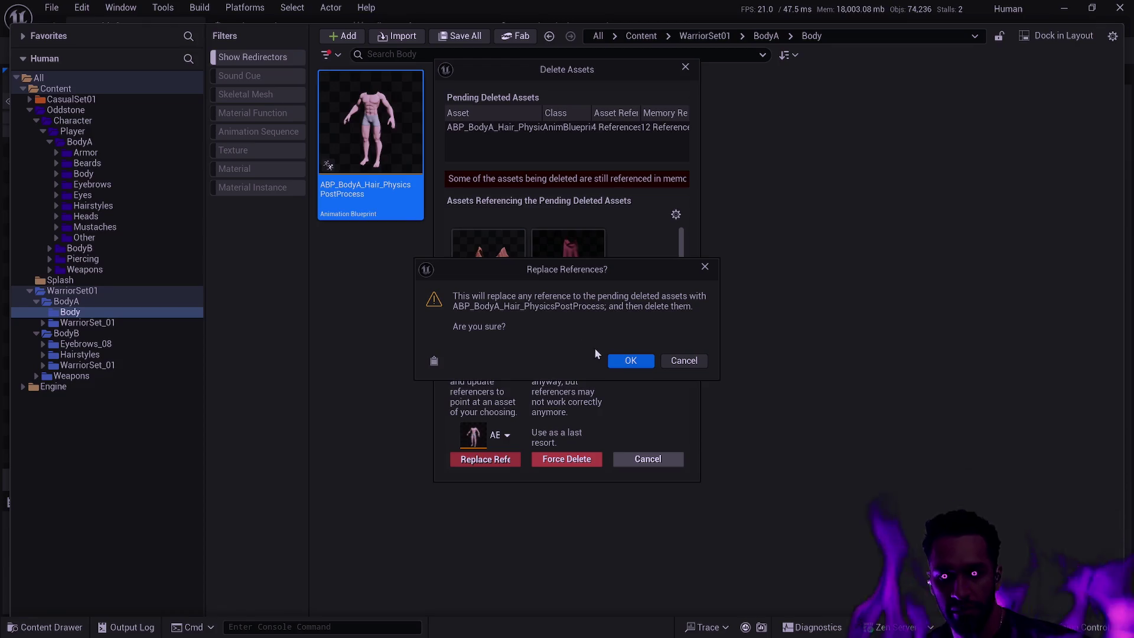
pyautogui.click(627, 361)
pyautogui.click(542, 415)
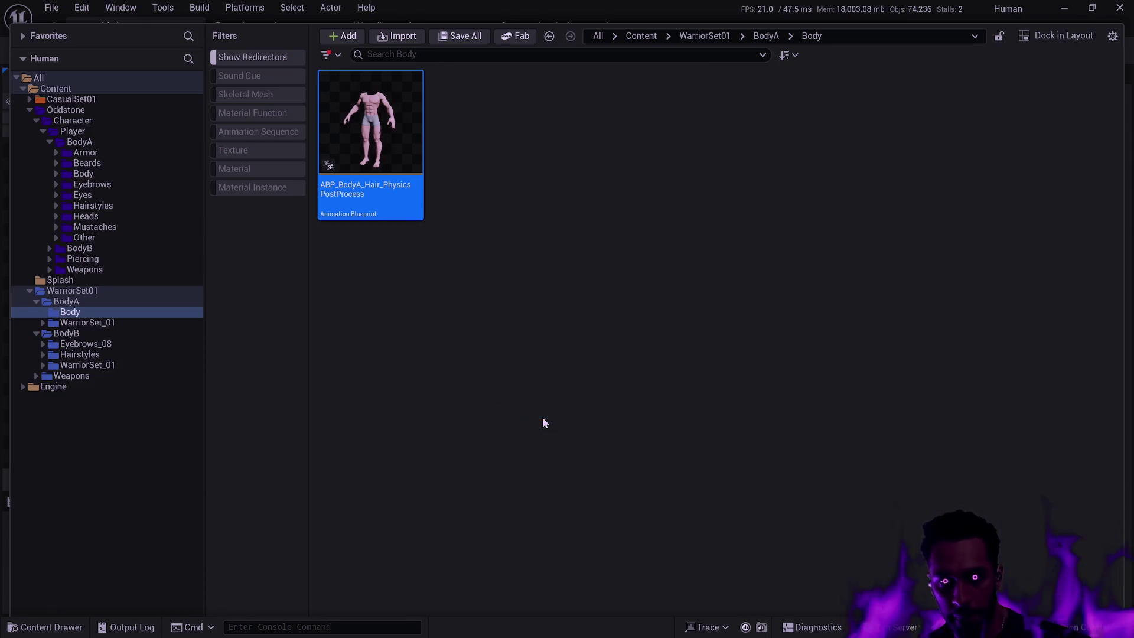
# Step: Fix up the redirectors in the Body folder and delete it
pyautogui.rightClick(102, 310)
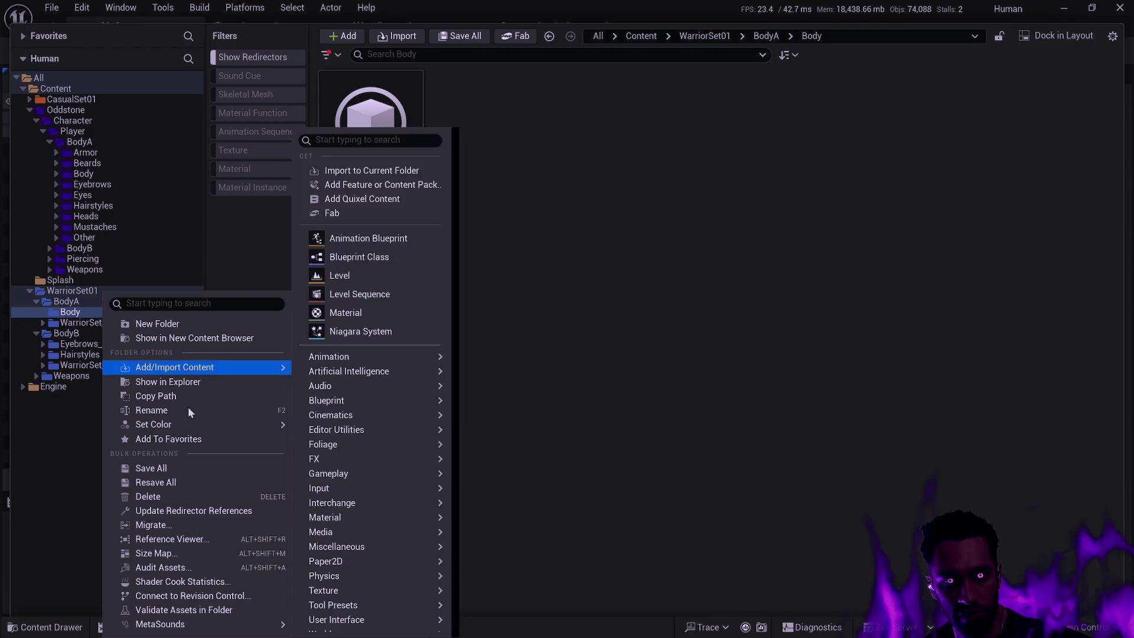
pyautogui.click(195, 508)
pyautogui.click(525, 485)
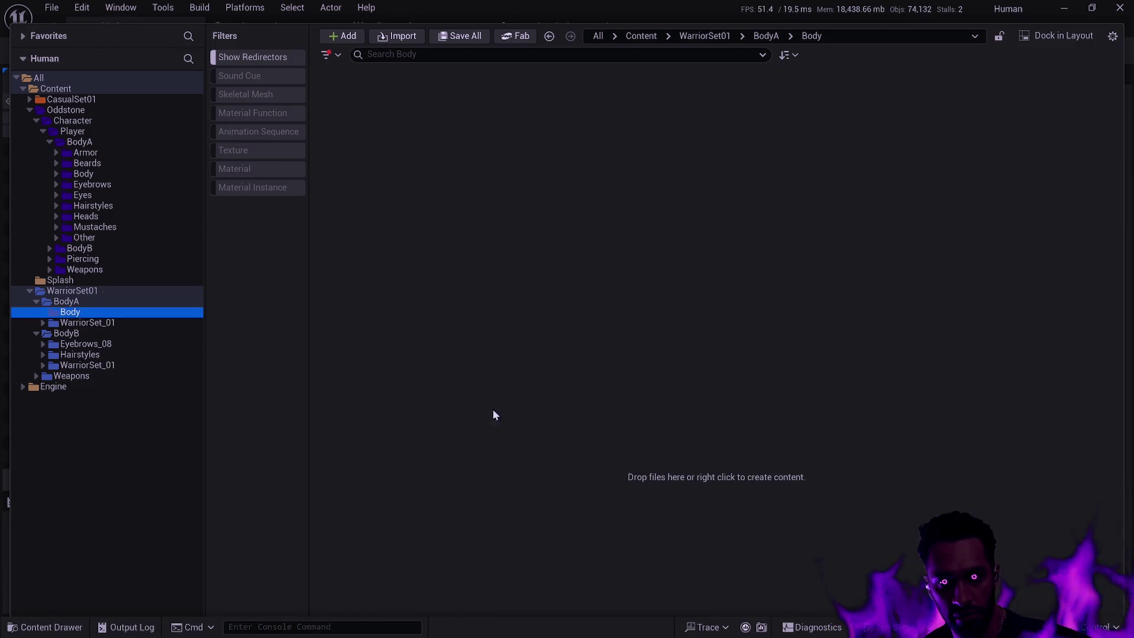
pyautogui.press('Delete')
pyautogui.click(128, 342)
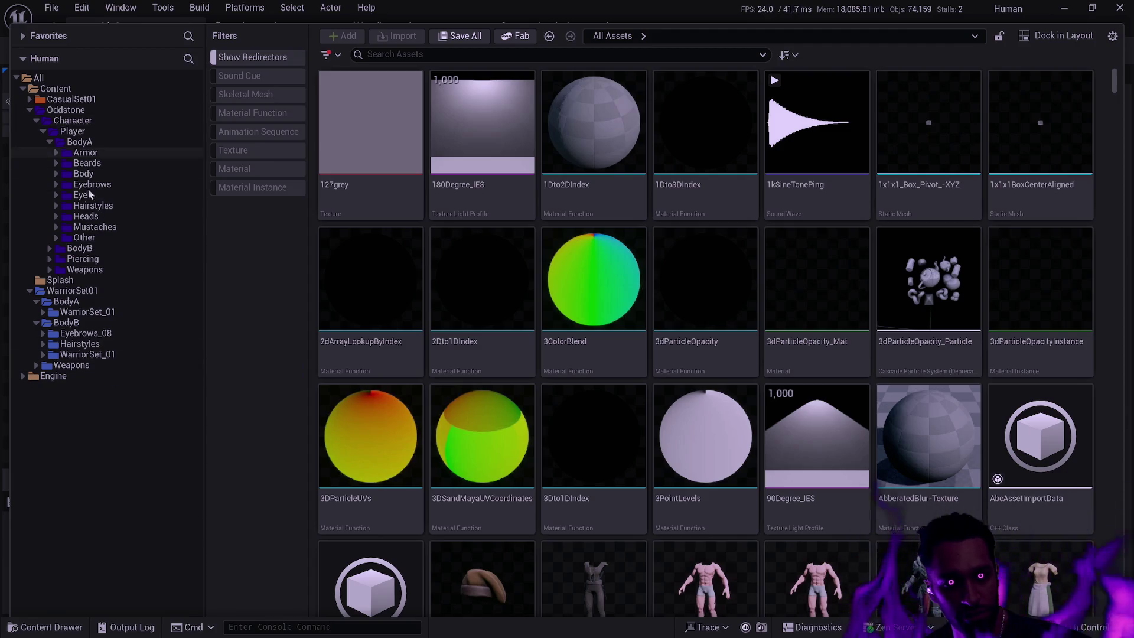
# Step: Check Oddstone's BodyA subfolders, then open WarriorSet01's WarriorSet_01 armor folder
pyautogui.click(49, 142)
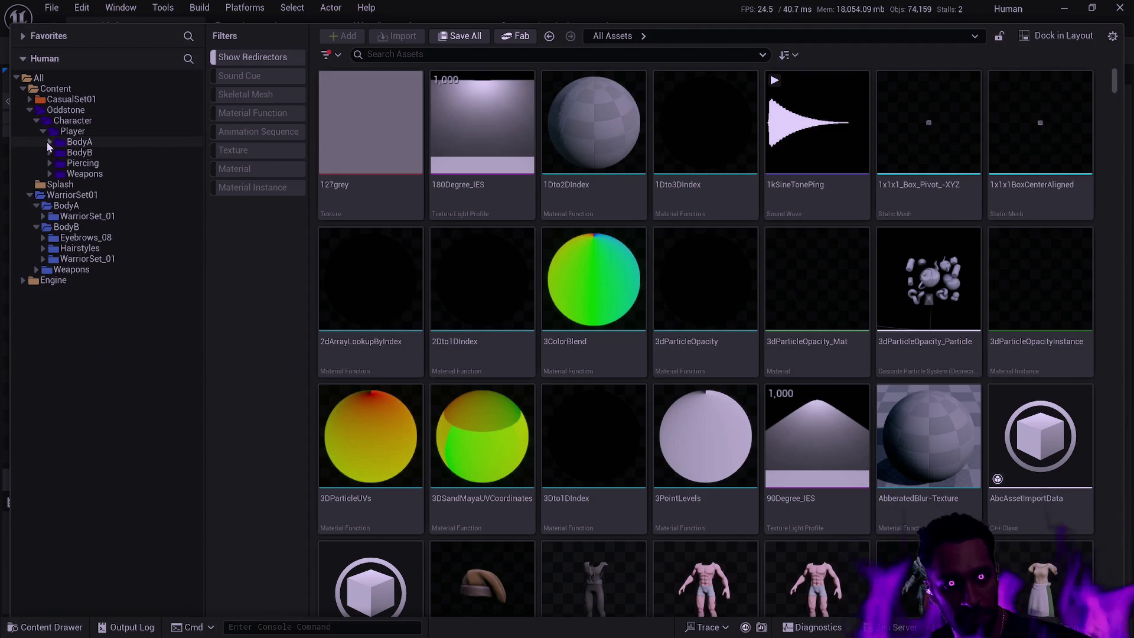
pyautogui.click(49, 142)
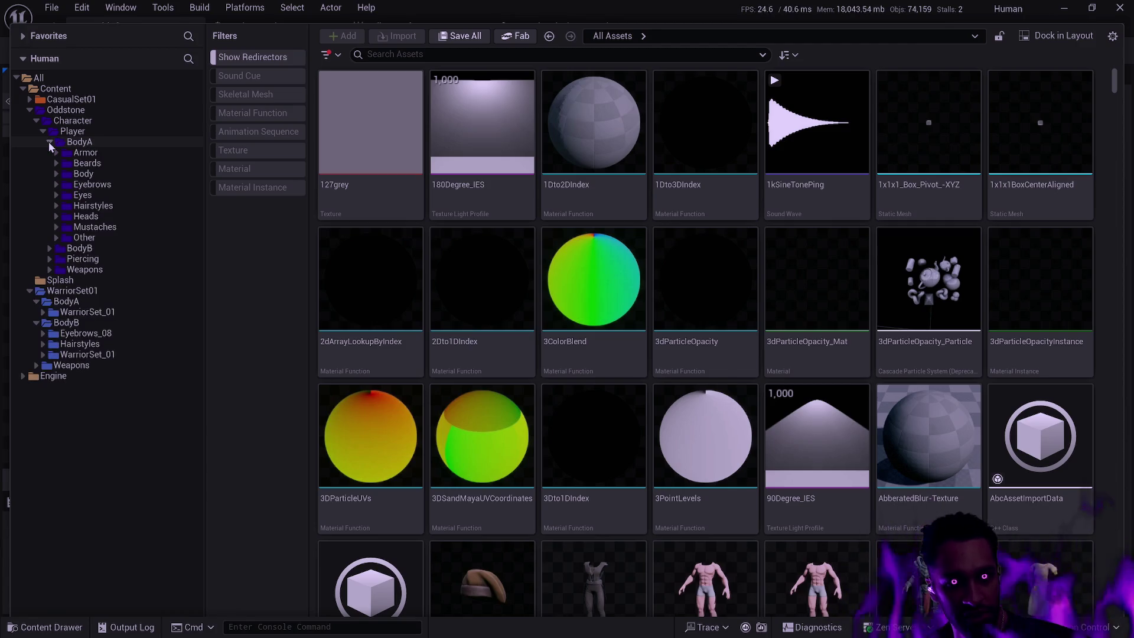
pyautogui.click(49, 142)
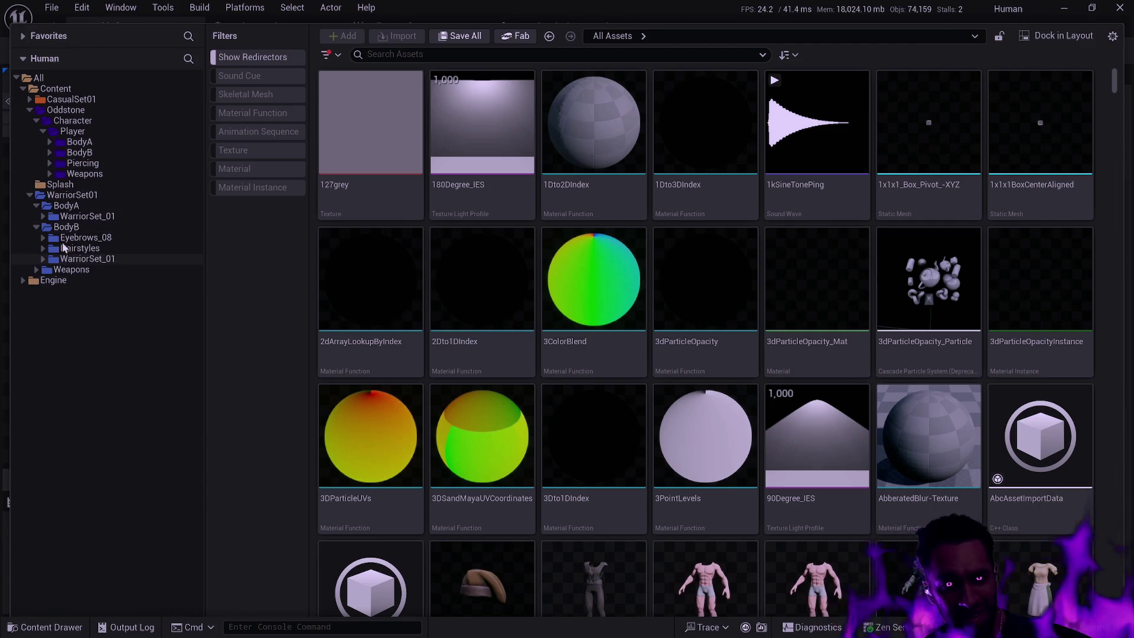
pyautogui.click(101, 215)
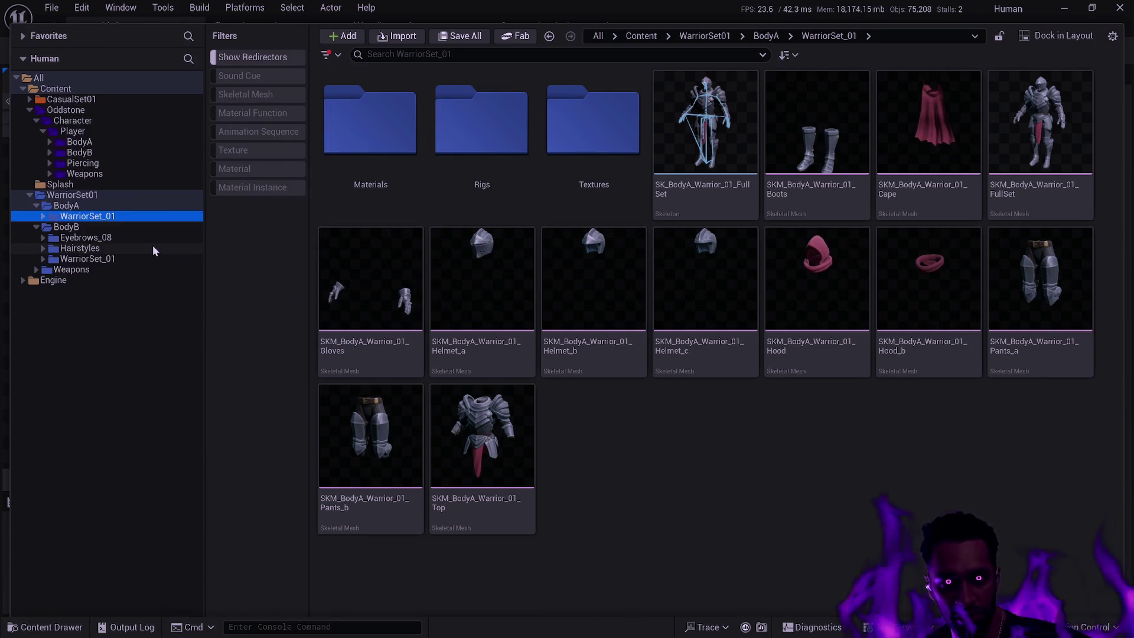
# Step: Move WarriorSet_01 into Oddstone's BodyA Armor folder, agreeing to load all armor assets
pyautogui.click(49, 142)
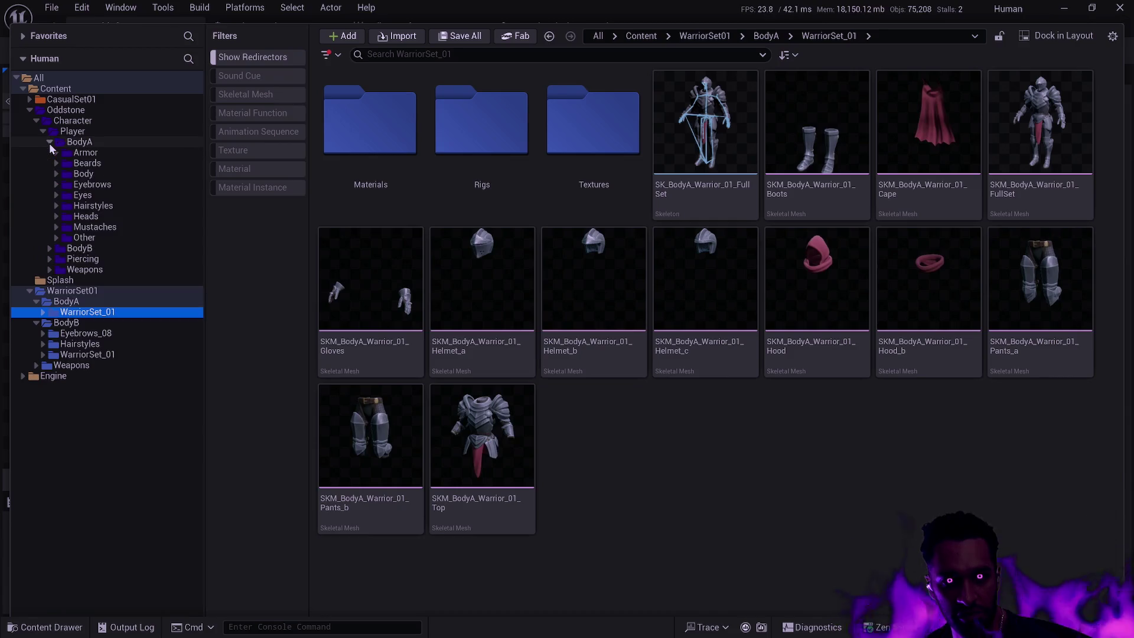
pyautogui.click(57, 152)
pyautogui.moveTo(87, 342)
pyautogui.mouseDown()
pyautogui.moveTo(189, 273)
pyautogui.moveTo(101, 153)
pyautogui.mouseUp()
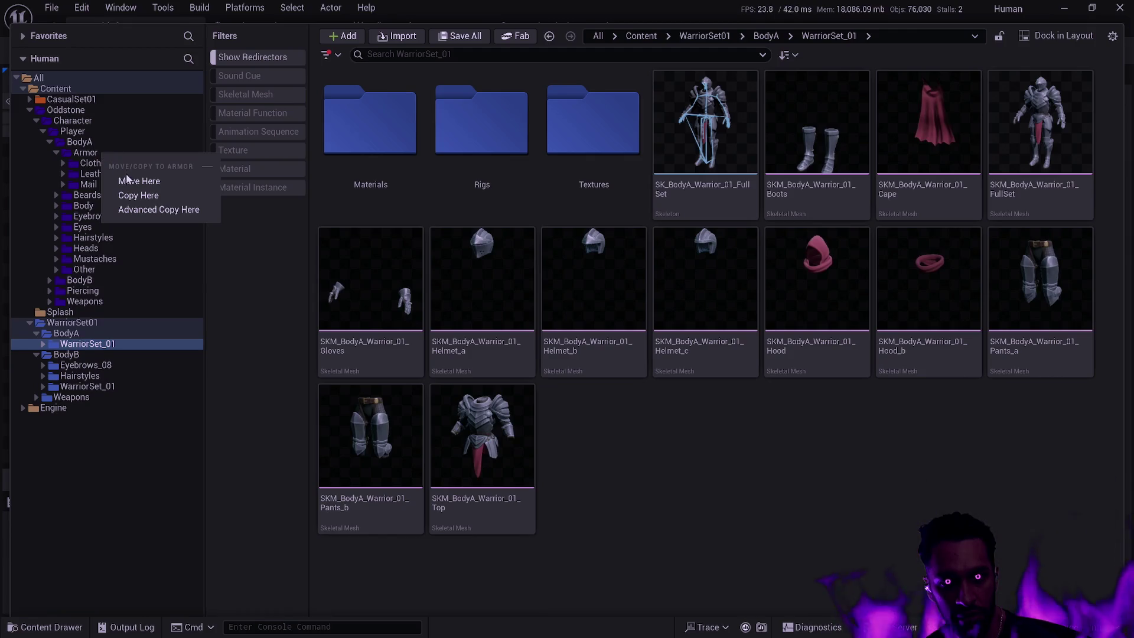
pyautogui.click(126, 179)
pyautogui.click(621, 348)
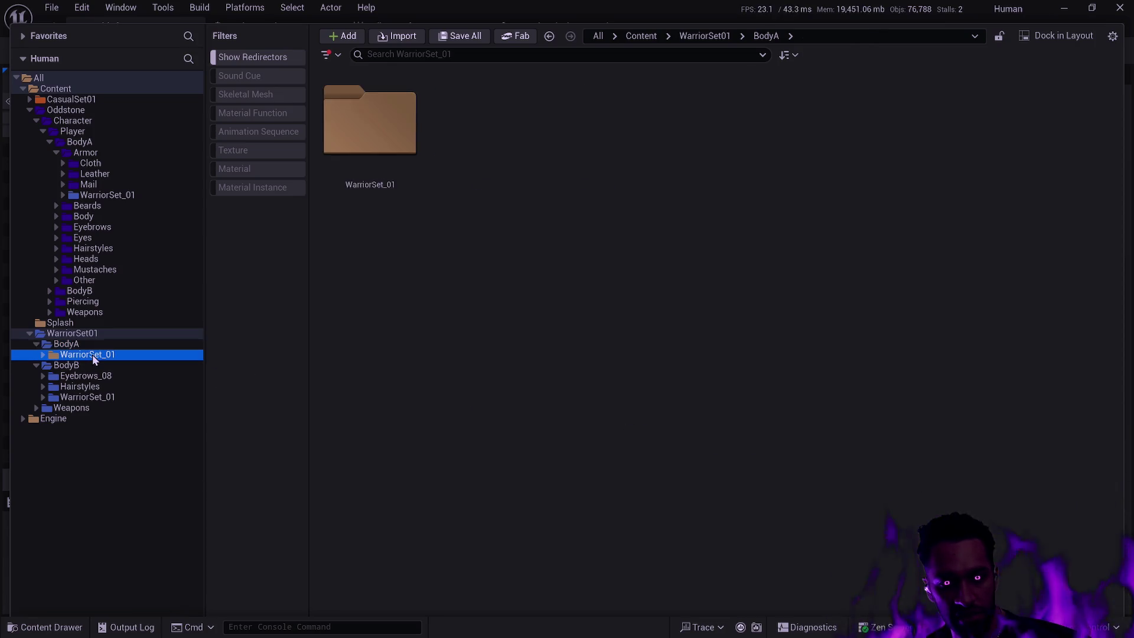
# Step: Delete the emptied old WarriorSet_01 folder and view the set under Armor
pyautogui.press('Delete')
pyautogui.click(131, 383)
pyautogui.click(513, 457)
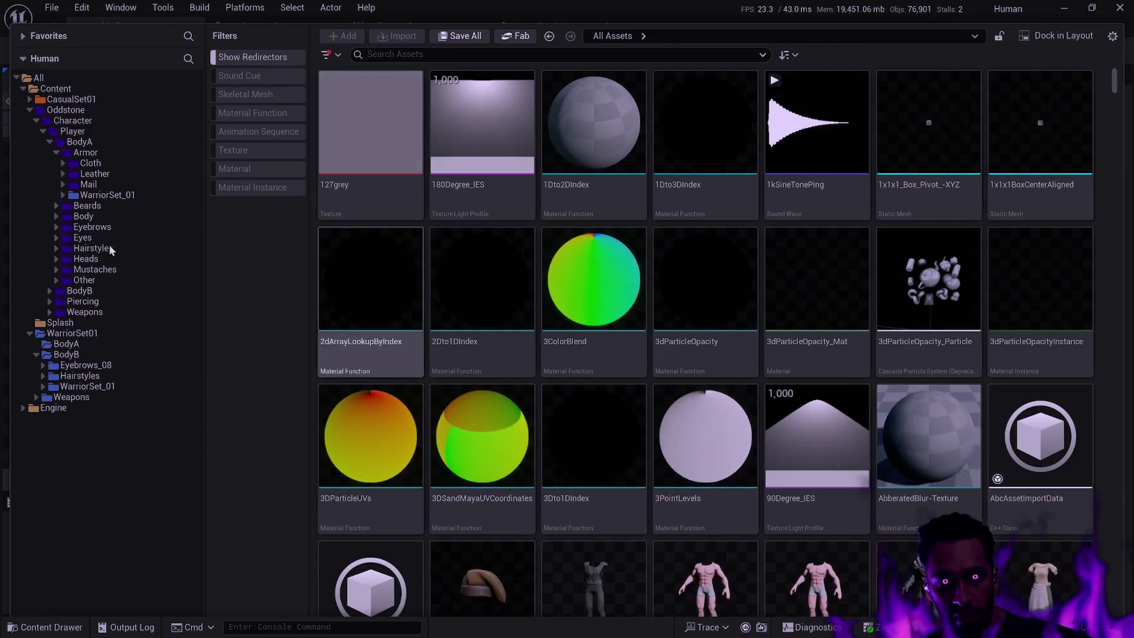
pyautogui.click(126, 193)
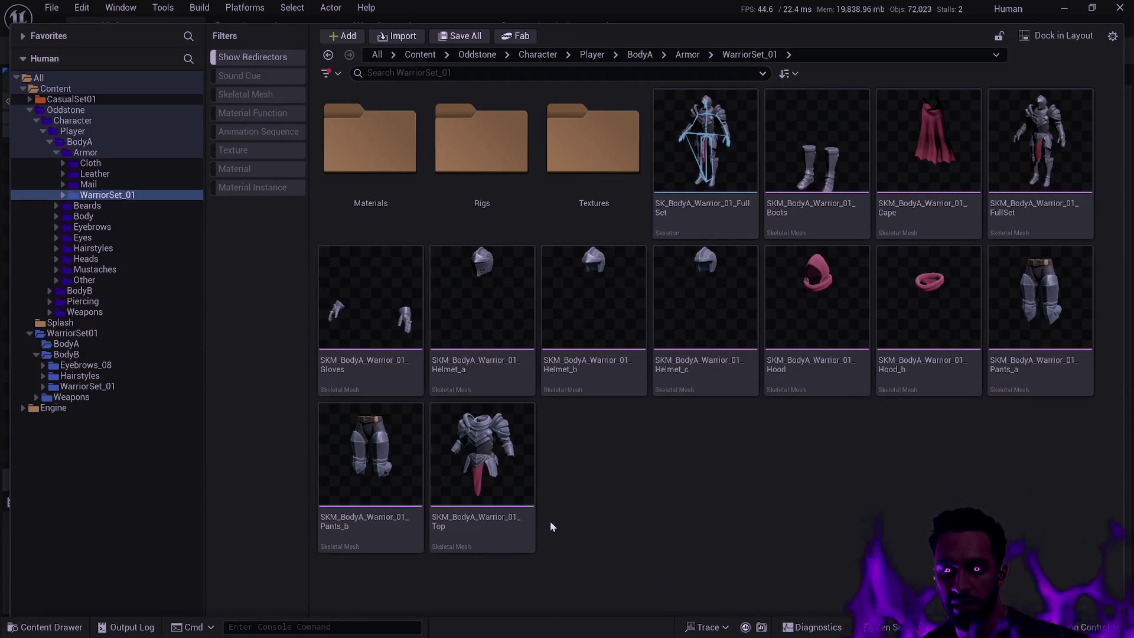
pyautogui.moveTo(428, 354)
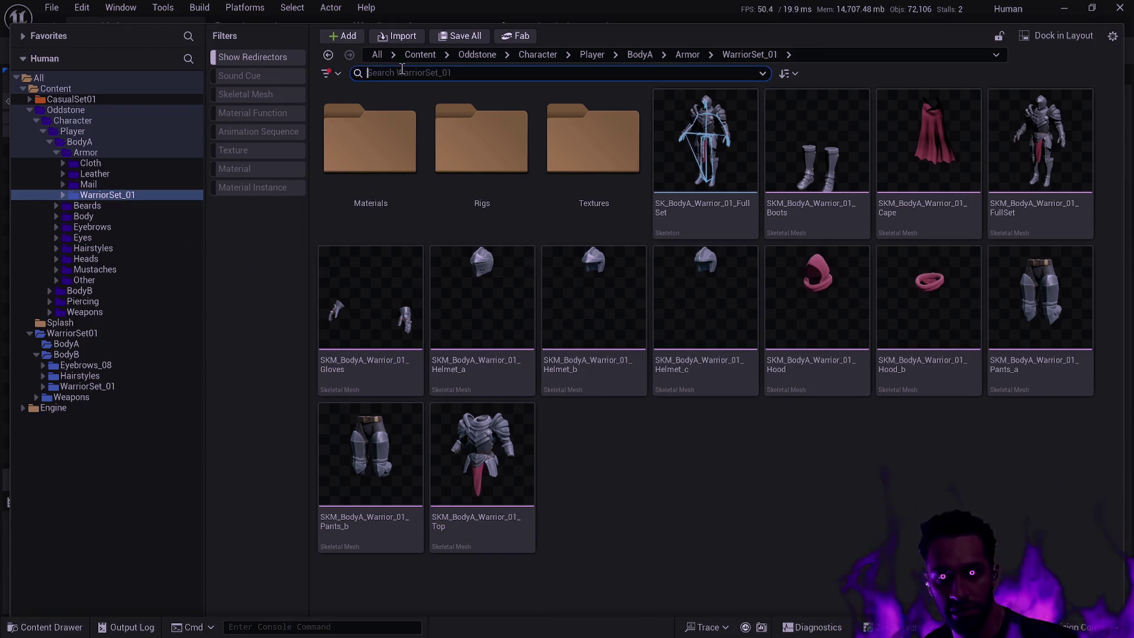
pyautogui.click(672, 464)
pyautogui.hotkey('ctrl', 'a')
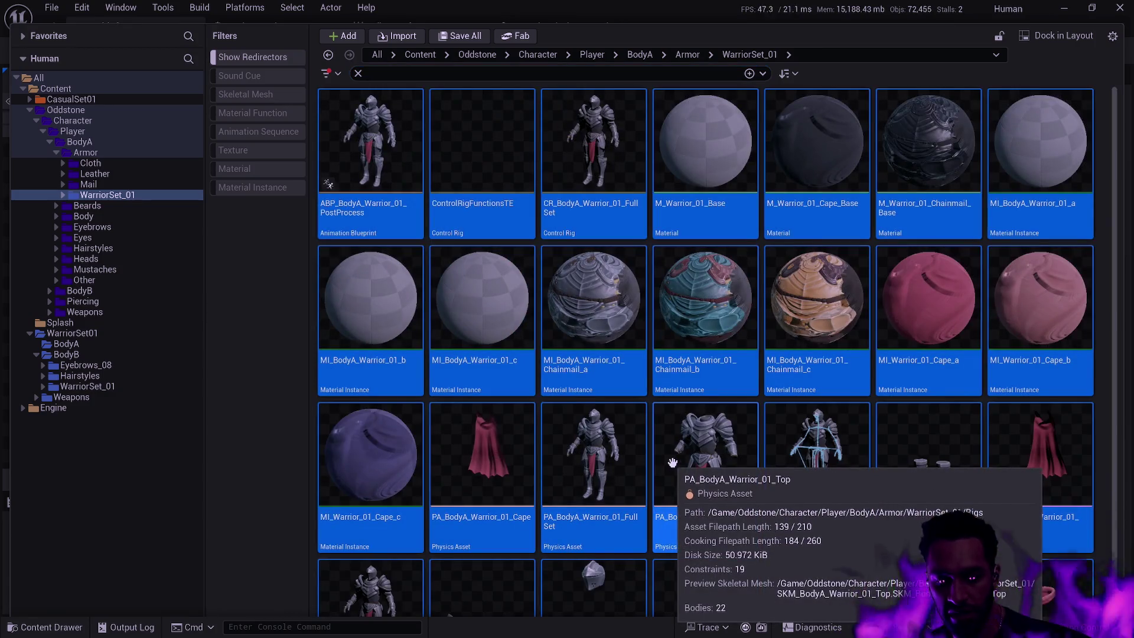
pyautogui.press('F2')
pyautogui.click(423, 179)
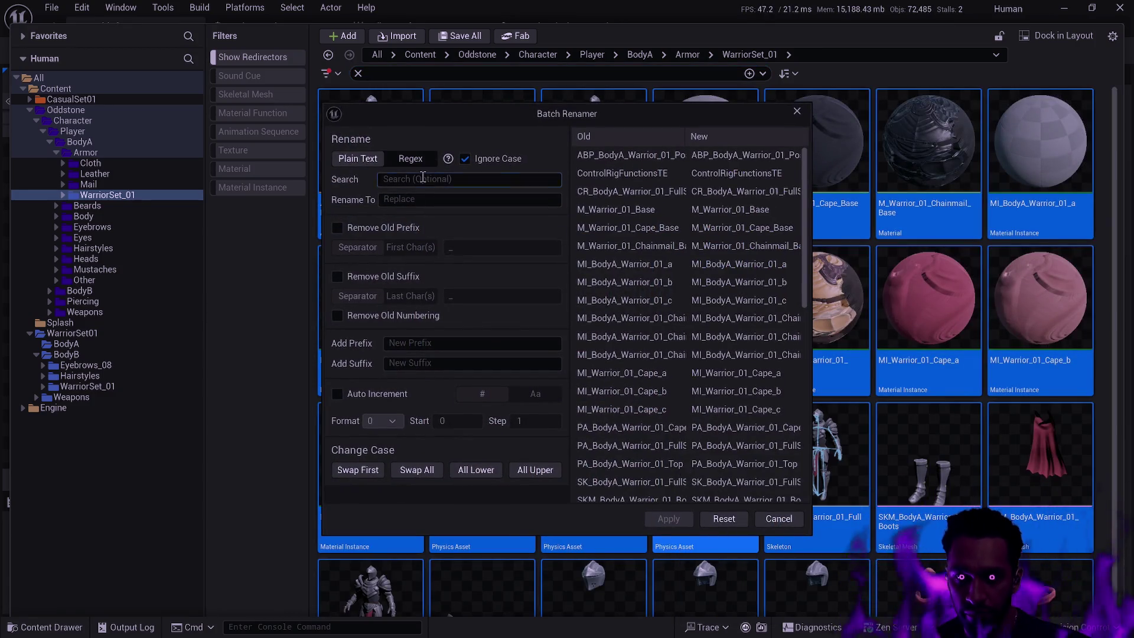
pyautogui.write('Warrior_01')
pyautogui.press('Tab')
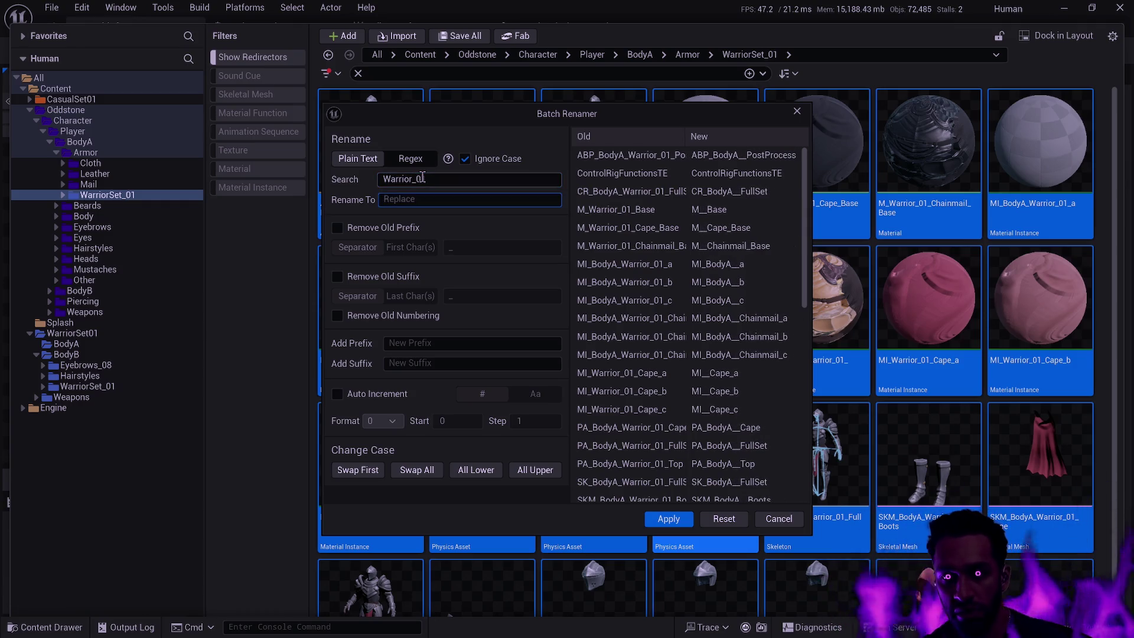
pyautogui.write('Plate')
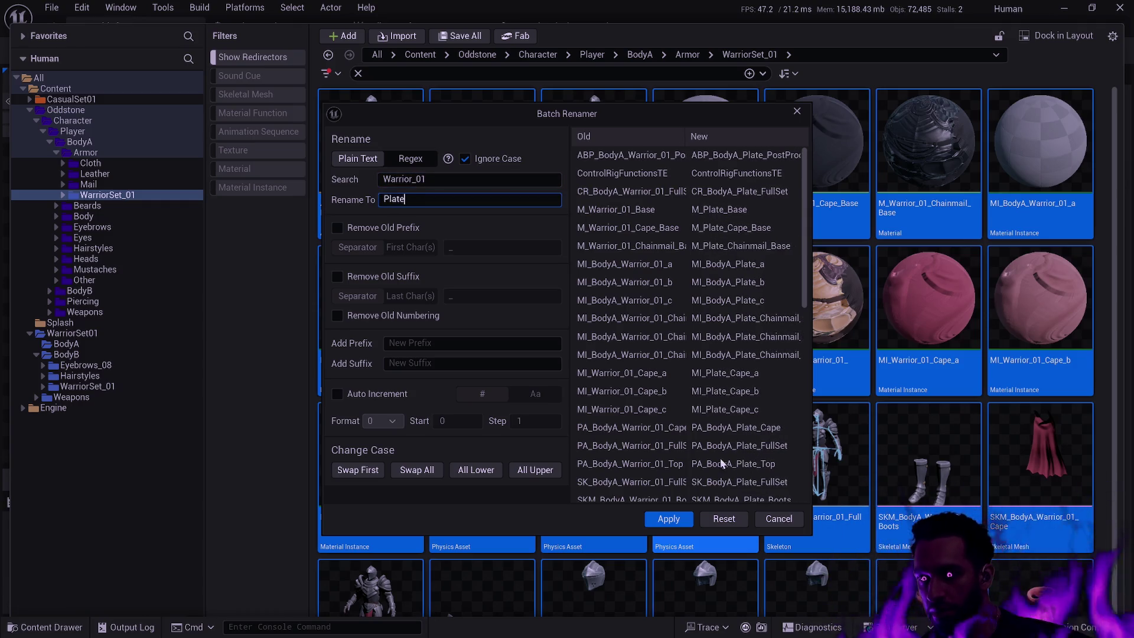
pyautogui.click(682, 519)
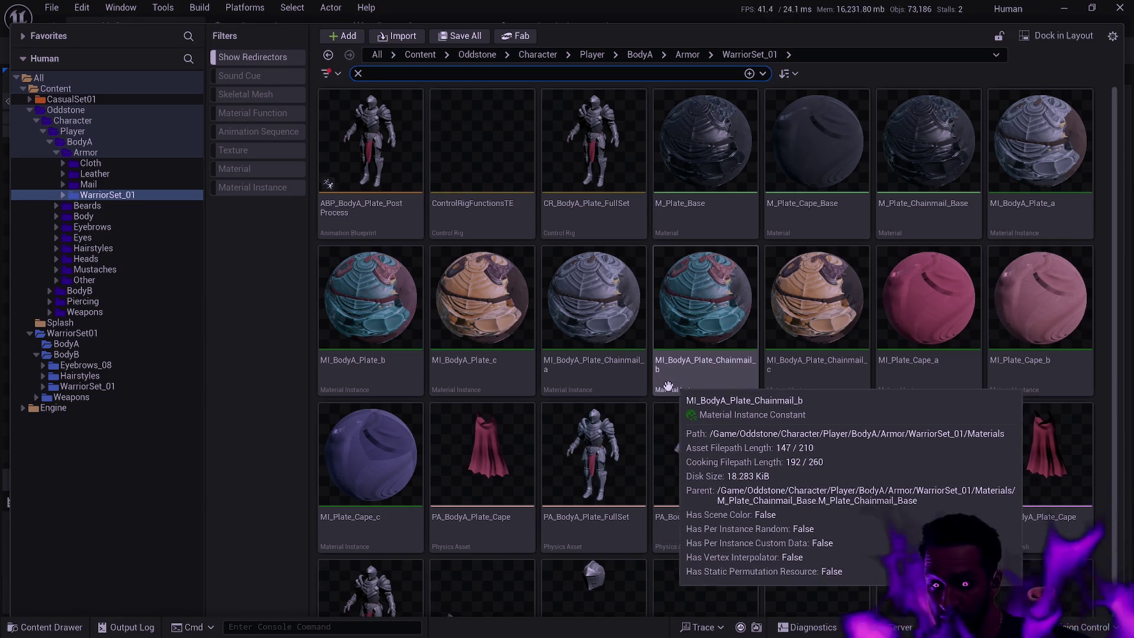
pyautogui.scroll(-3, 739, 340)
pyautogui.scroll(3, 726, 334)
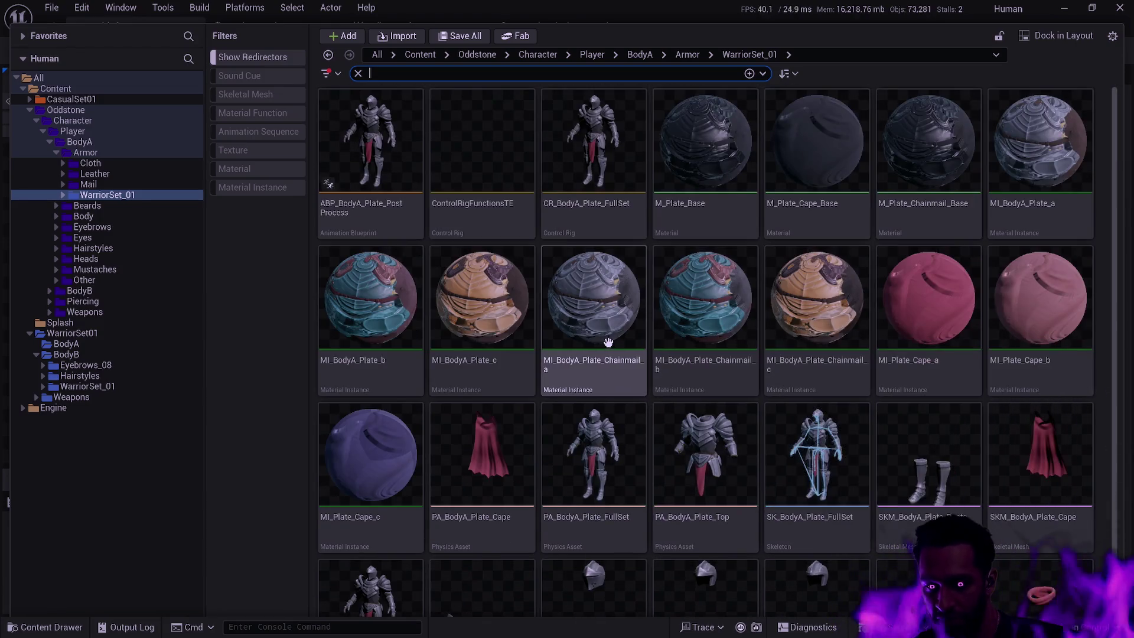
pyautogui.scroll(-5, 608, 342)
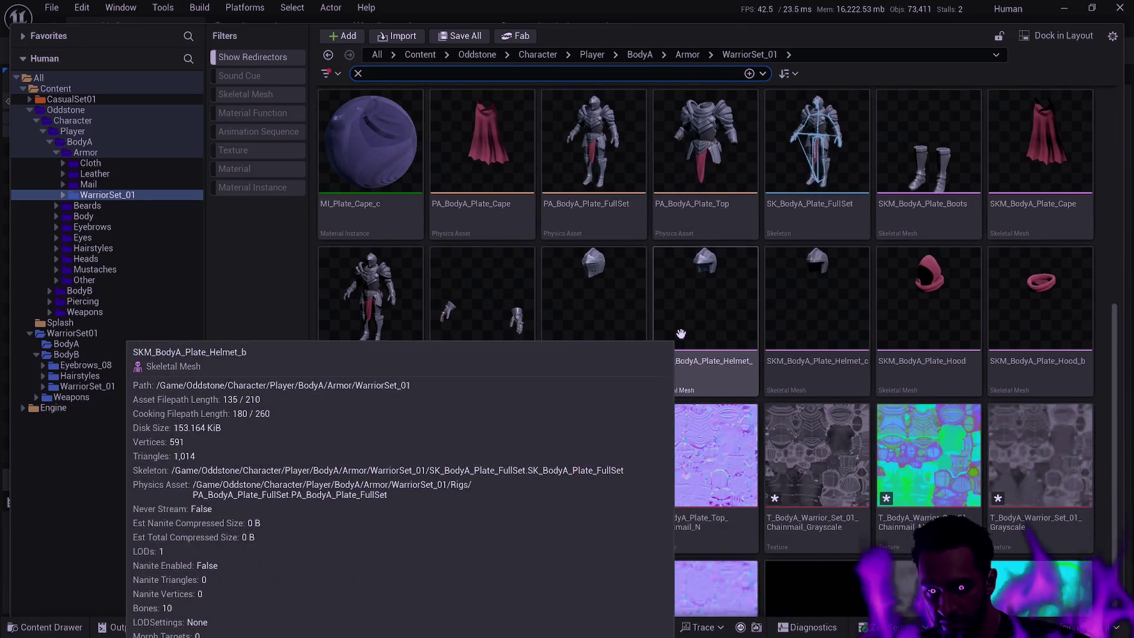
pyautogui.scroll(5, 563, 379)
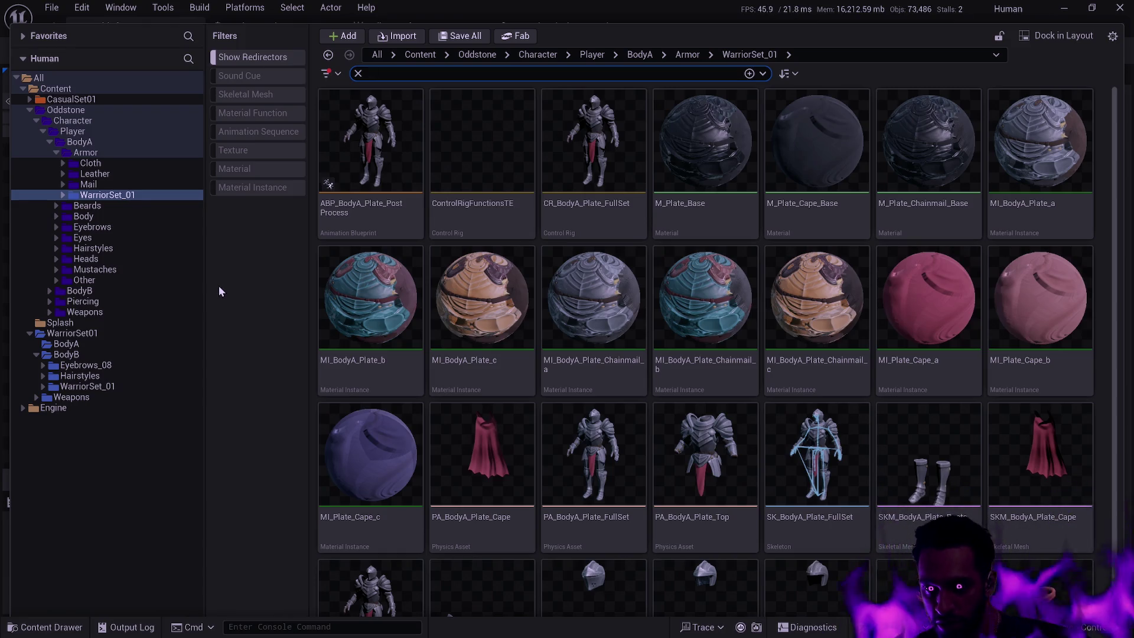
pyautogui.click(88, 184)
# Step: Rename the WarriorSet_01 armor folder to Plate
pyautogui.click(113, 194)
pyautogui.press('F2')
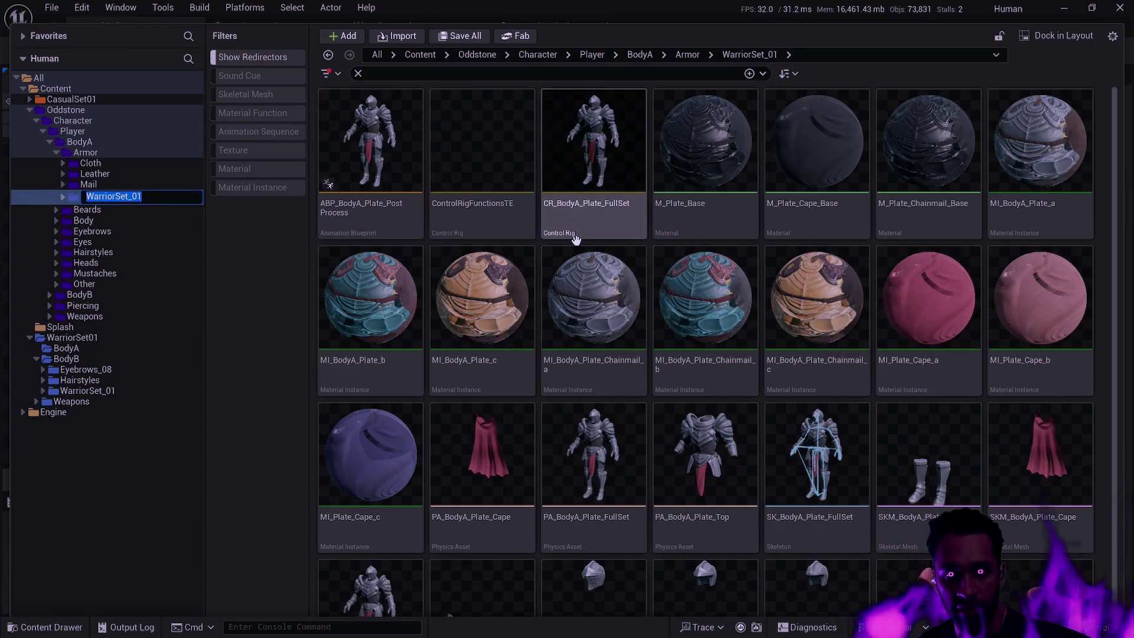
pyautogui.write('Platye')
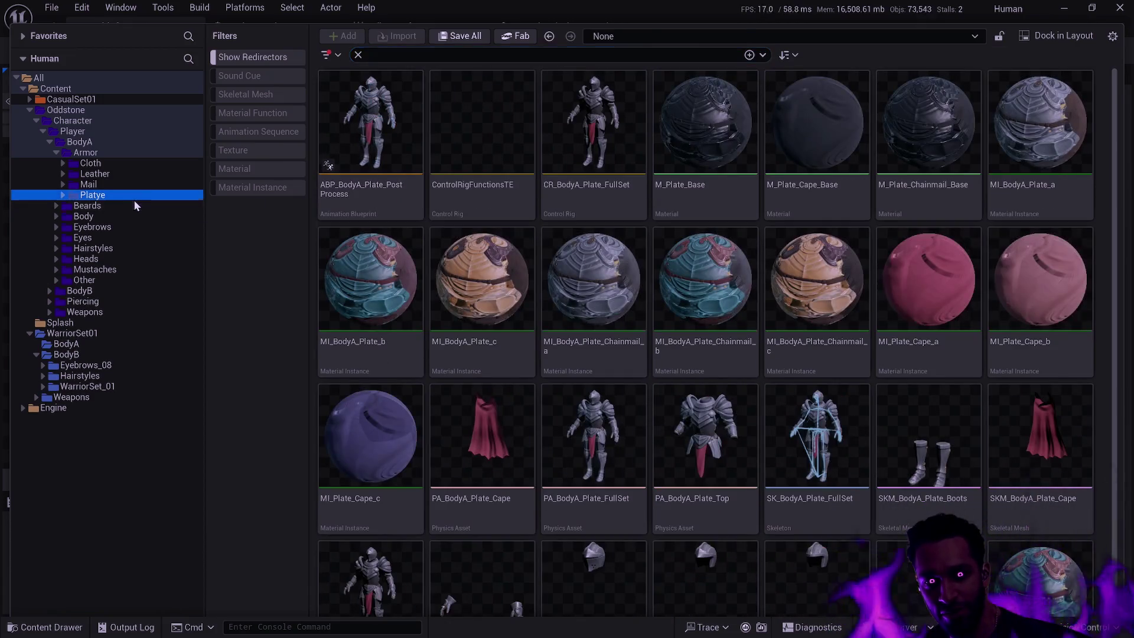
pyautogui.click(147, 195)
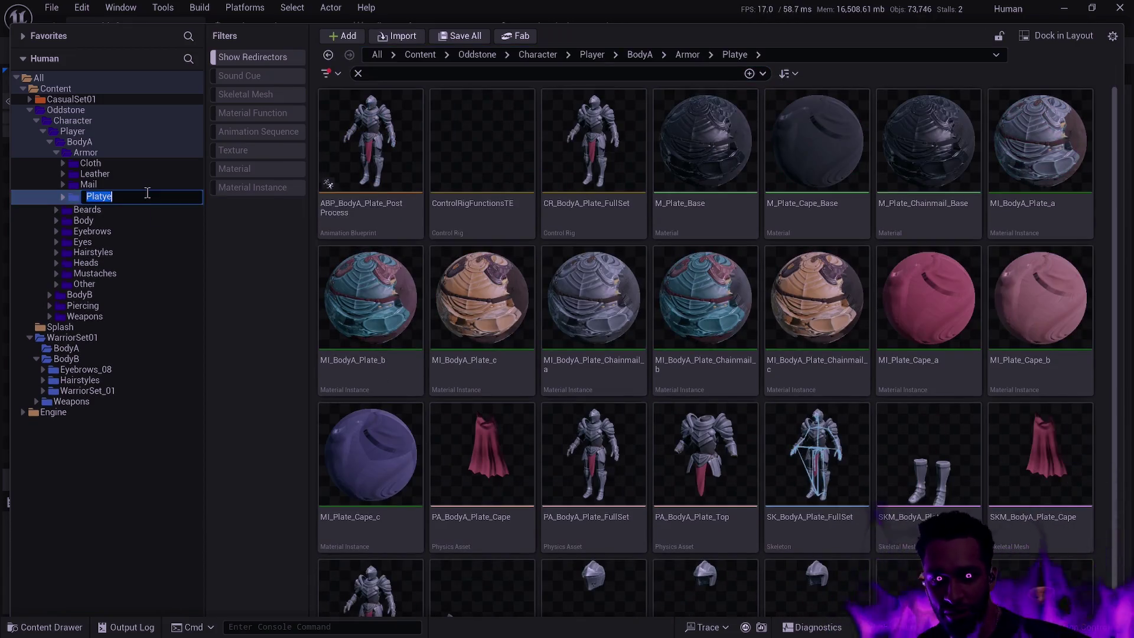
pyautogui.press('Return')
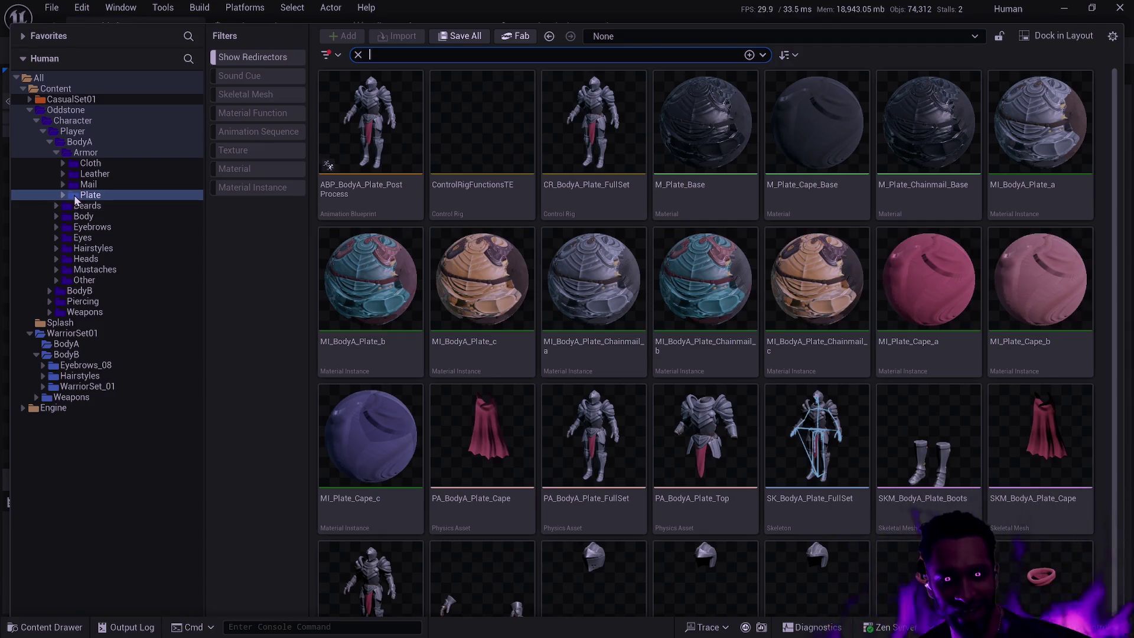
# Step: Check Plate's Cloth_Masks subfolder and give the Plate folder an indigo colour
pyautogui.click(64, 196)
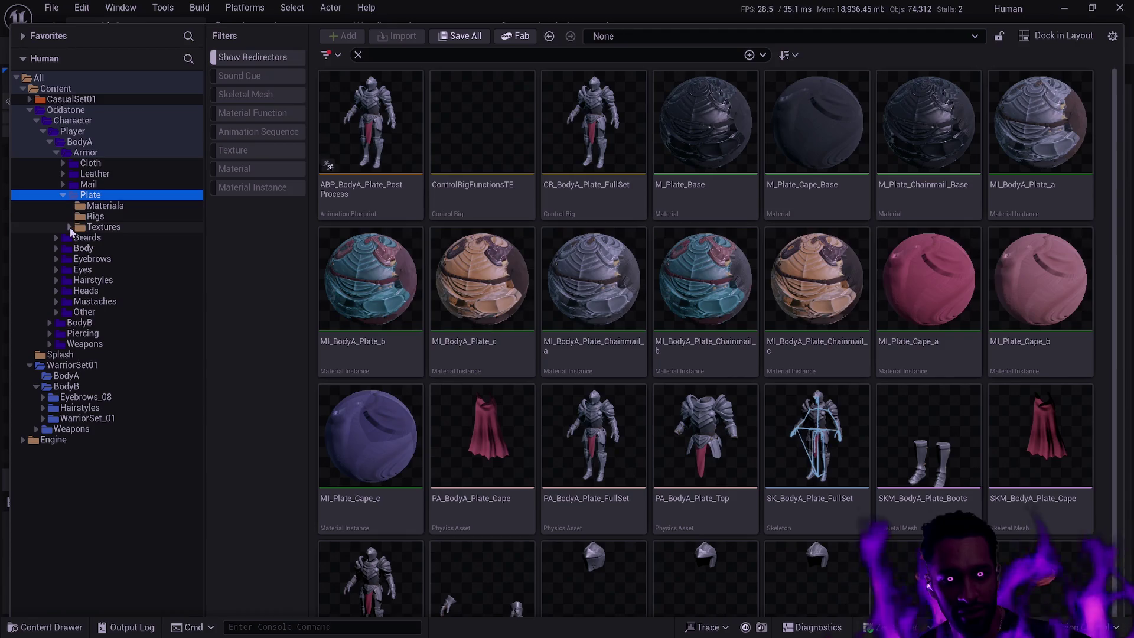
pyautogui.click(69, 227)
pyautogui.click(110, 238)
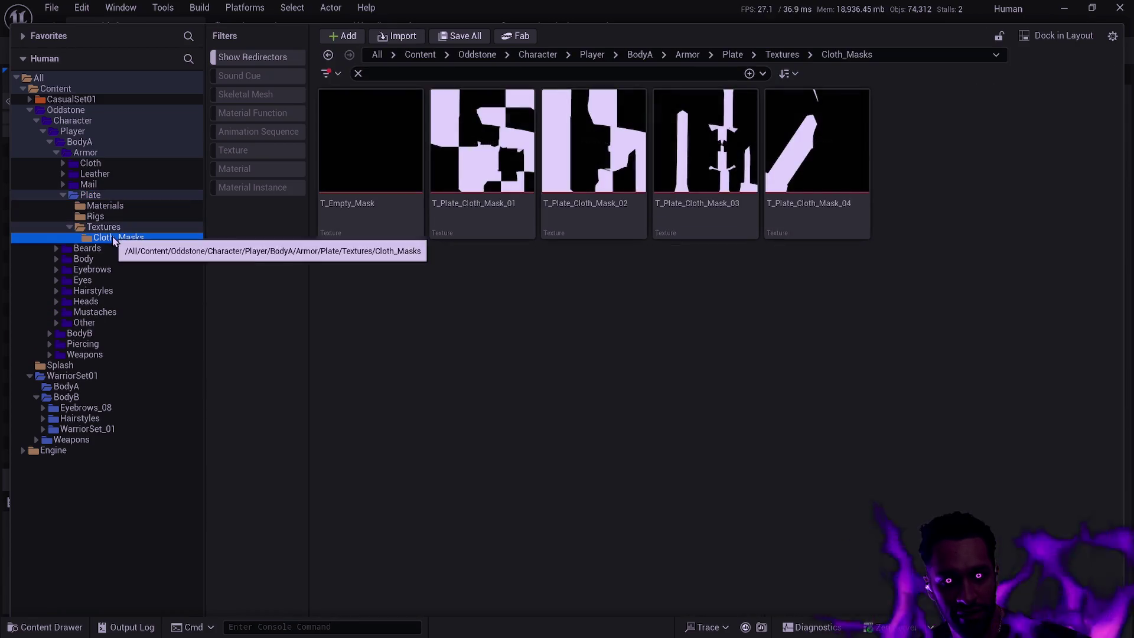
pyautogui.rightClick(105, 196)
pyautogui.moveTo(178, 331)
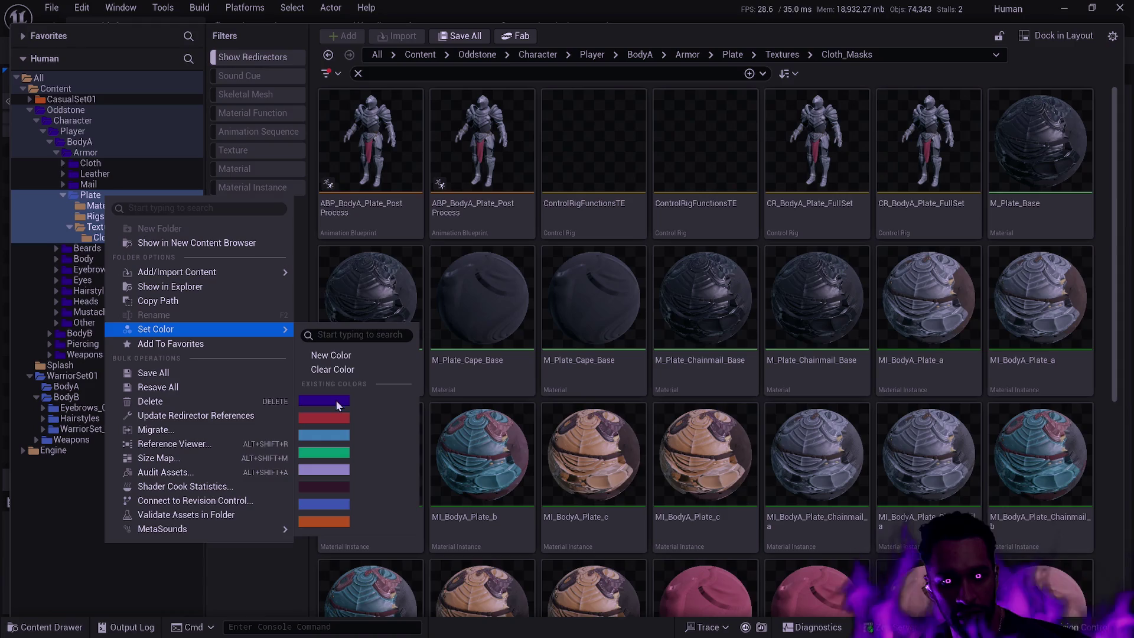
pyautogui.click(337, 402)
pyautogui.click(63, 196)
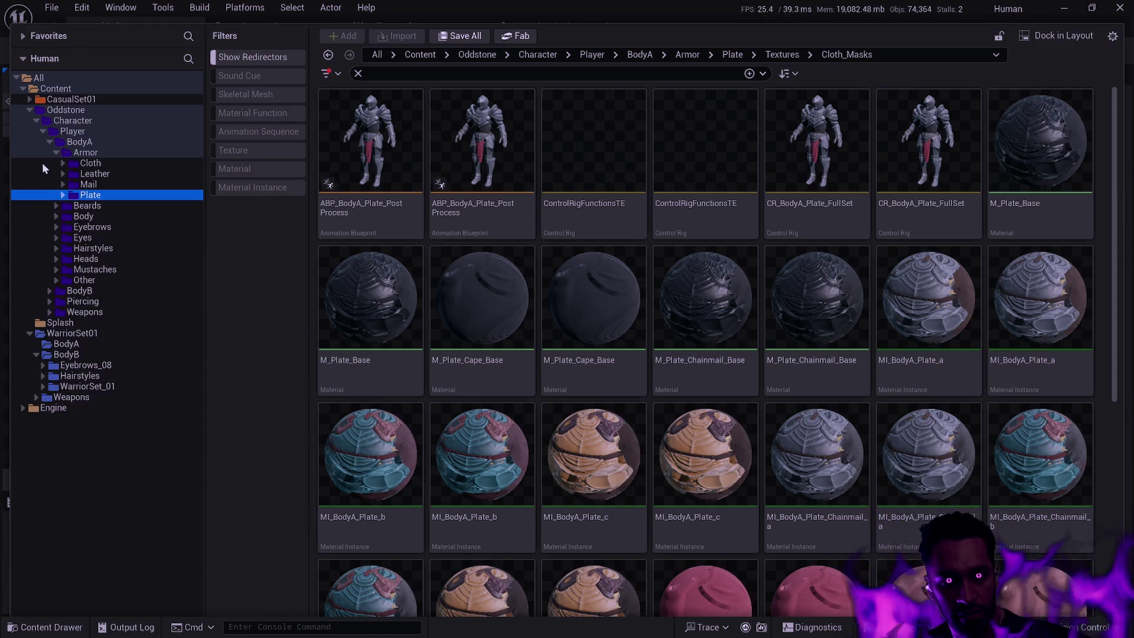
pyautogui.click(82, 344)
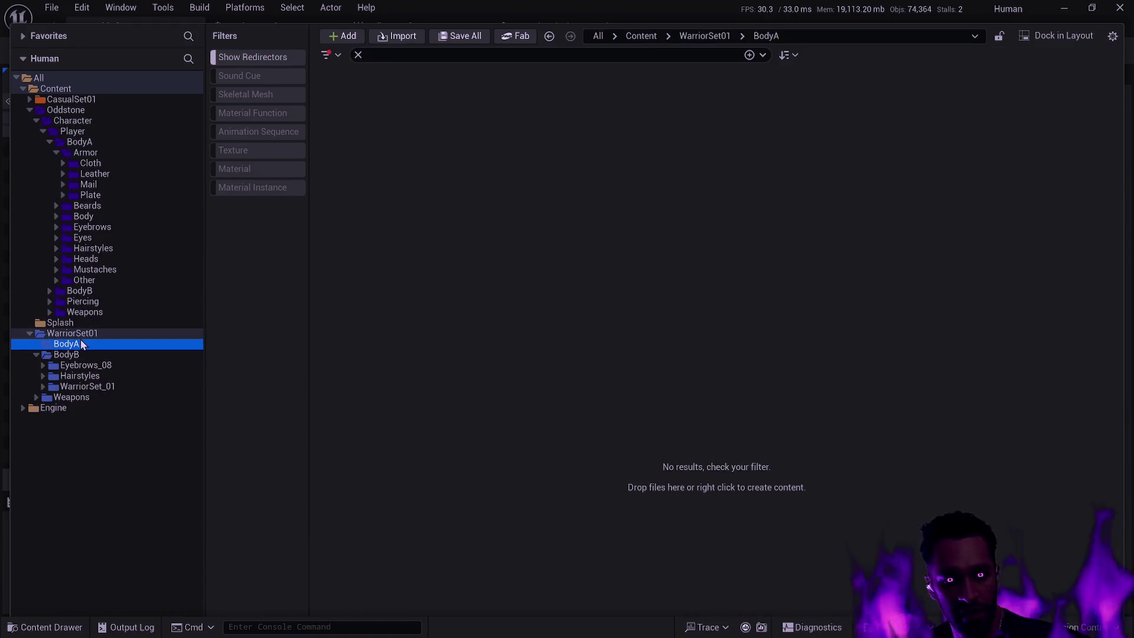
# Step: Delete the empty WarriorSet01 BodyA folder and expand Oddstone's BodyB folders
pyautogui.press('Delete')
pyautogui.click(120, 367)
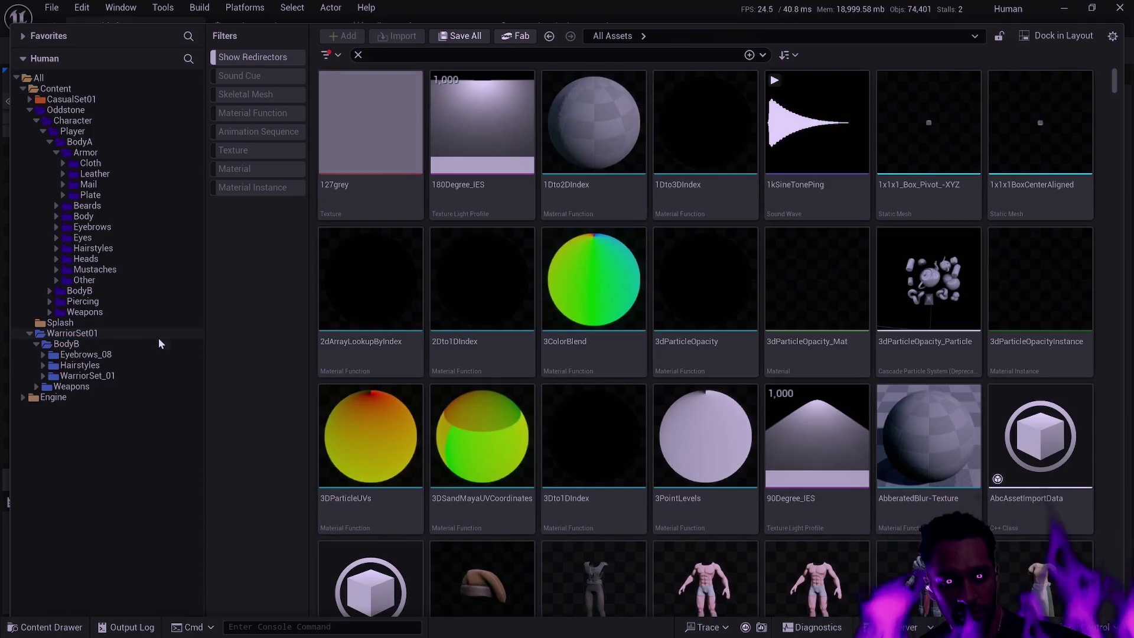
pyautogui.click(50, 142)
pyautogui.click(50, 152)
# Step: Move Eyebrows_08 and Hairstyle_15/16 into Oddstone's BodyB Eyebrows and Hairstyles folders
pyautogui.moveTo(101, 281); pyautogui.dragTo(114, 188)
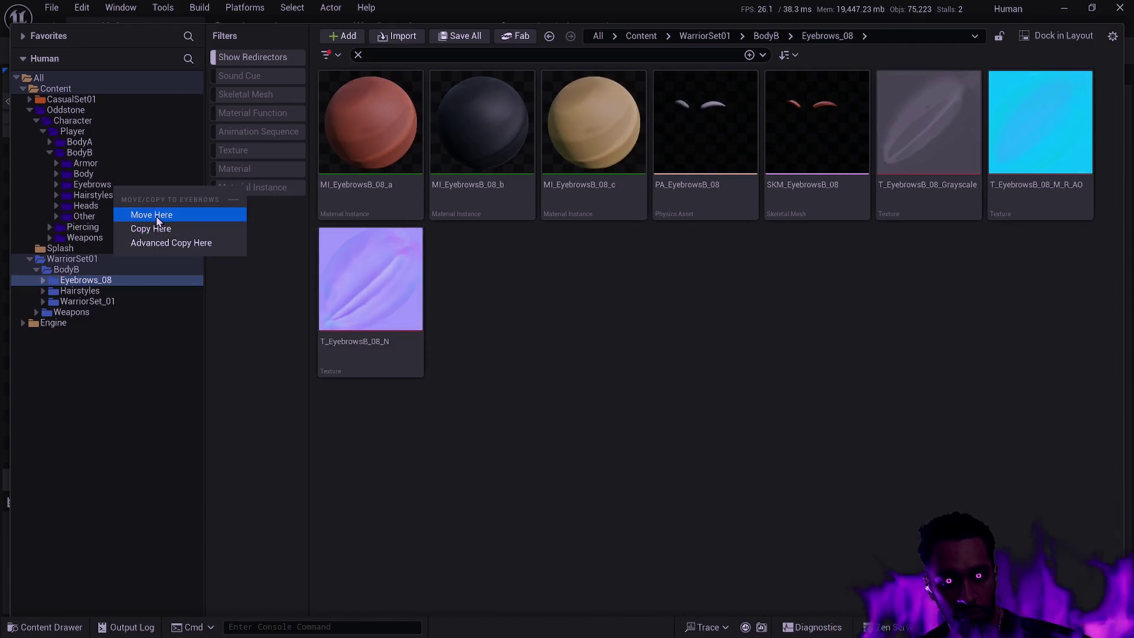
pyautogui.click(151, 215)
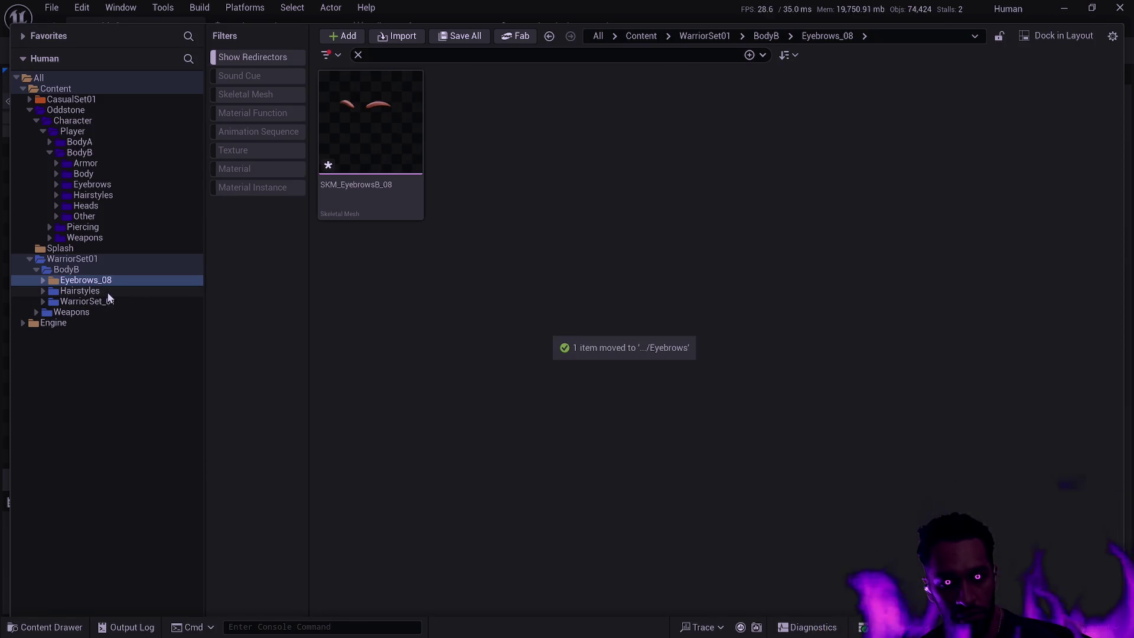
pyautogui.click(106, 292)
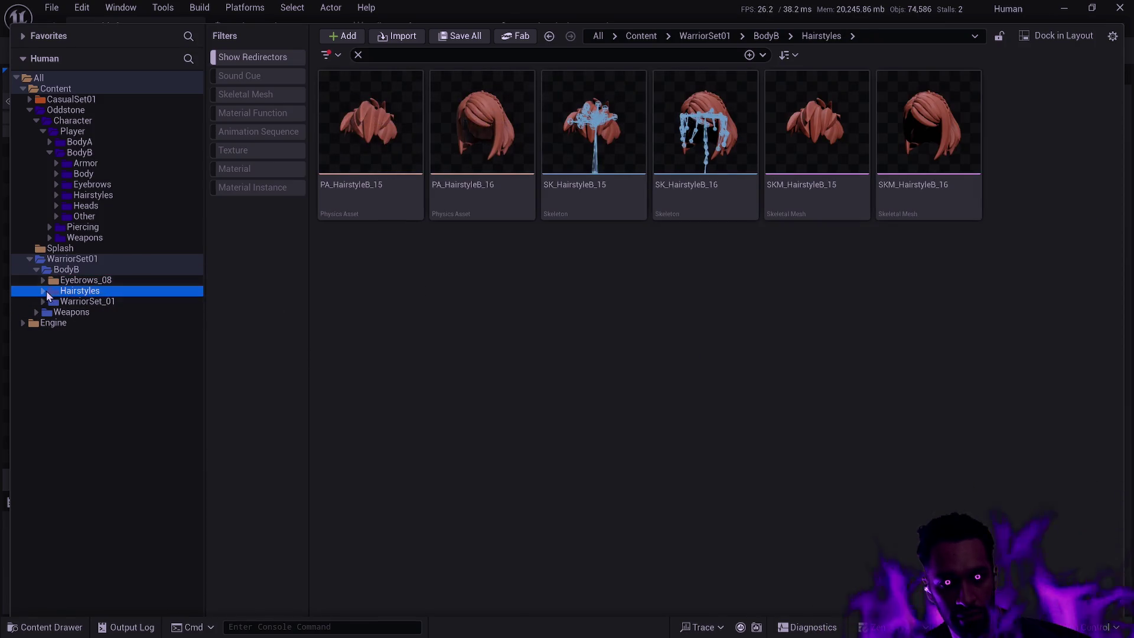
pyautogui.click(42, 291)
pyautogui.click(97, 311)
pyautogui.keyDown('shift'); pyautogui.click(91, 301); pyautogui.keyUp('shift')
pyautogui.moveTo(116, 255); pyautogui.dragTo(119, 195)
pyautogui.click(164, 233)
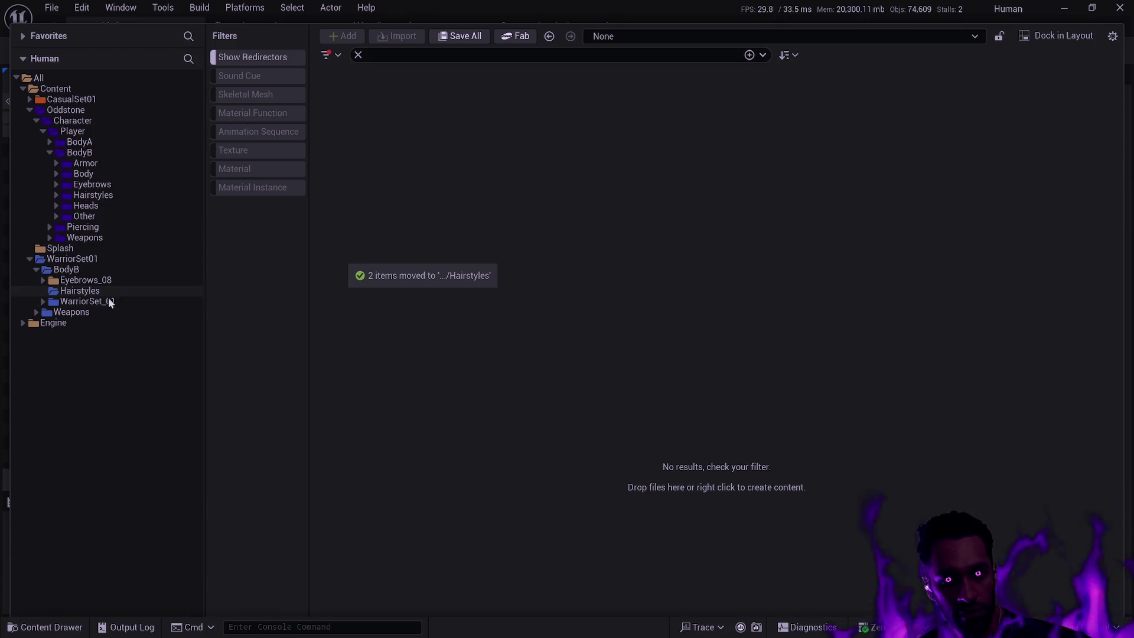
pyautogui.click(79, 282)
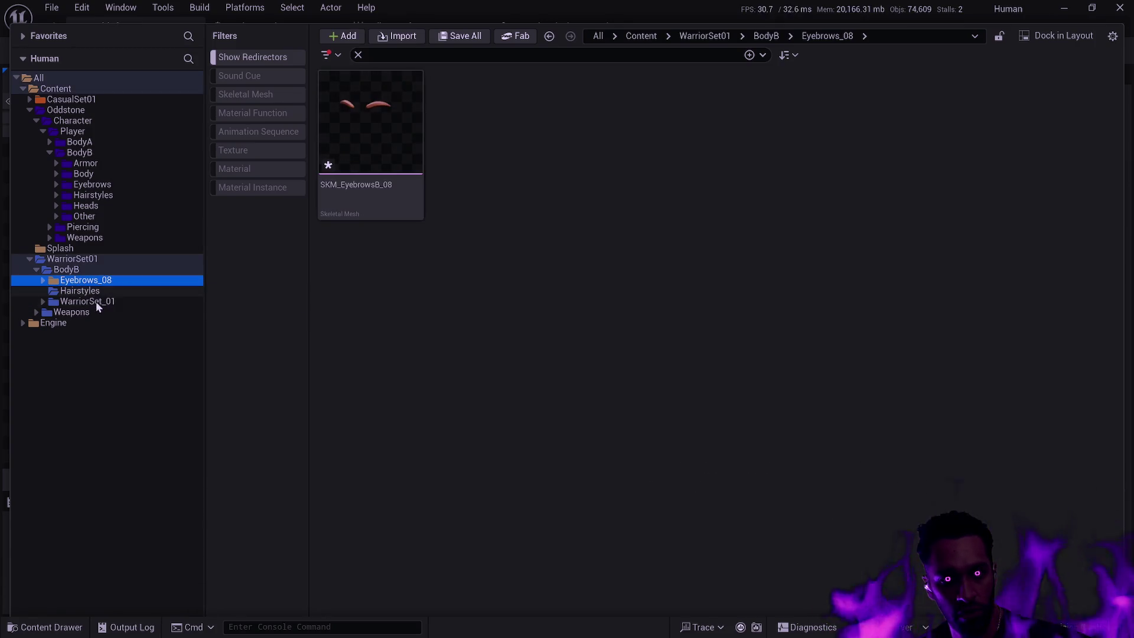
# Step: Delete the leftover Eyebrows_08 and Hairstyles folders, including the SKM_EyebrowsB_08 mesh
pyautogui.click(95, 301)
pyautogui.click(99, 290)
pyautogui.click(102, 281)
pyautogui.press('Delete')
pyautogui.click(142, 302)
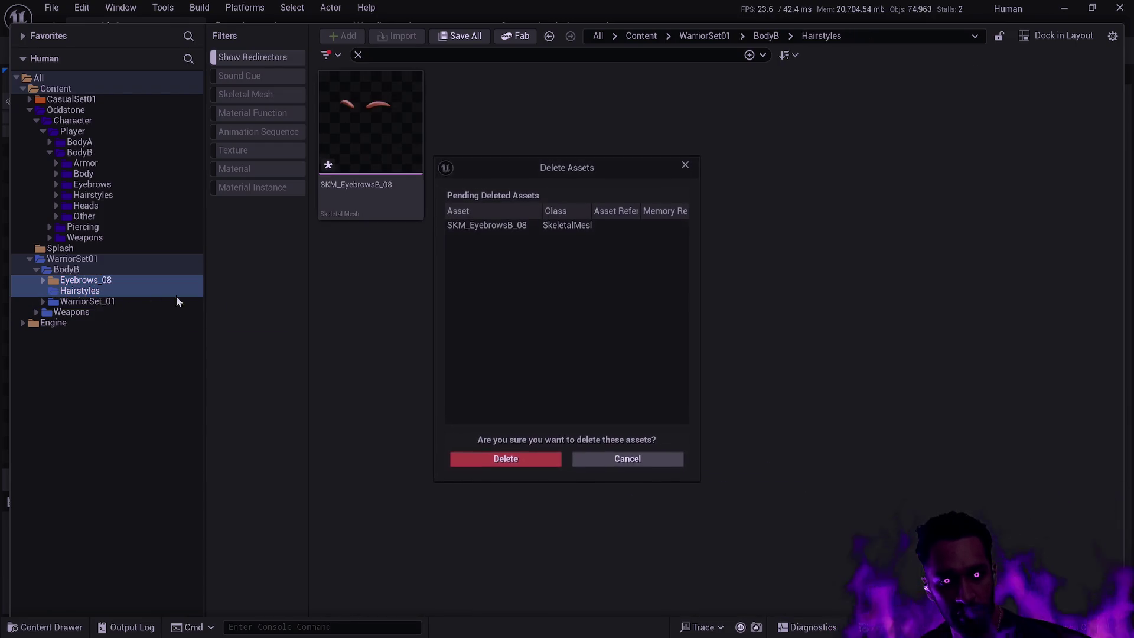
pyautogui.click(507, 460)
# Step: Move BodyB's WarriorSet_01 into Oddstone's BodyB Armor folder and rename it Plate
pyautogui.click(107, 281)
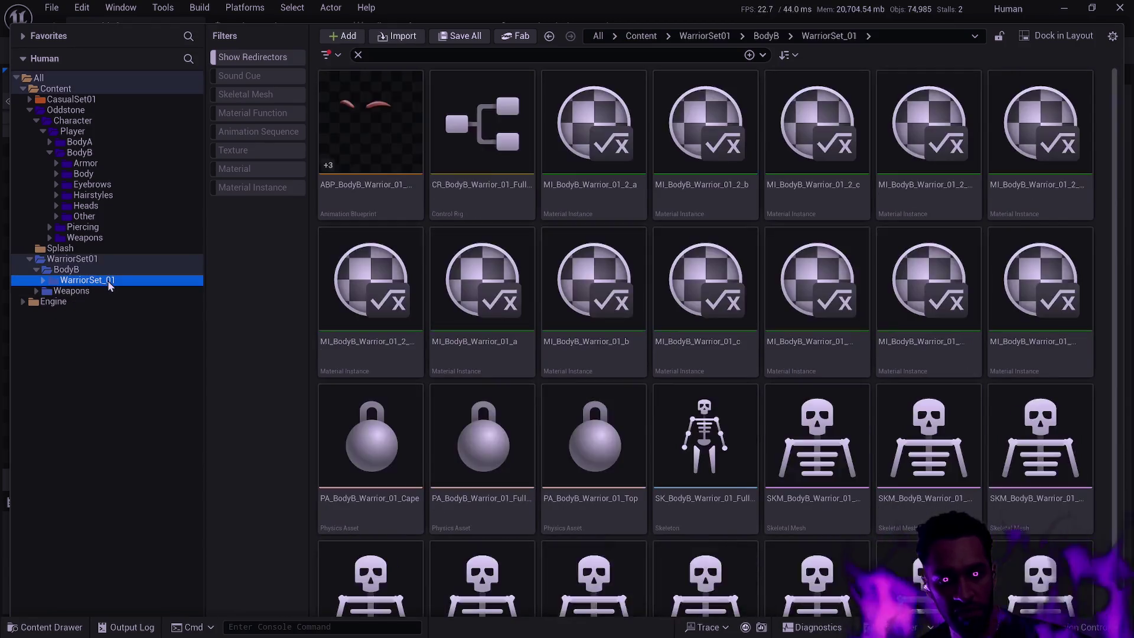
pyautogui.click(57, 164)
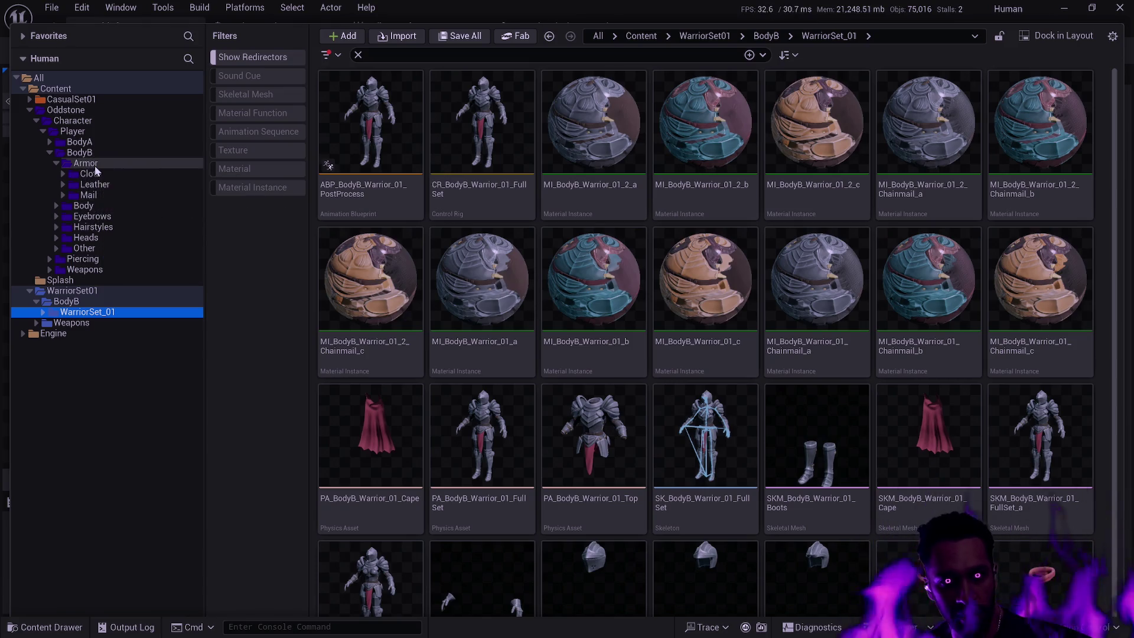
pyautogui.moveTo(95, 168); pyautogui.dragTo(97, 170)
pyautogui.click(136, 197)
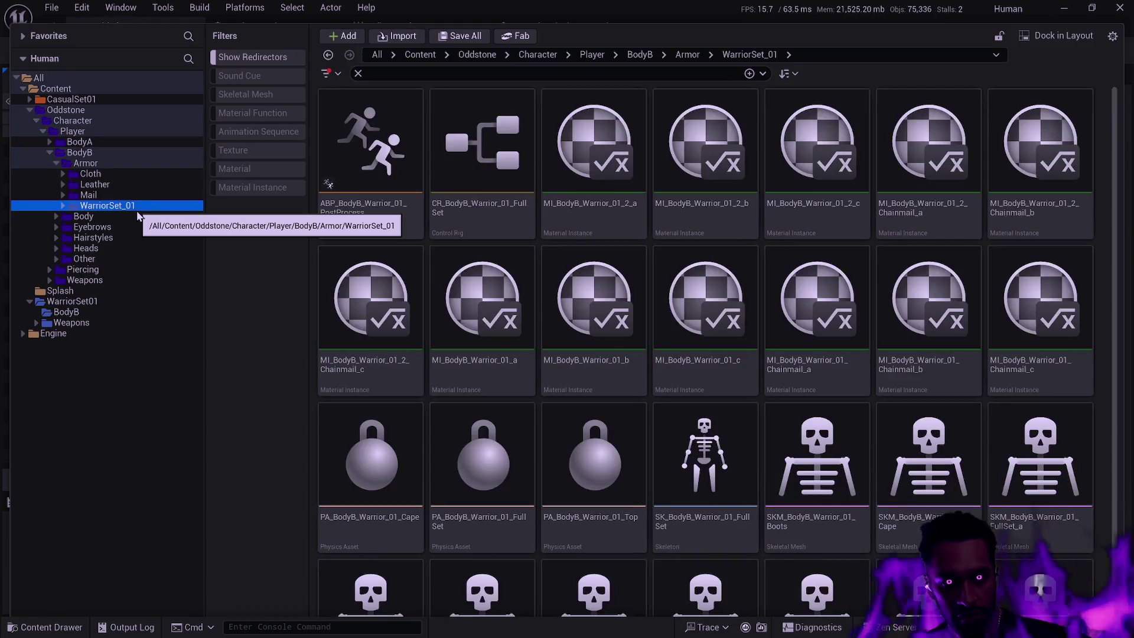
pyautogui.press('F2')
pyautogui.write('Plate')
pyautogui.press('Return')
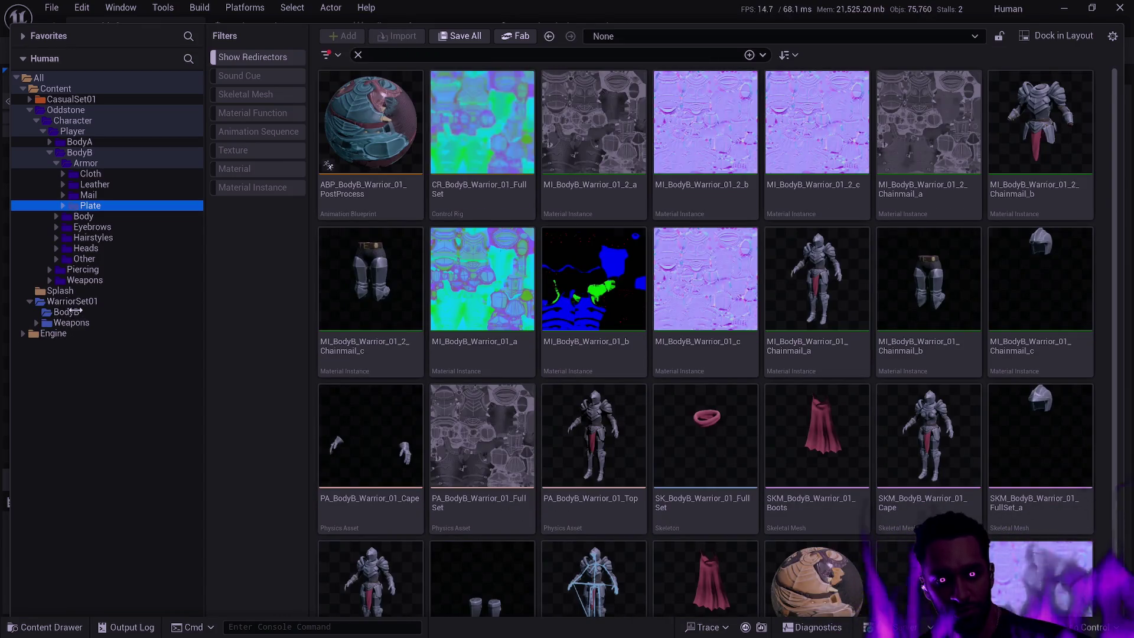
# Step: Delete the empty WarriorSet01 BodyB folder
pyautogui.click(83, 312)
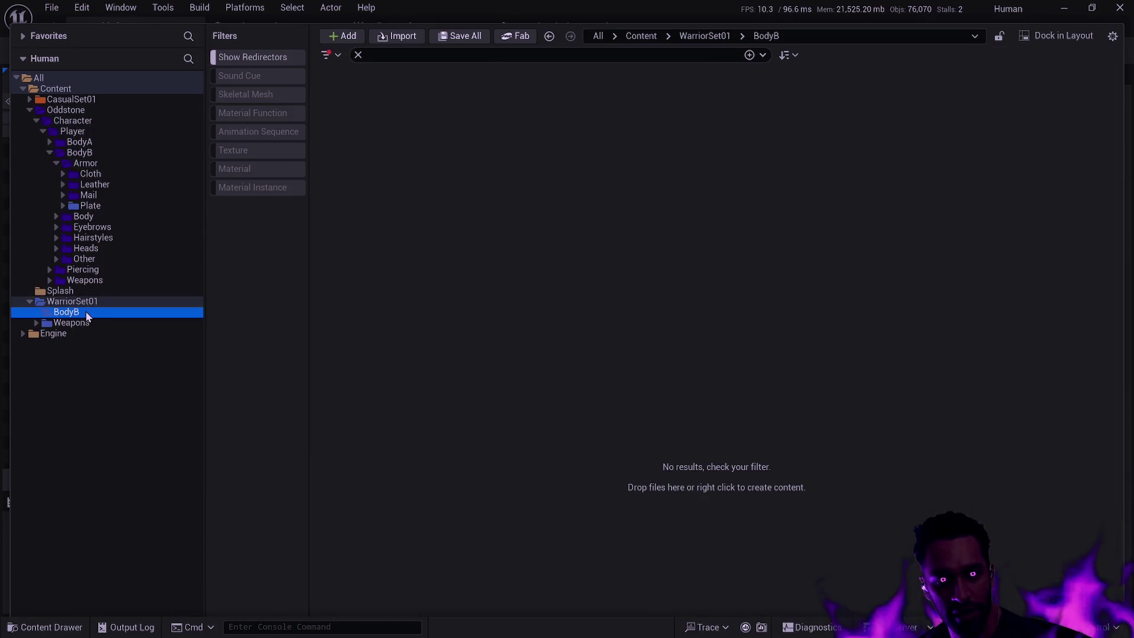
pyautogui.press('Delete')
pyautogui.press('Escape')
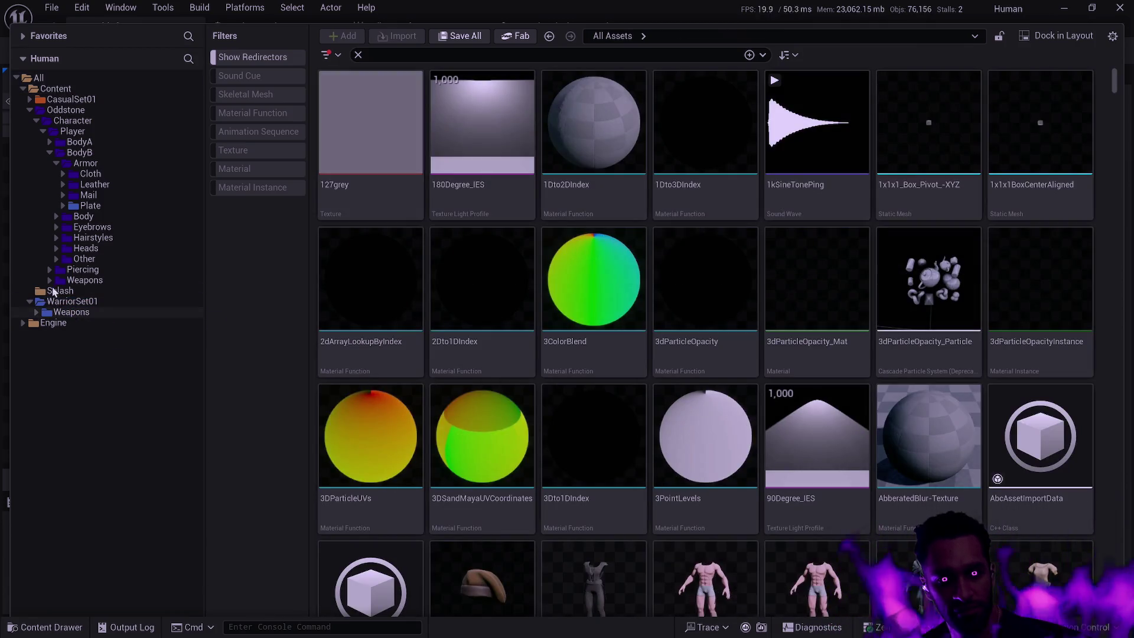
# Step: Move the WarriorSet01 weapon folders, Axe_02 through Sword_02, into Oddstone's Weapons folder
pyautogui.click(46, 280)
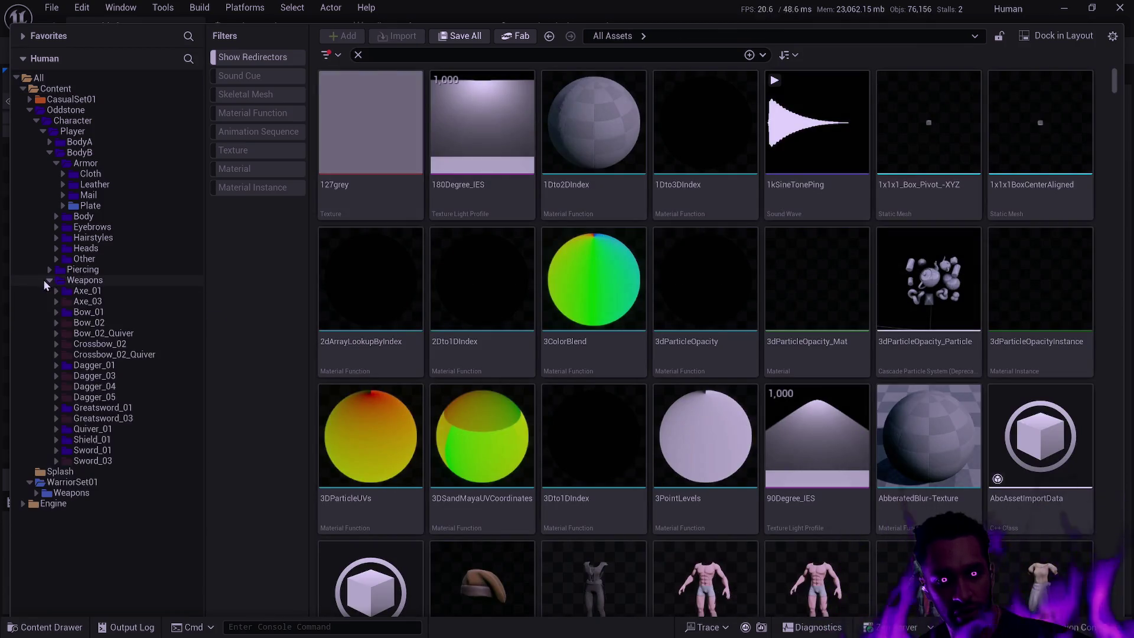
pyautogui.click(36, 492)
pyautogui.keyDown('shift'); pyautogui.click(76, 503); pyautogui.keyUp('shift')
pyautogui.moveTo(91, 513); pyautogui.dragTo(106, 280)
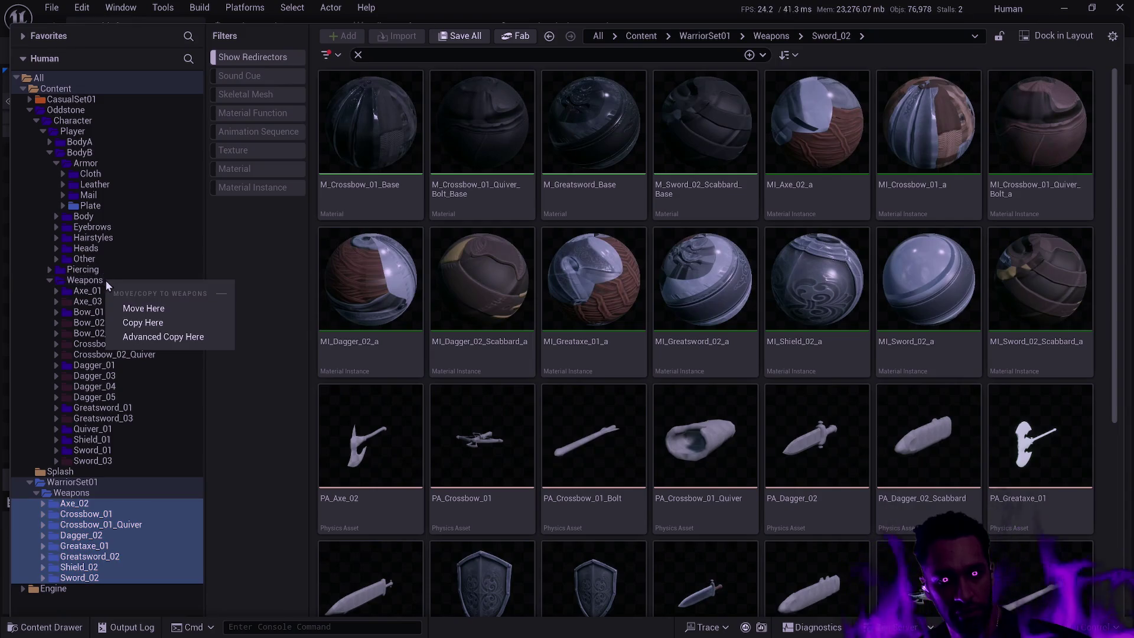
pyautogui.click(142, 309)
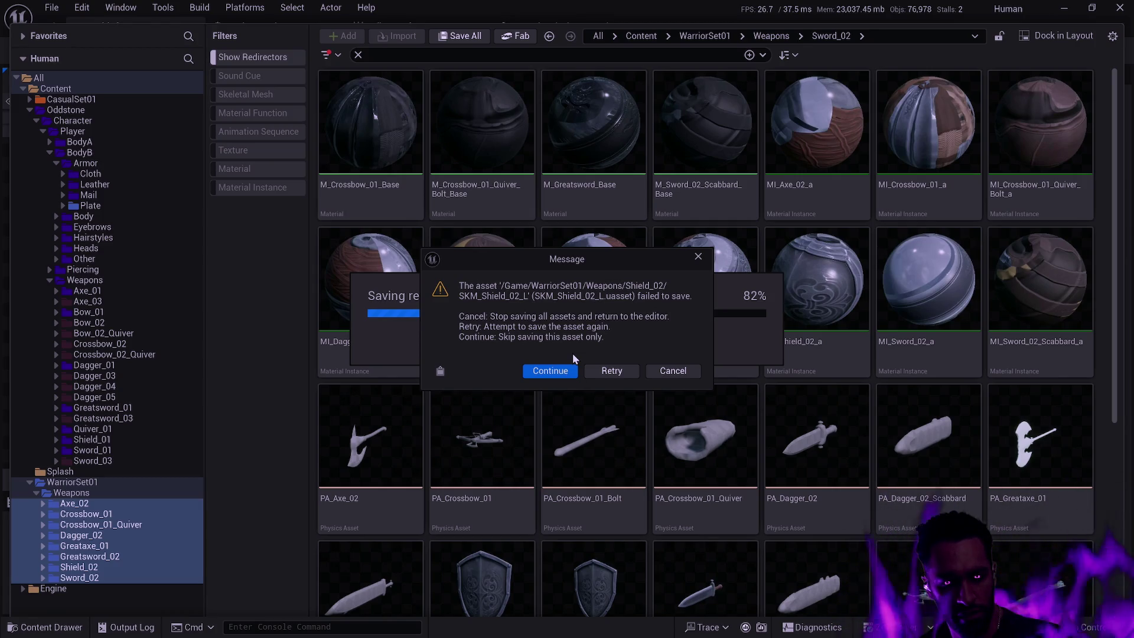
# Step: Skip saving SKM_Shield_02_L and SKM_Sword_02_Scabbard, then dismiss the failed-save summary
pyautogui.click(551, 371)
pyautogui.click(551, 372)
pyautogui.click(551, 372)
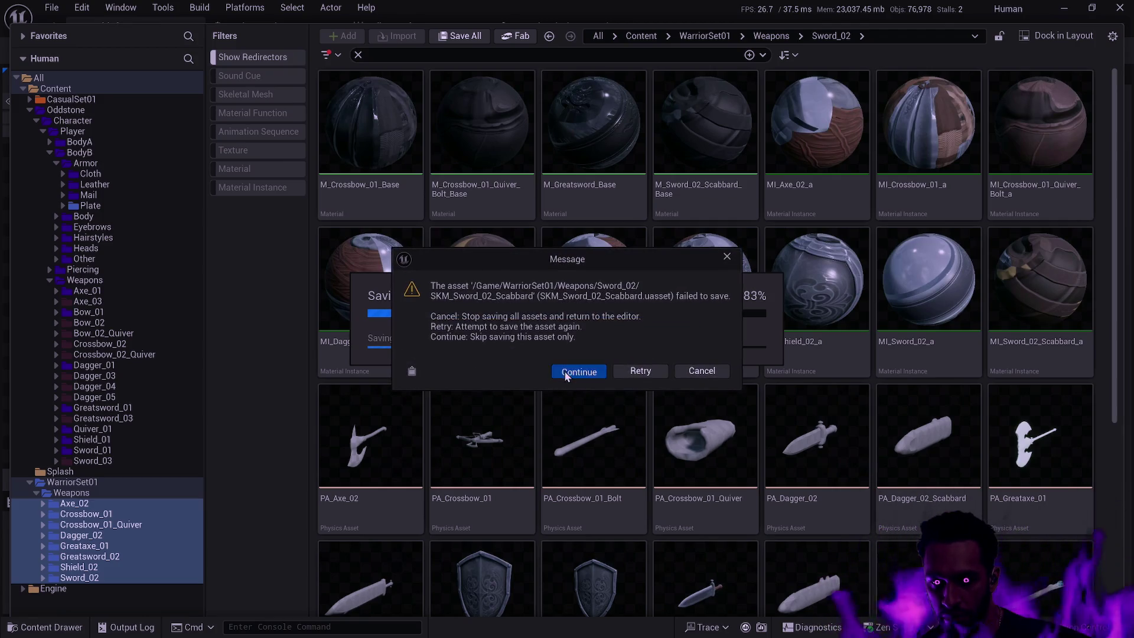
pyautogui.click(550, 372)
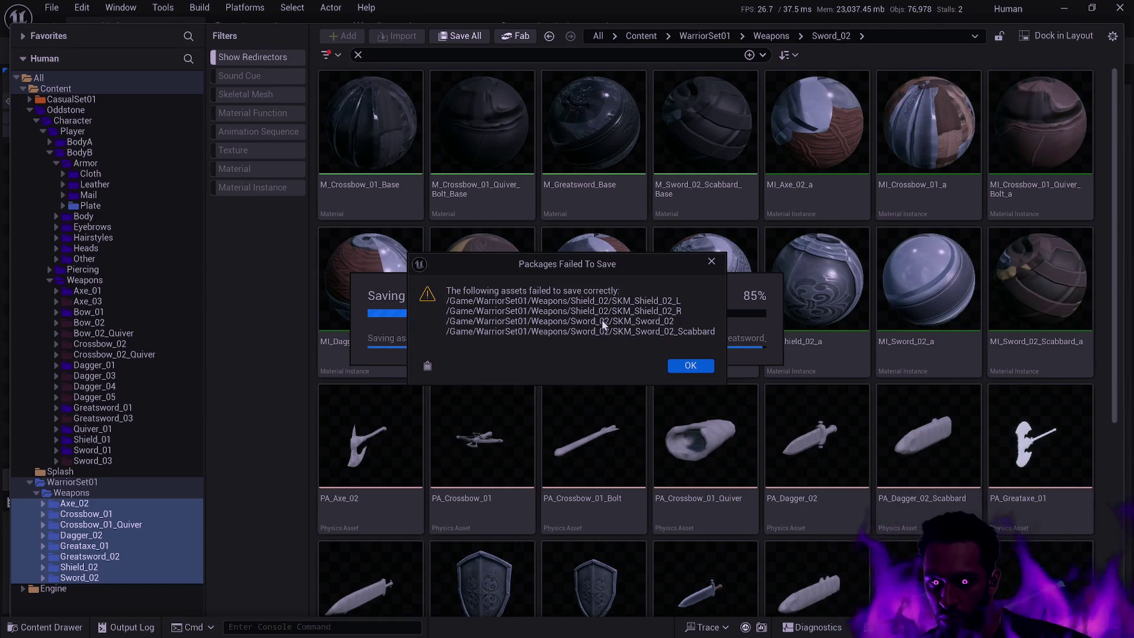
pyautogui.click(683, 365)
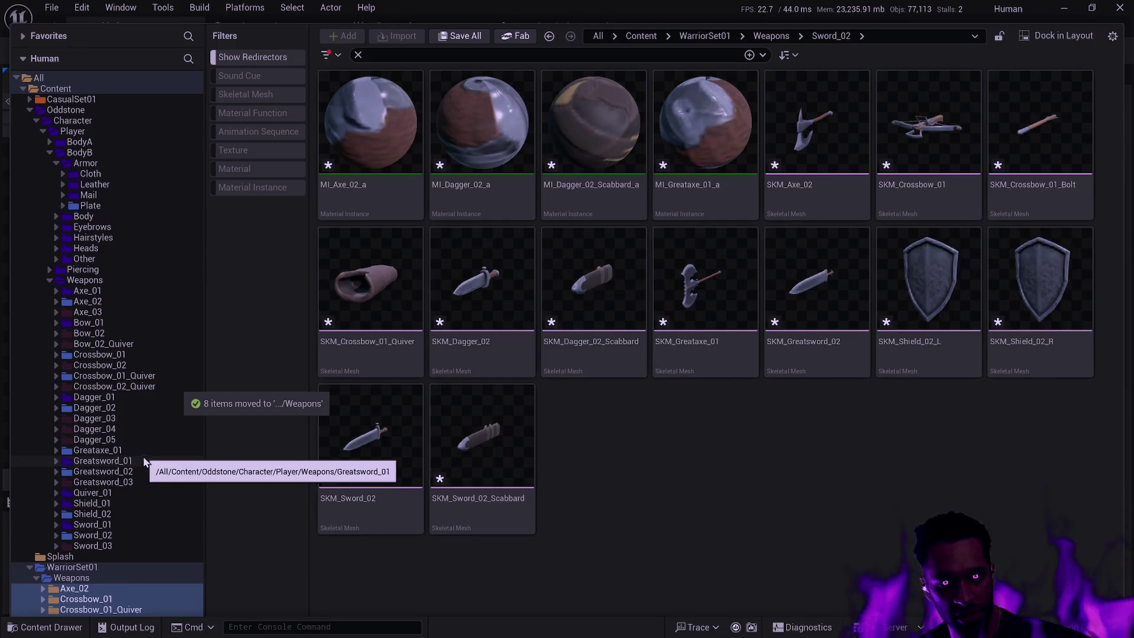
# Step: Compare the leftover Crossbow_01 folder with Oddstone's Crossbow_01 assets
pyautogui.click(100, 600)
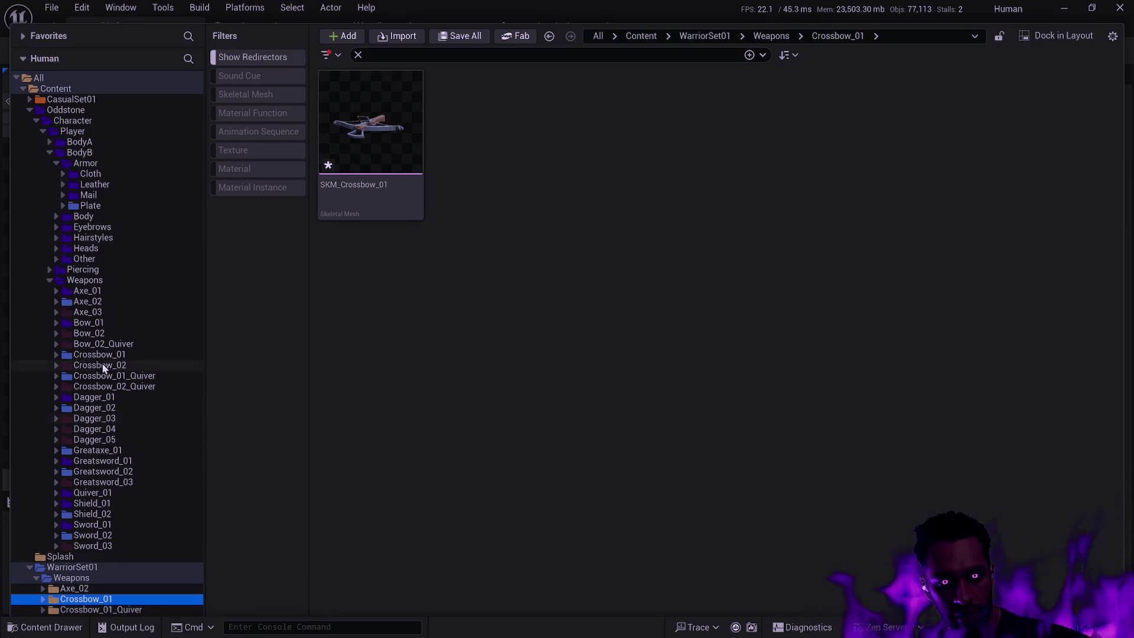
pyautogui.click(56, 354)
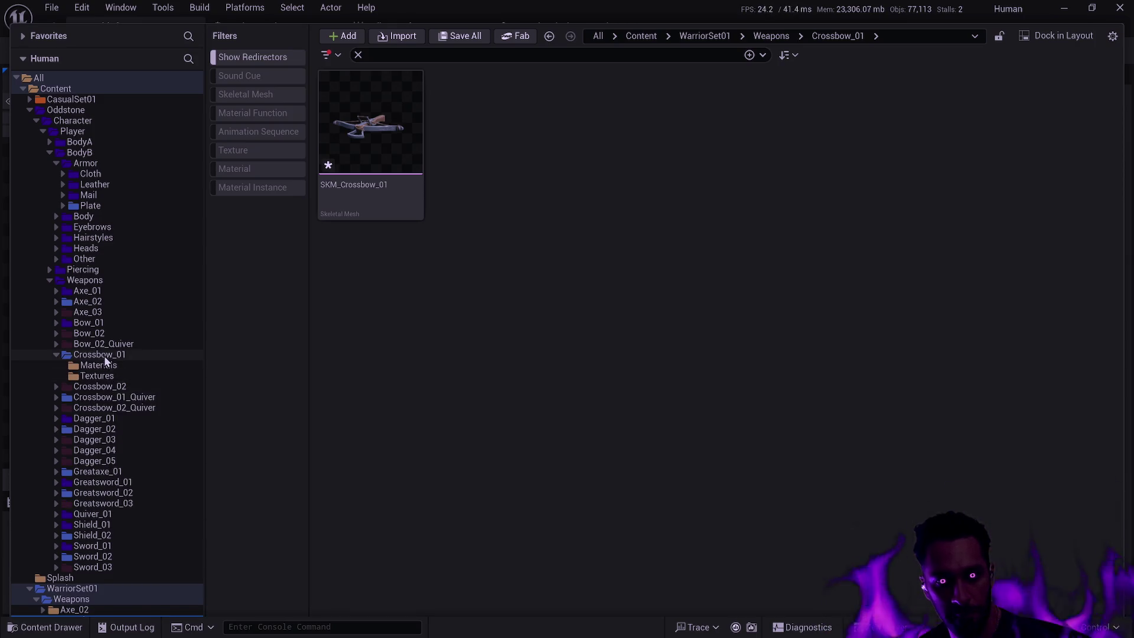
pyautogui.click(104, 355)
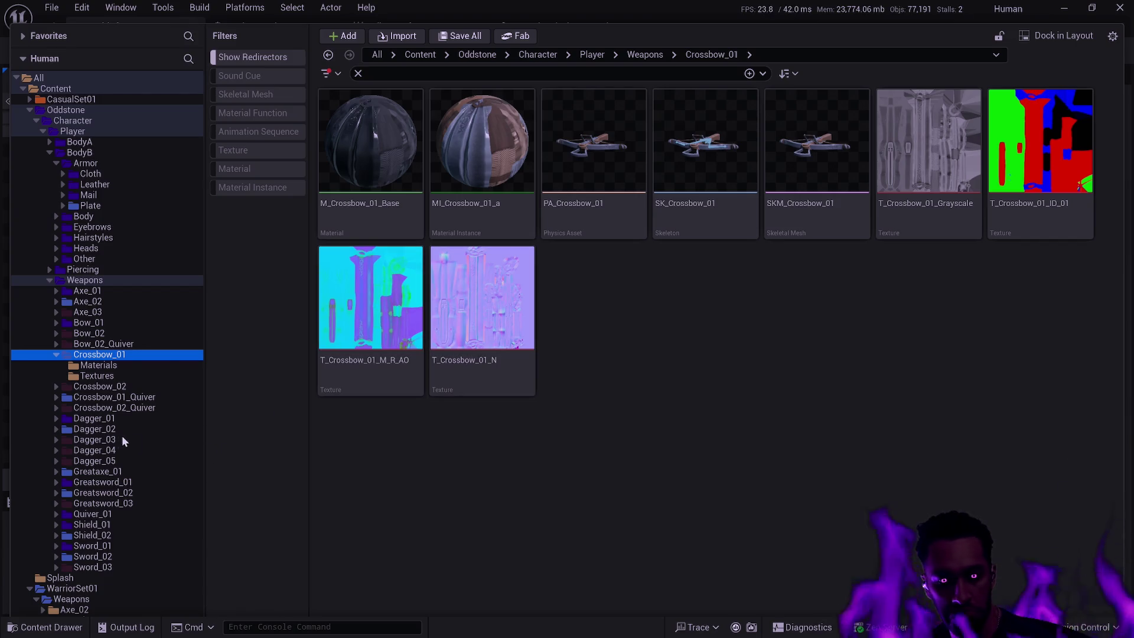
# Step: Delete the WarriorSet01 Weapons folder and all its listed weapon assets
pyautogui.click(80, 598)
pyautogui.press('Delete')
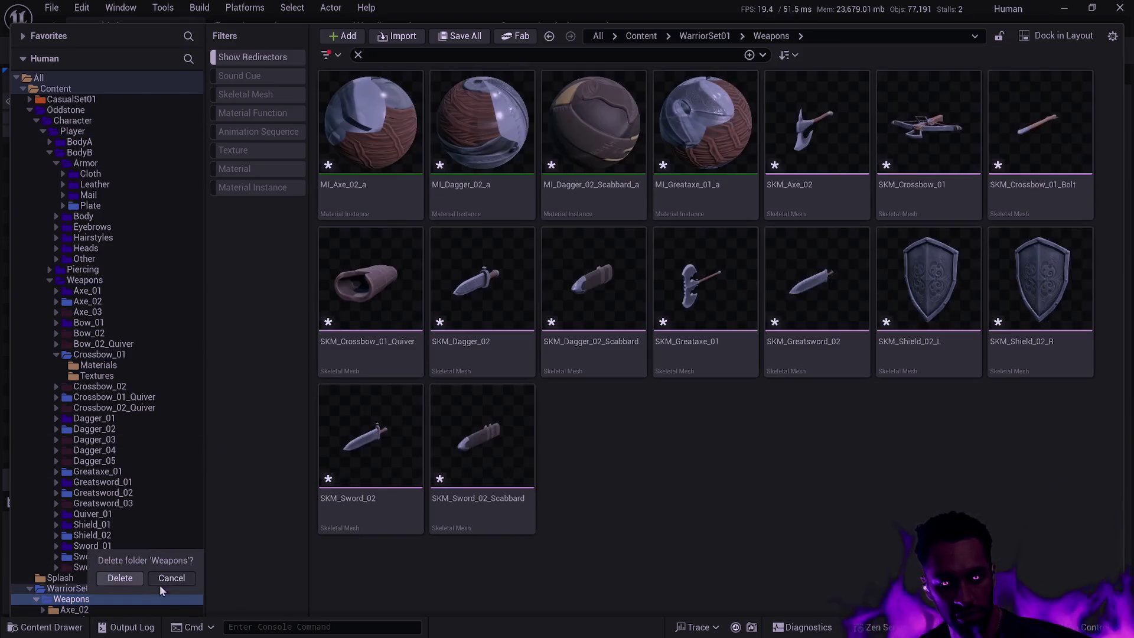
pyautogui.click(131, 579)
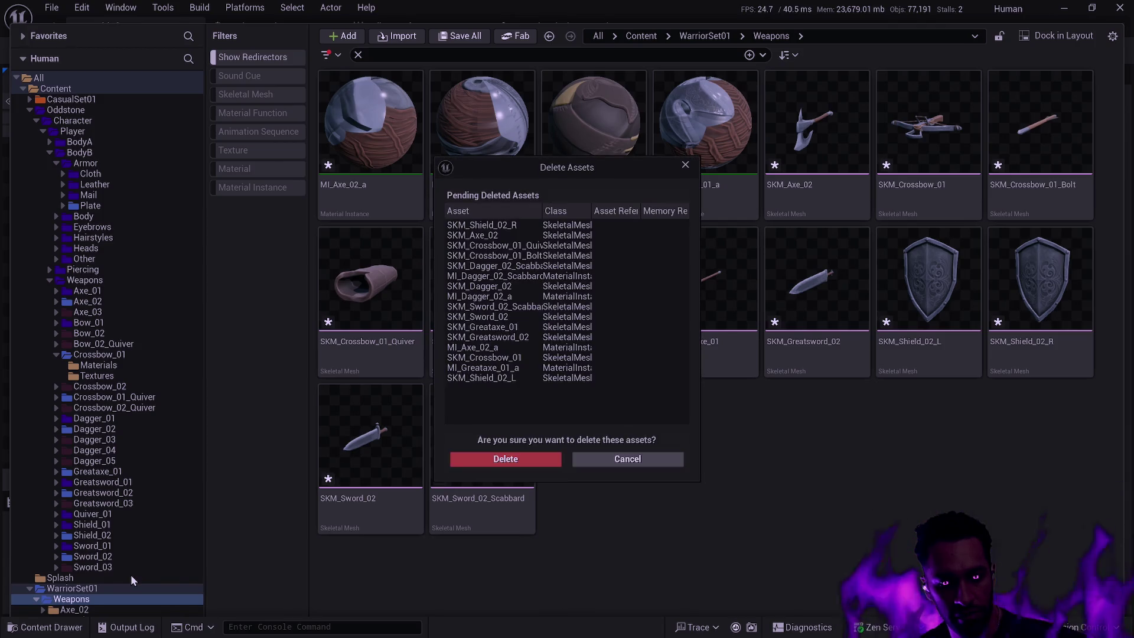
pyautogui.click(502, 460)
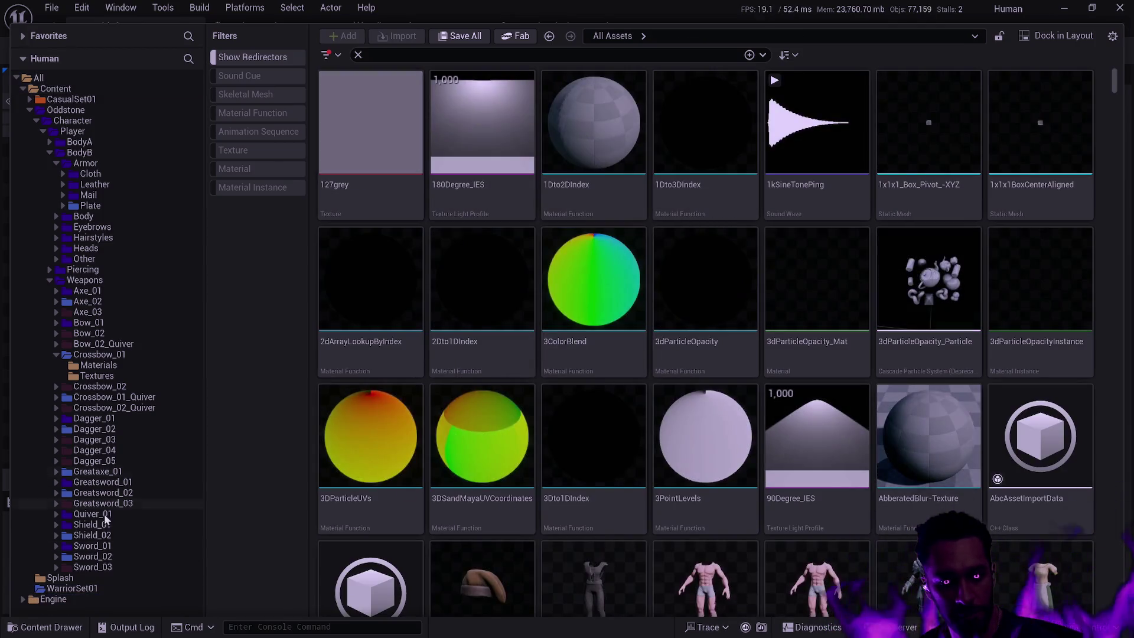
pyautogui.click(76, 588)
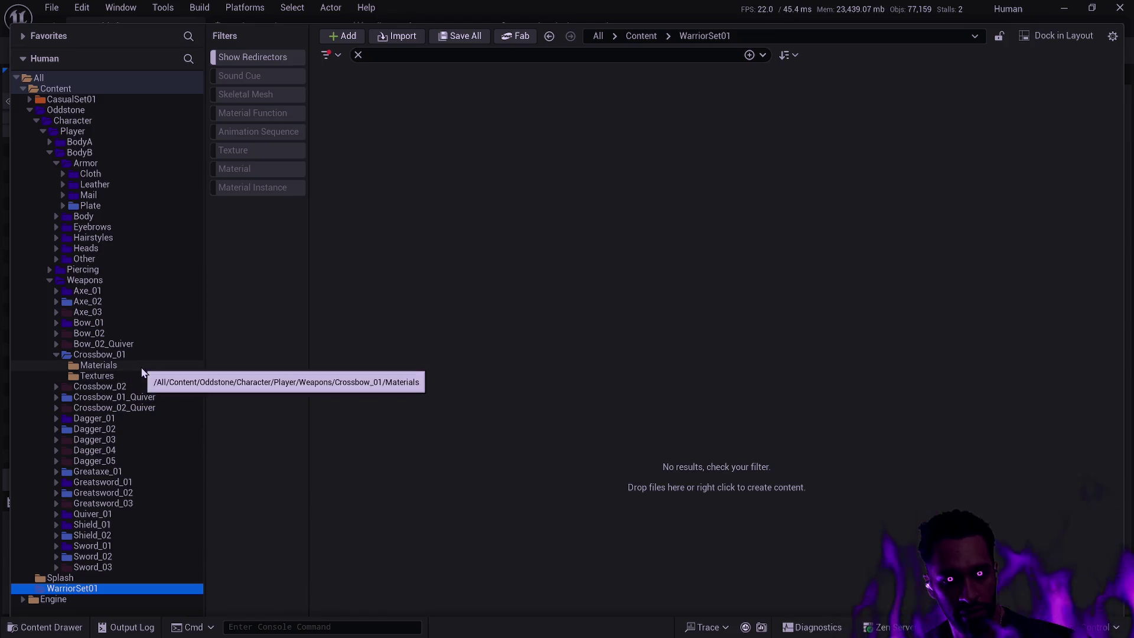
# Step: View the Plate armor assets, then reselect and leave WarriorSet01 so it drops away
pyautogui.click(76, 206)
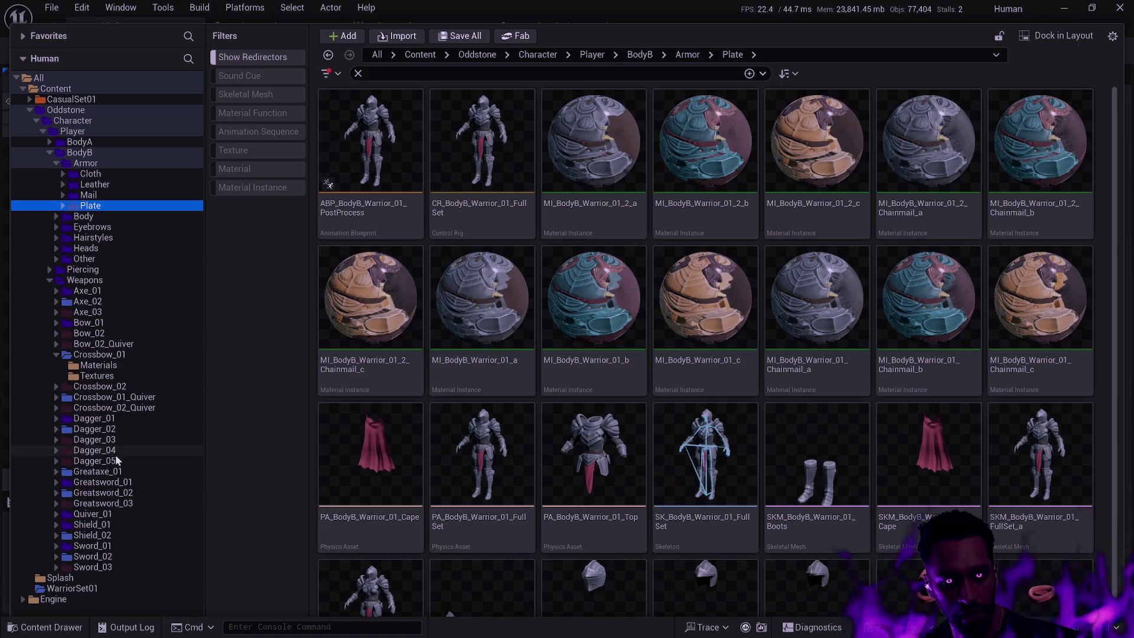
pyautogui.click(86, 588)
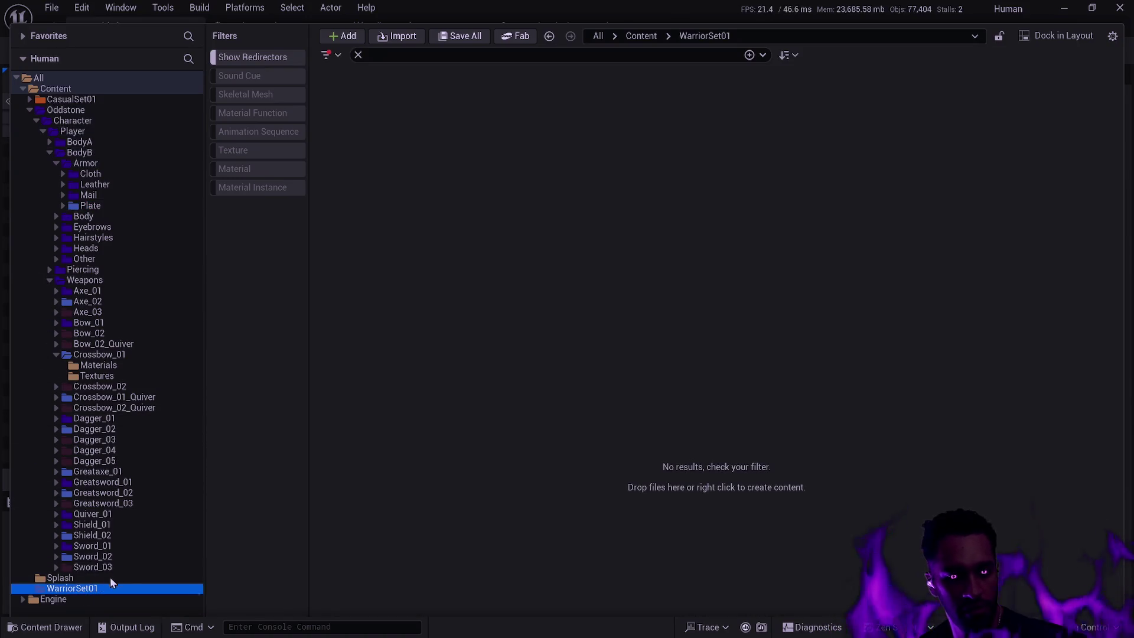
pyautogui.click(154, 597)
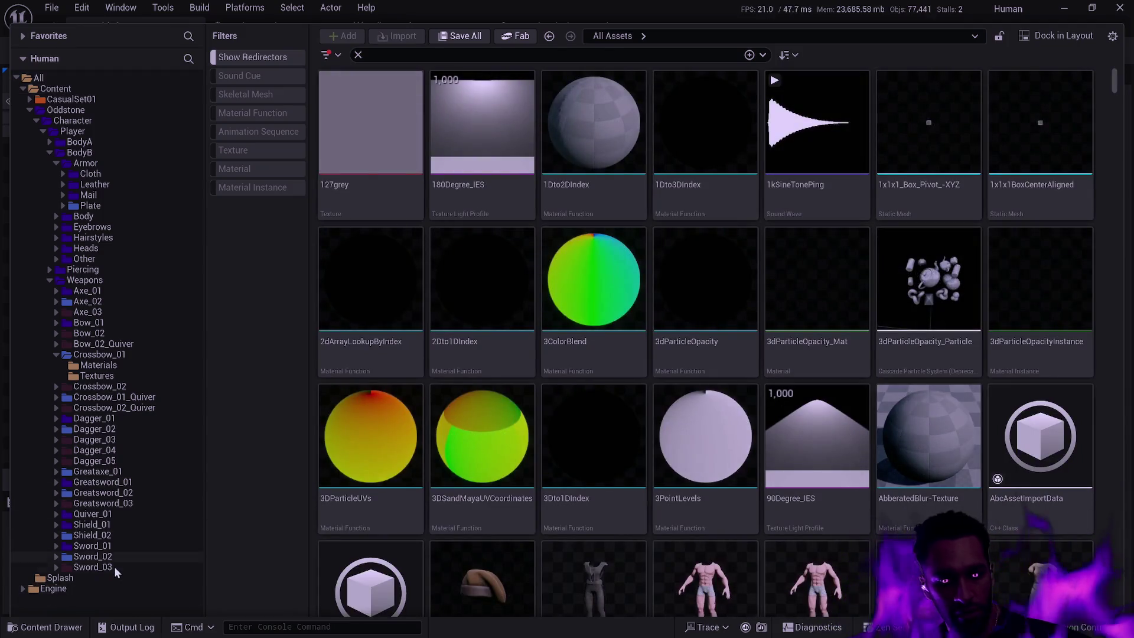
# Step: Review the Oddstone Weapons subfolders, selecting all and dismissing the folder options unchanged
pyautogui.click(115, 566)
pyautogui.click(57, 285)
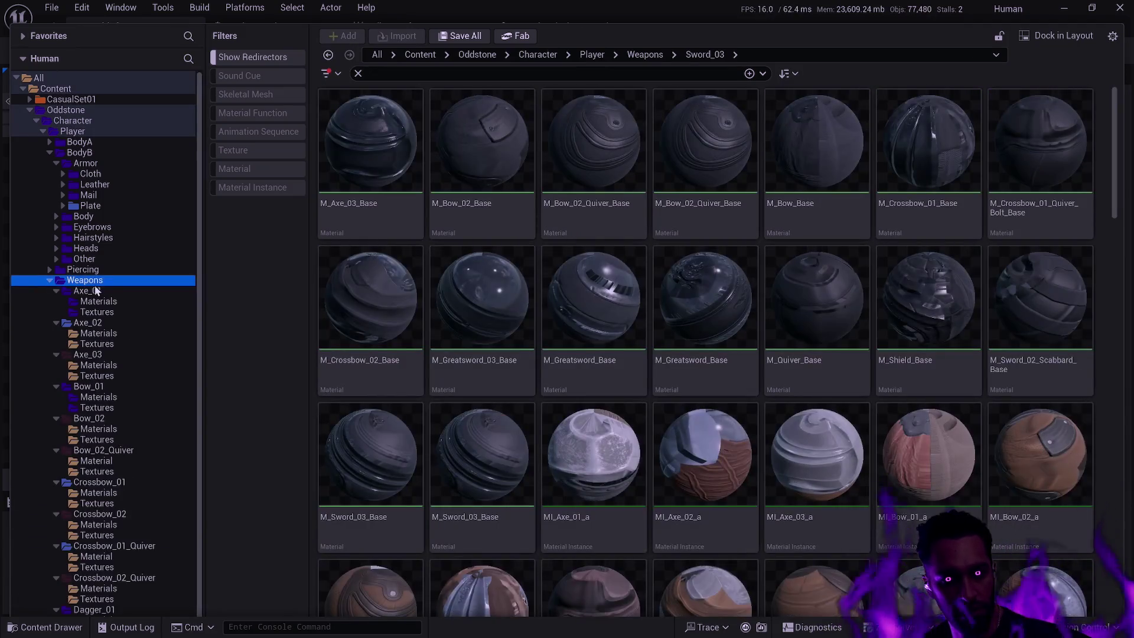
pyautogui.scroll(-5, 150, 464)
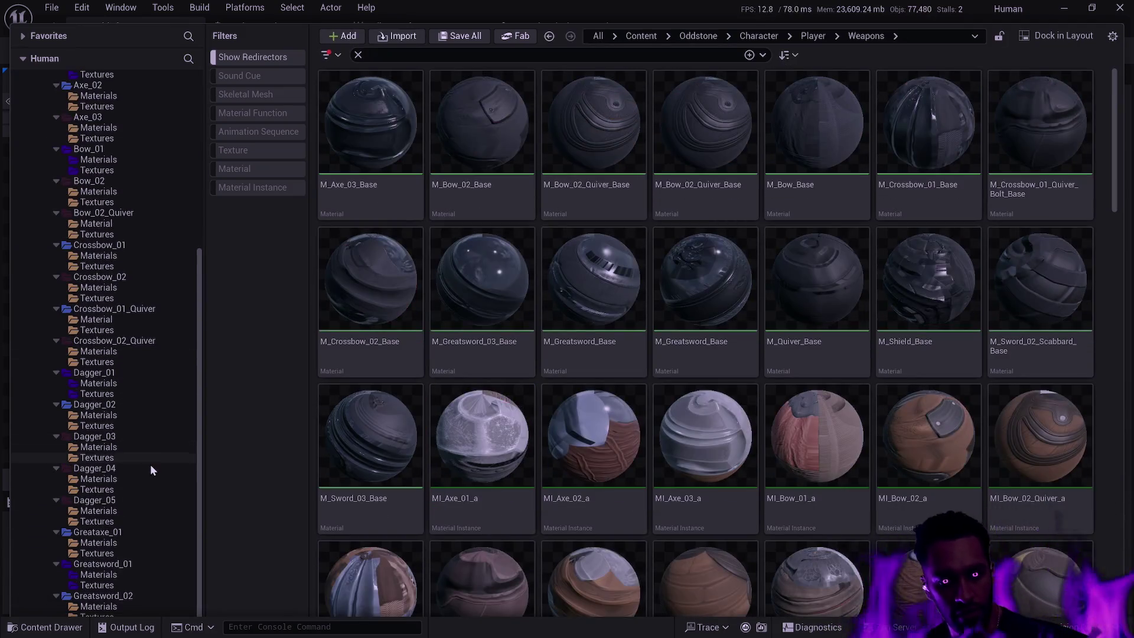
pyautogui.hotkey('ctrl', 'a')
pyautogui.rightClick(118, 561)
pyautogui.moveTo(243, 320)
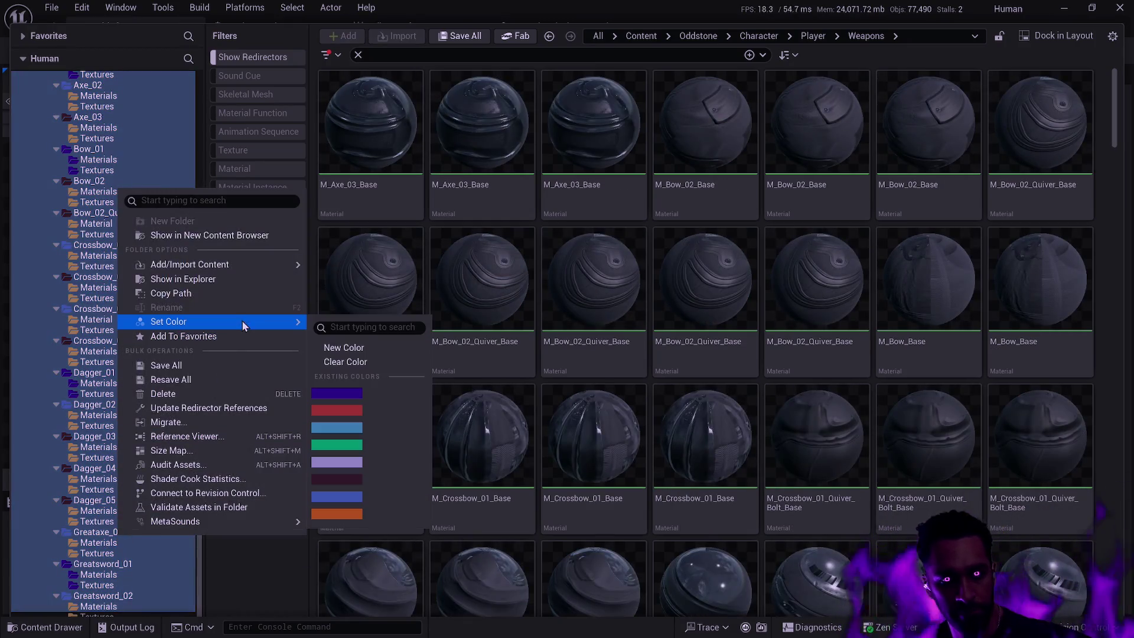
pyautogui.press('Escape')
pyautogui.scroll(2, 179, 306)
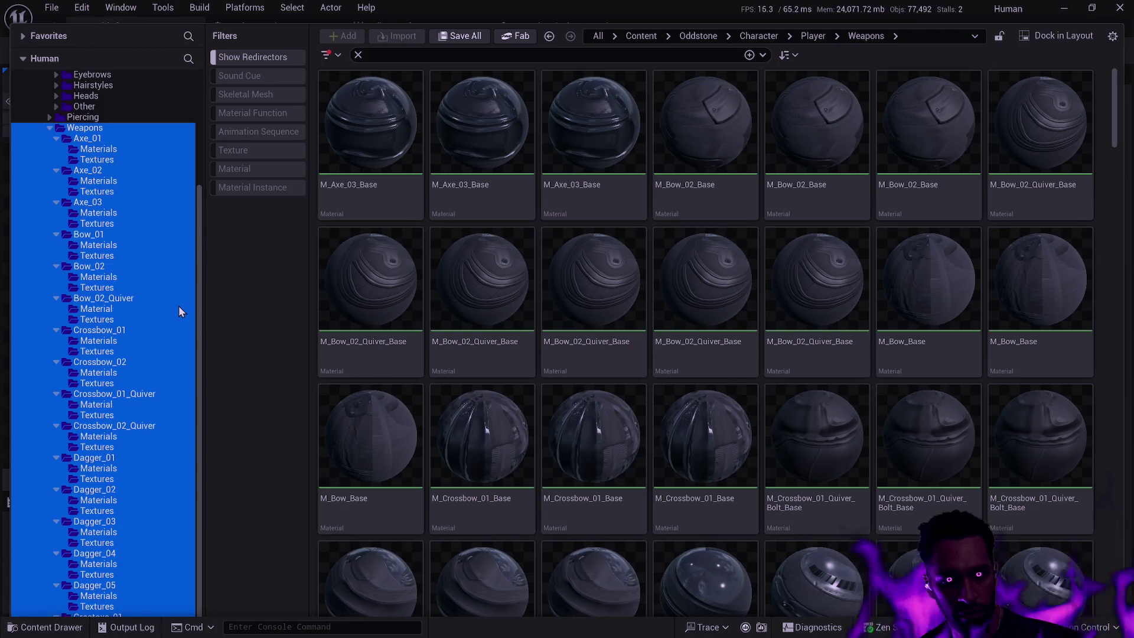
# Step: Collapse the Axe_02 through Crossbow_01 weapon subfolders and hide the Content Drawer
pyautogui.click(56, 149)
pyautogui.click(57, 160)
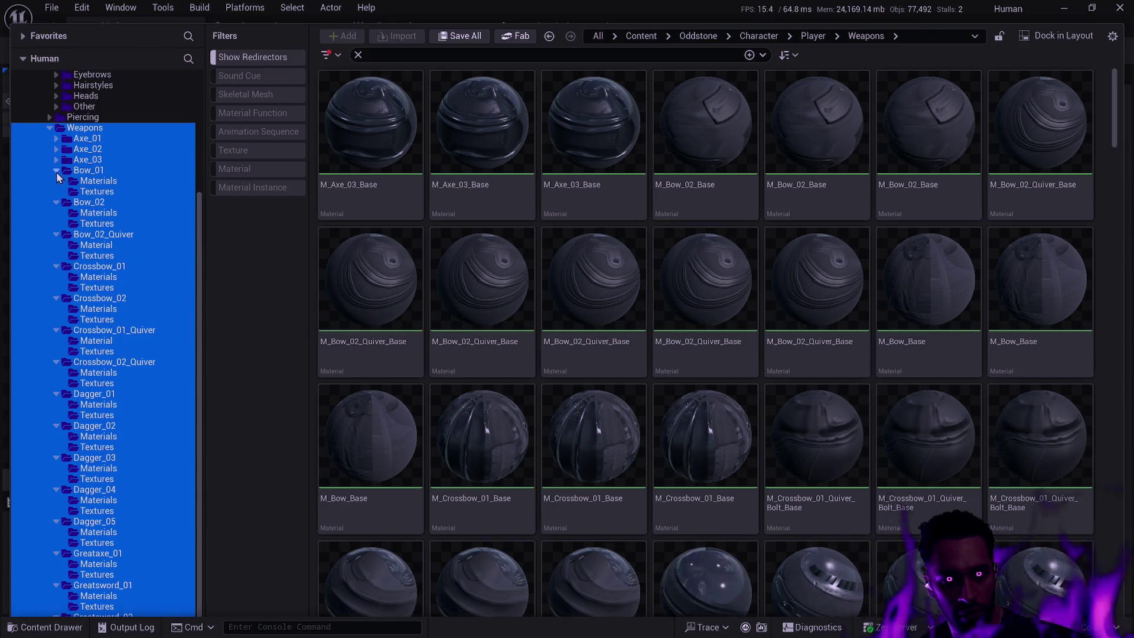
pyautogui.click(56, 170)
pyautogui.click(56, 181)
pyautogui.click(56, 213)
pyautogui.click(56, 245)
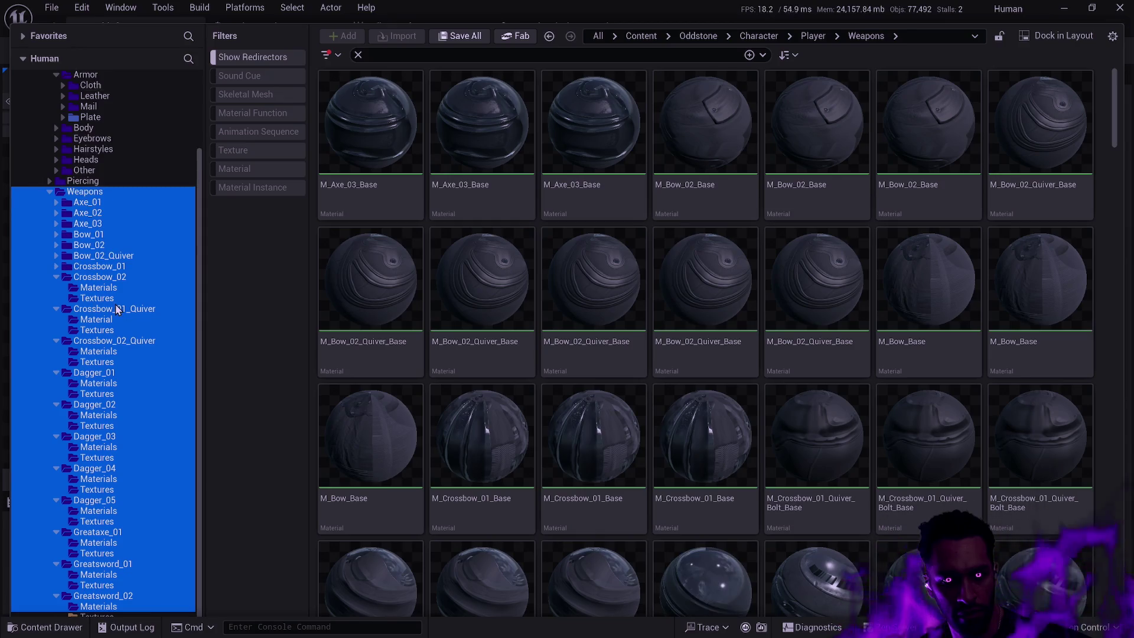
pyautogui.click(180, 319)
pyautogui.hotkey('ctrl', 'space')
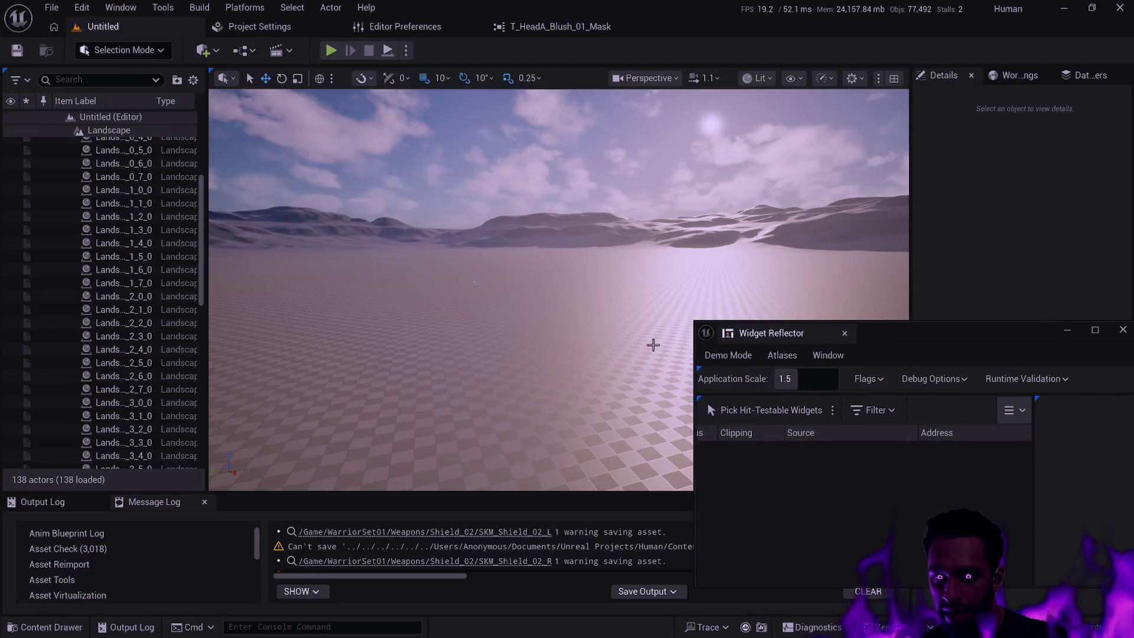
# Step: Apply interface scale 1.0 and review all Oddstone Weapons materials in the content browser
pyautogui.press('Return')
pyautogui.hotkey('ctrl', 'space')
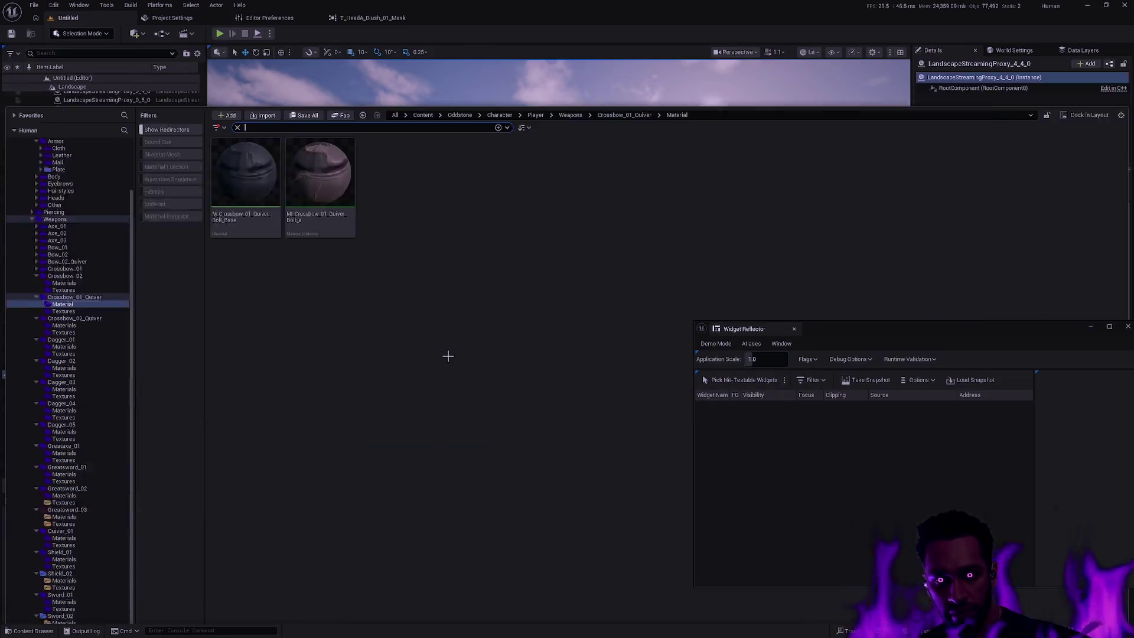
pyautogui.click(64, 588)
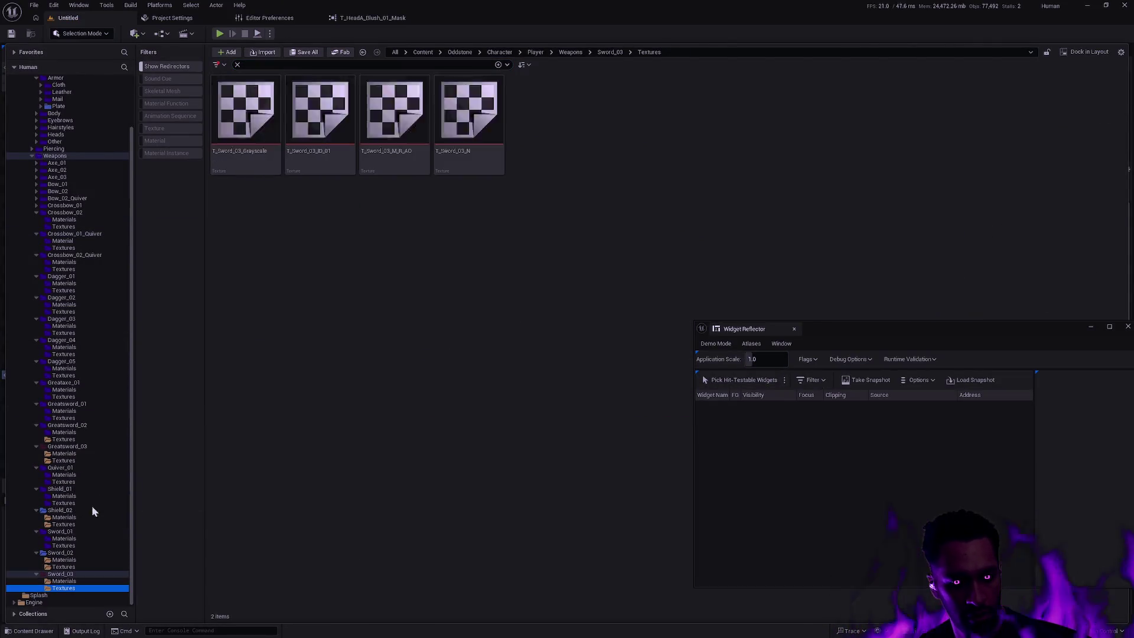
pyautogui.keyDown('shift'); pyautogui.click(67, 440); pyautogui.keyUp('shift')
pyautogui.rightClick(66, 440)
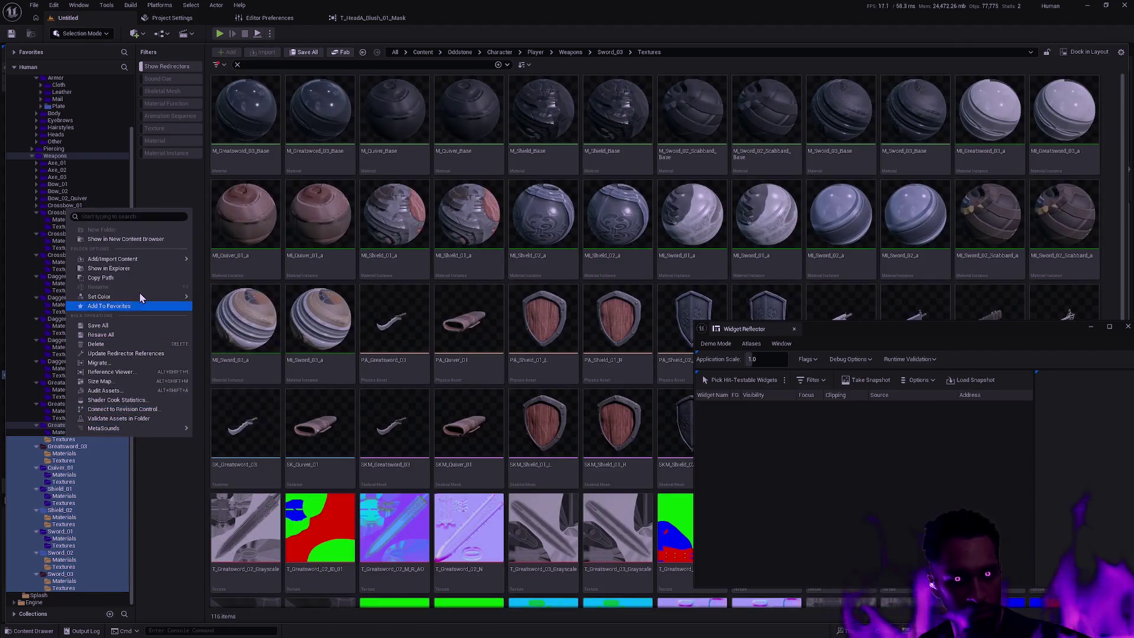
pyautogui.press('Escape')
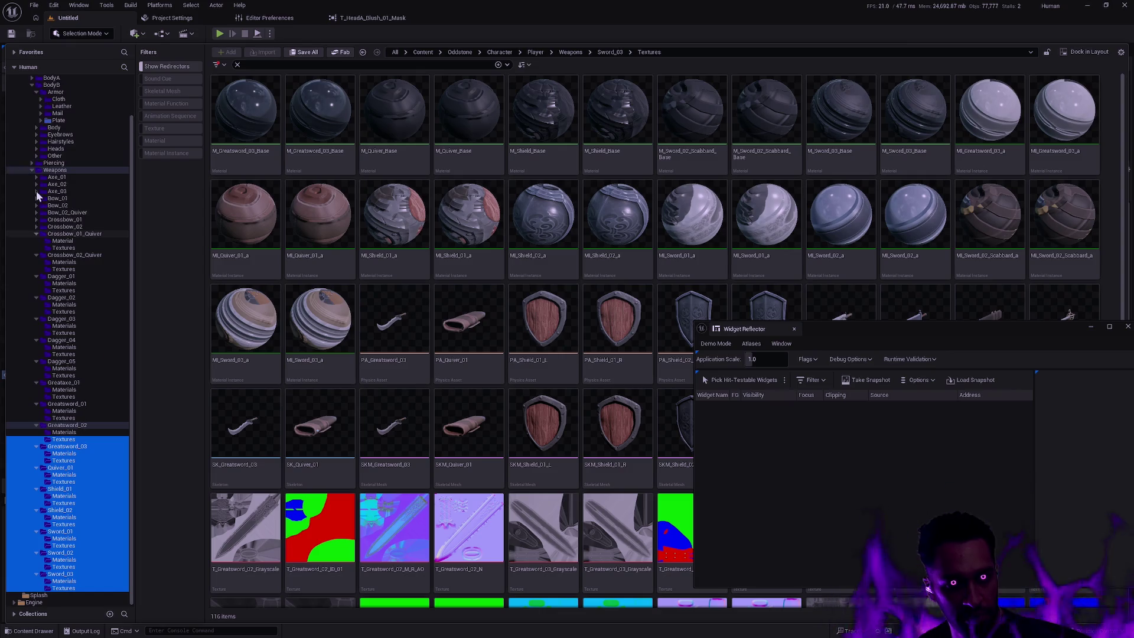
pyautogui.click(34, 155)
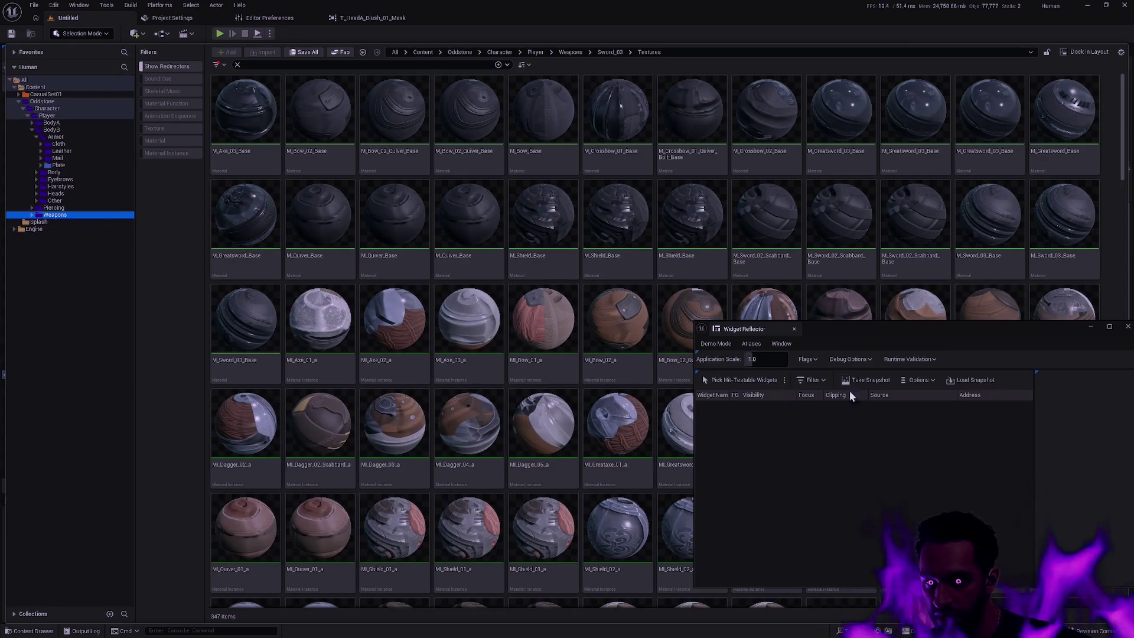
# Step: Set the application scale back to 1.5 and reopen the content browser
pyautogui.click(758, 358)
pyautogui.write('1.5')
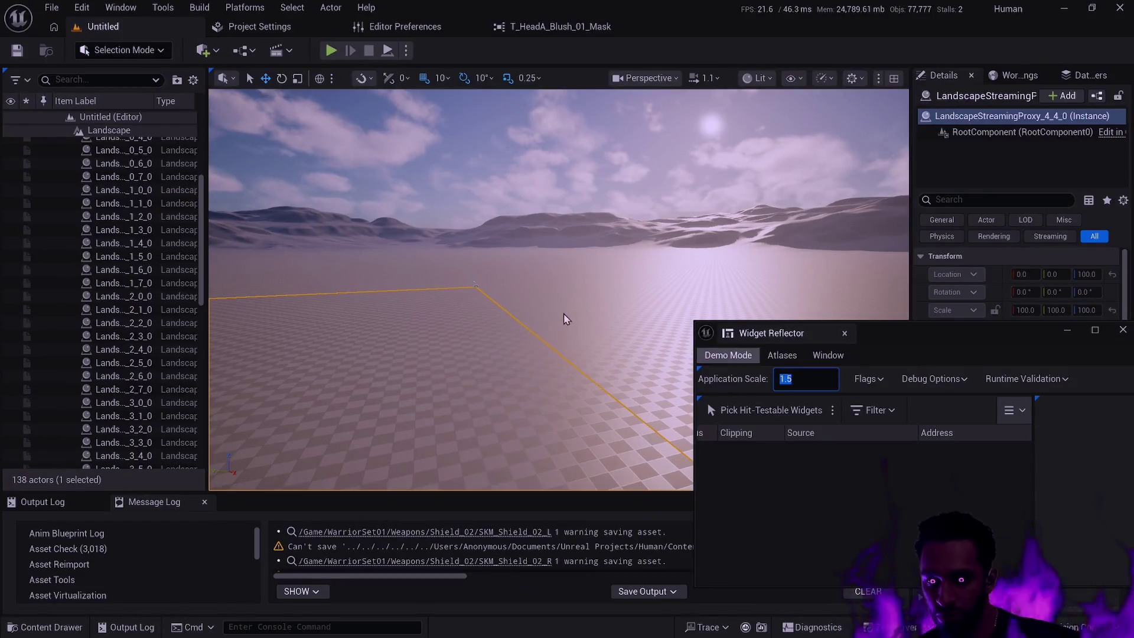
pyautogui.press('Return')
pyautogui.hotkey('ctrl', 'space')
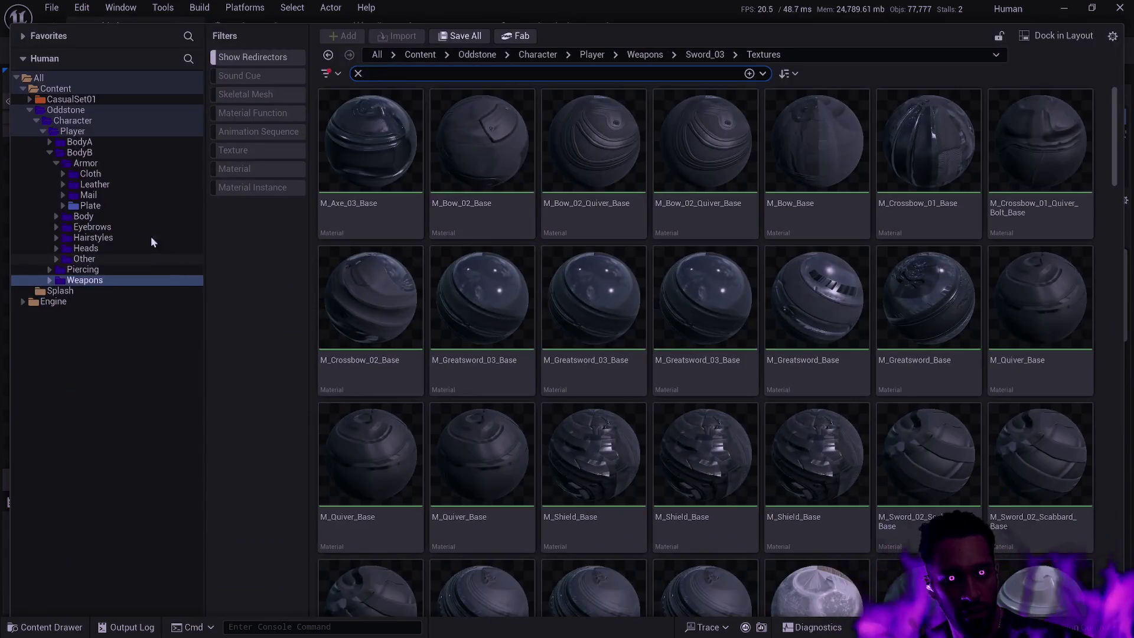
# Step: Batch-rename every asset in the Plate folder, replacing Warrior_01 with Plate
pyautogui.click(105, 207)
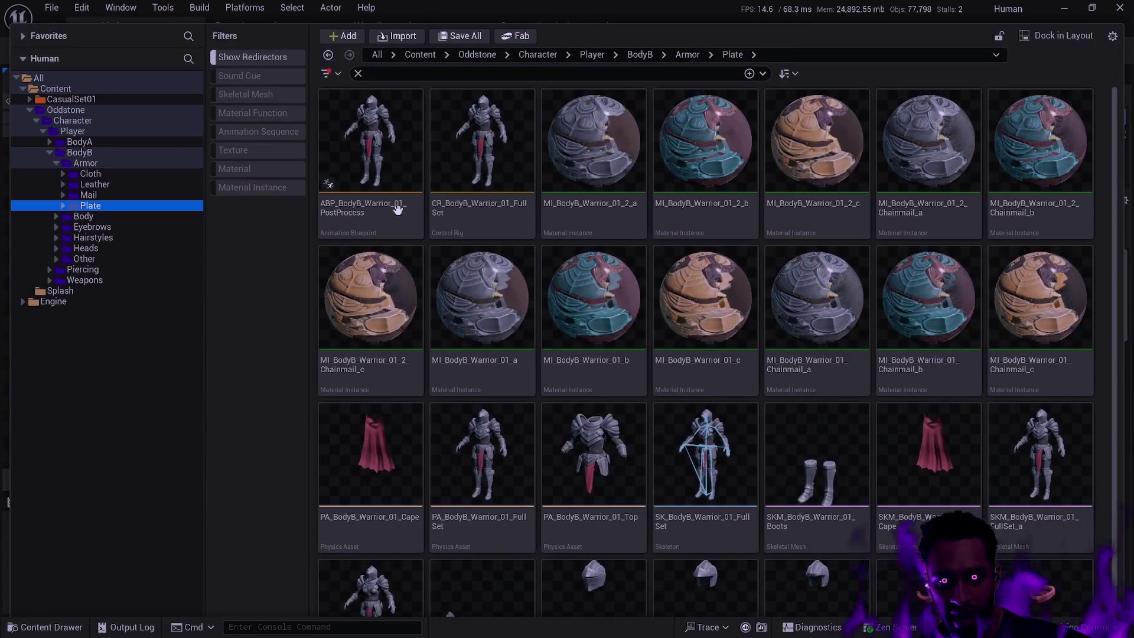
pyautogui.hotkey('ctrl', 'a')
pyautogui.press('F2')
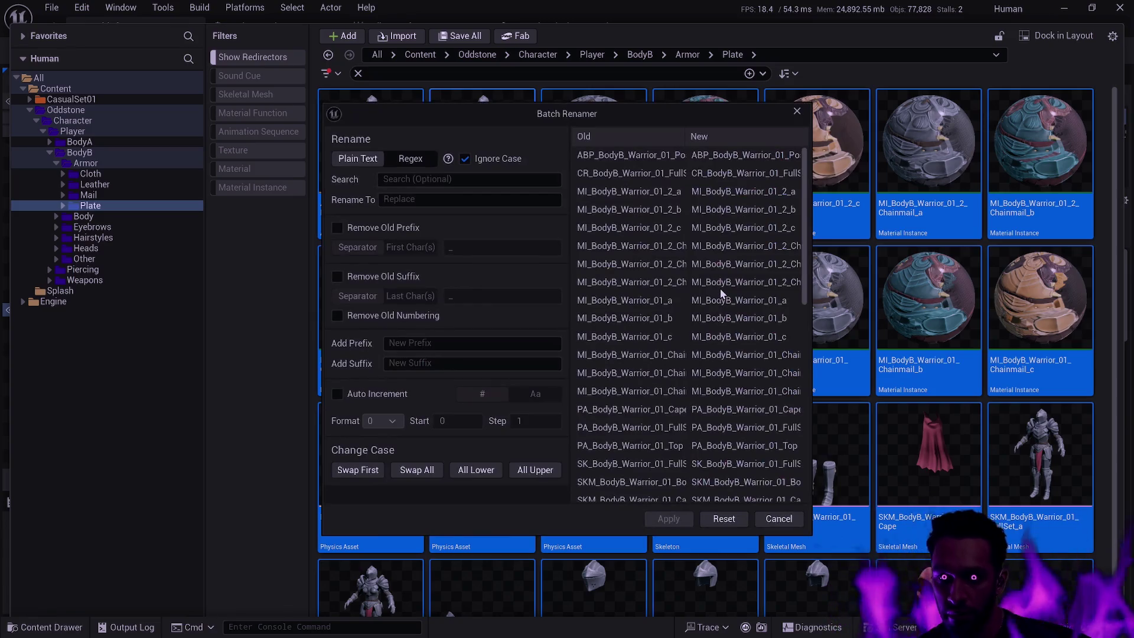
pyautogui.click(449, 179)
pyautogui.write('Warrior_01')
pyautogui.press('Tab')
pyautogui.write('Plate')
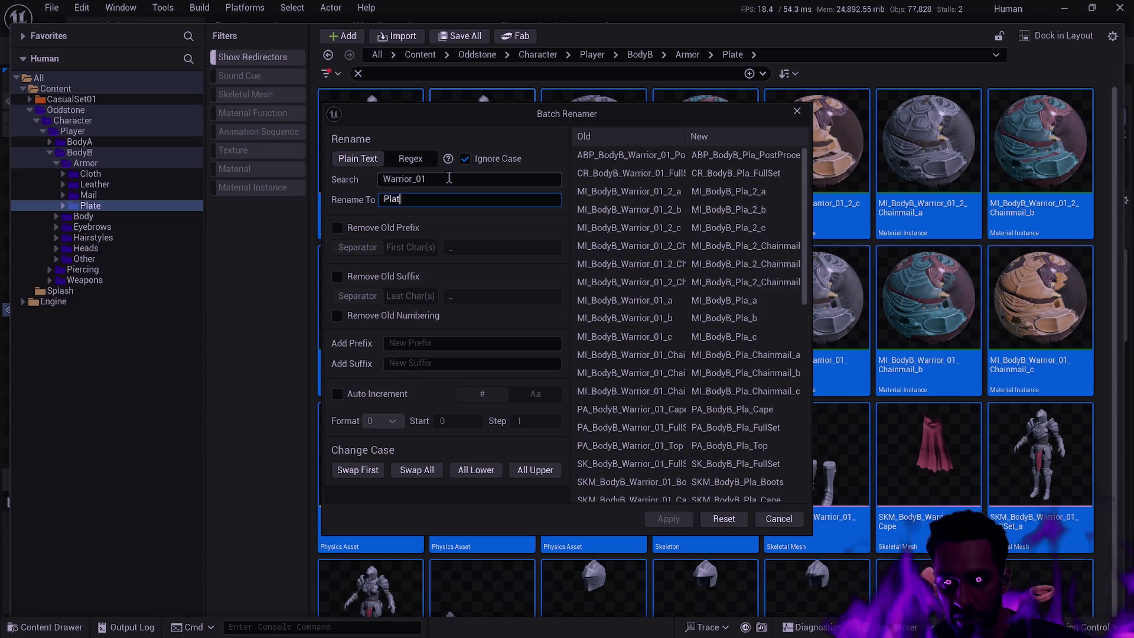
pyautogui.click(668, 518)
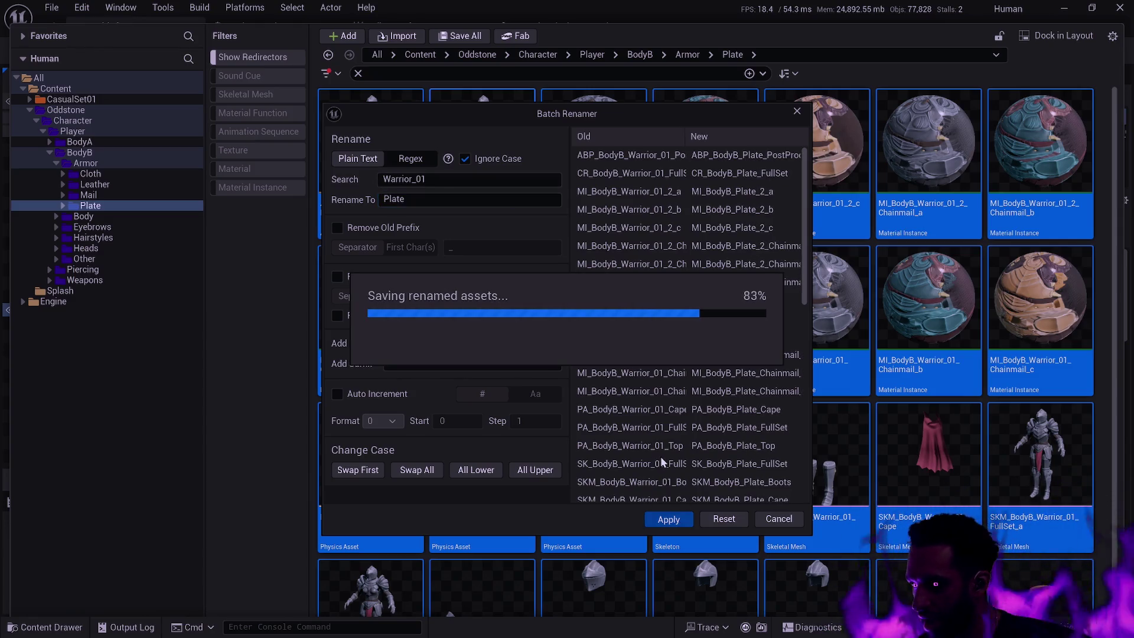